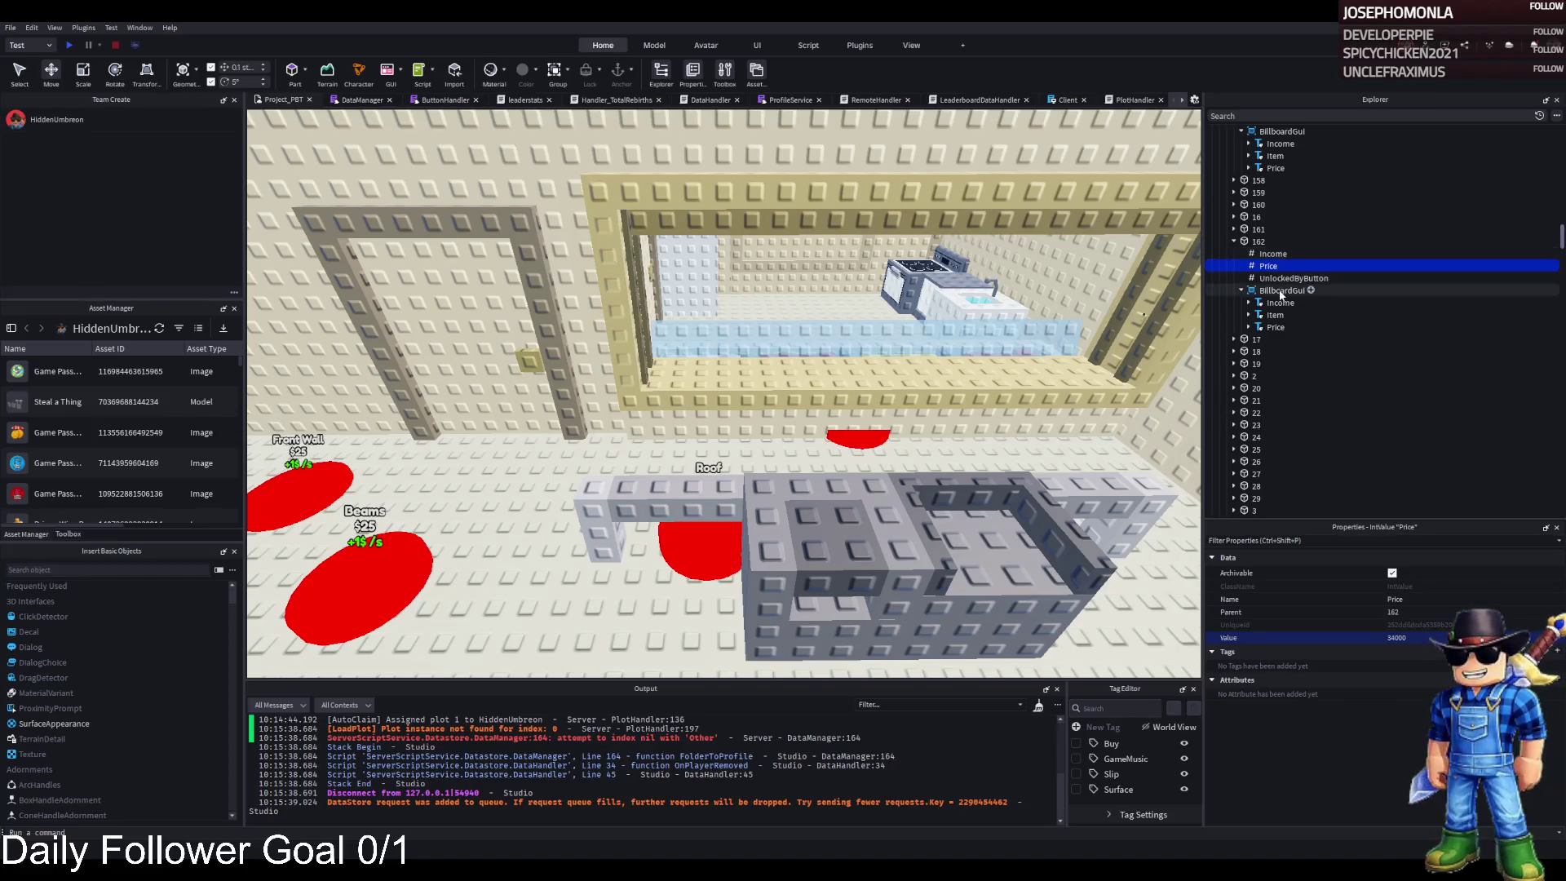
# - Add a folder named UnlockedByButton under Part 162
pyautogui.click(1273, 241)
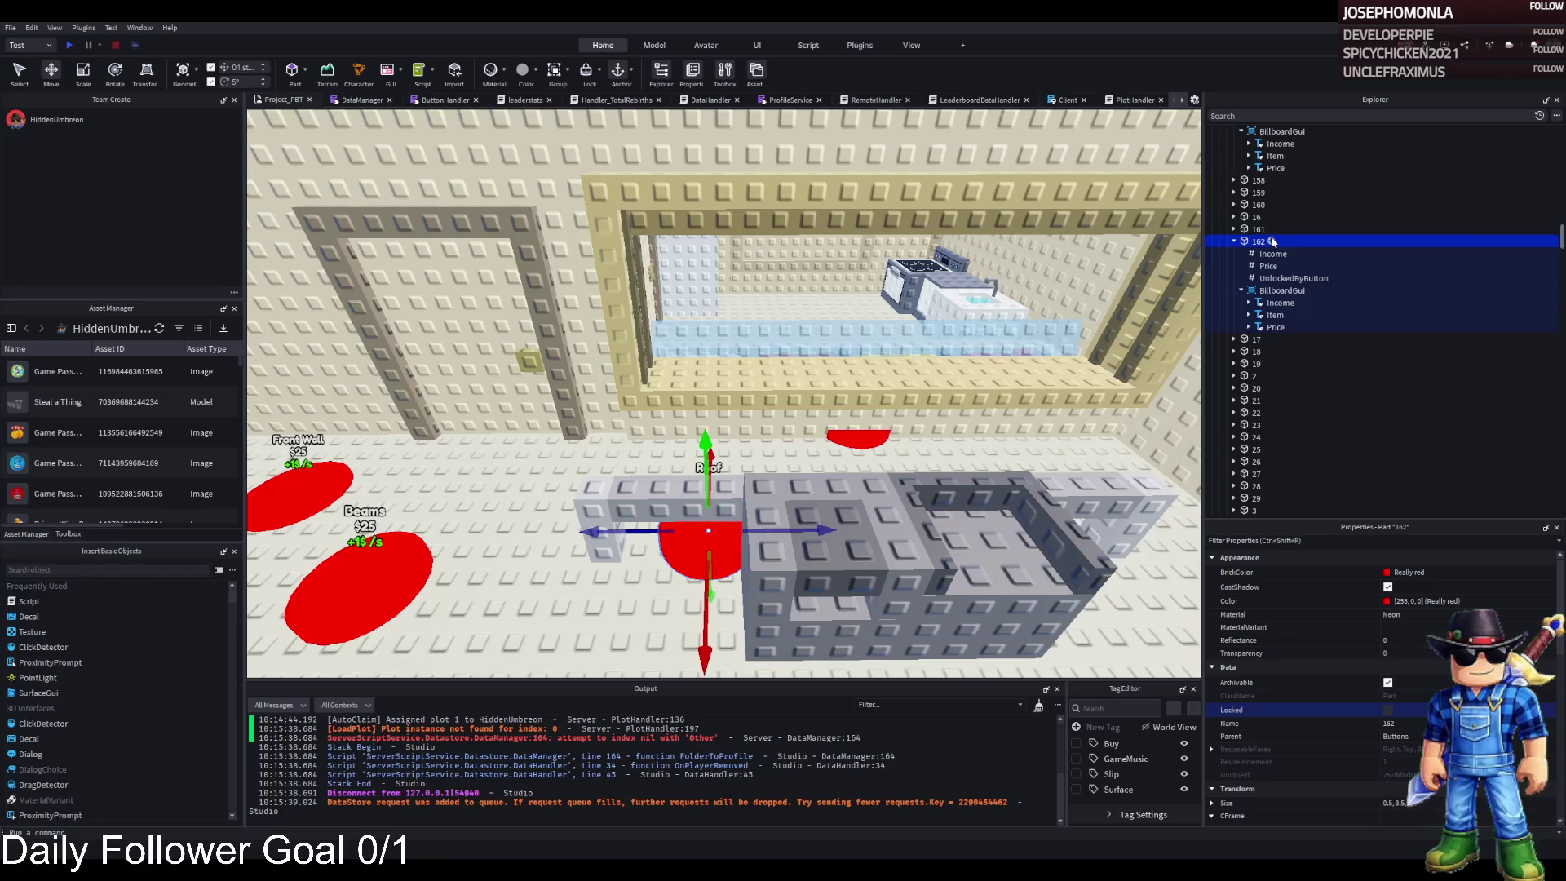
pyautogui.click(1270, 242)
pyautogui.doubleClick(1293, 289)
pyautogui.hotkey('ctrl', 'c')
pyautogui.press('Return')
pyautogui.doubleClick(1271, 254)
pyautogui.hotkey('ctrl', 'v')
pyautogui.press('Return')
# - Move the number value into UnlockedByButton and rename it Value
pyautogui.moveTo(1297, 266); pyautogui.dragTo(1295, 256)
pyautogui.press('F2')
pyautogui.write('value')
pyautogui.press('Return')
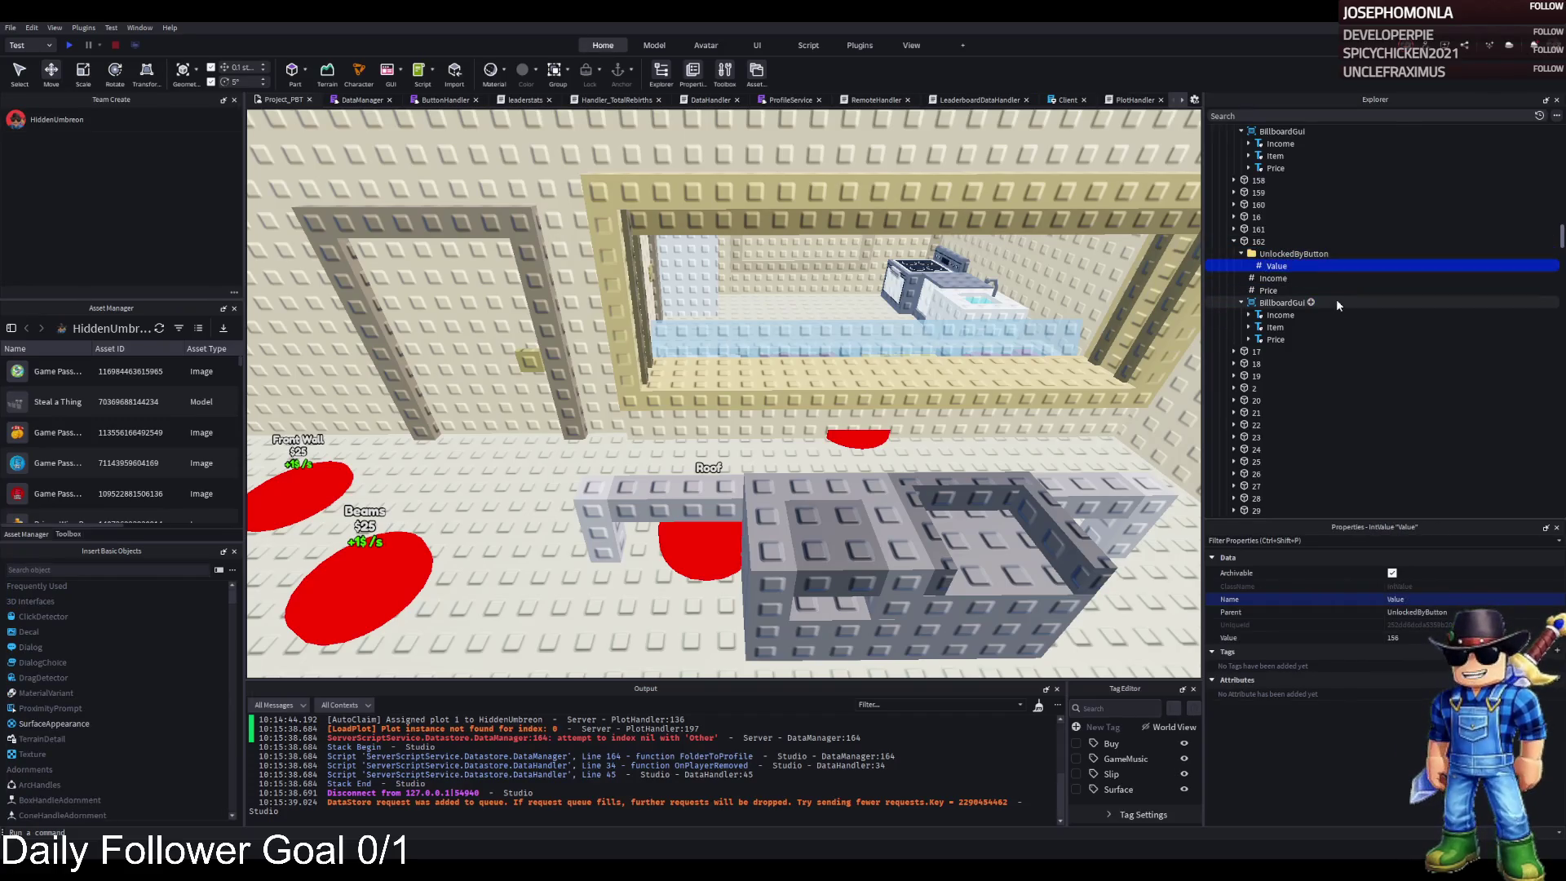
# - Duplicate Value into six entries numbered 156 through 161 and check their numbers
pyautogui.hotkey('ctrl', 'd')
pyautogui.click(1403, 638)
pyautogui.write('157')
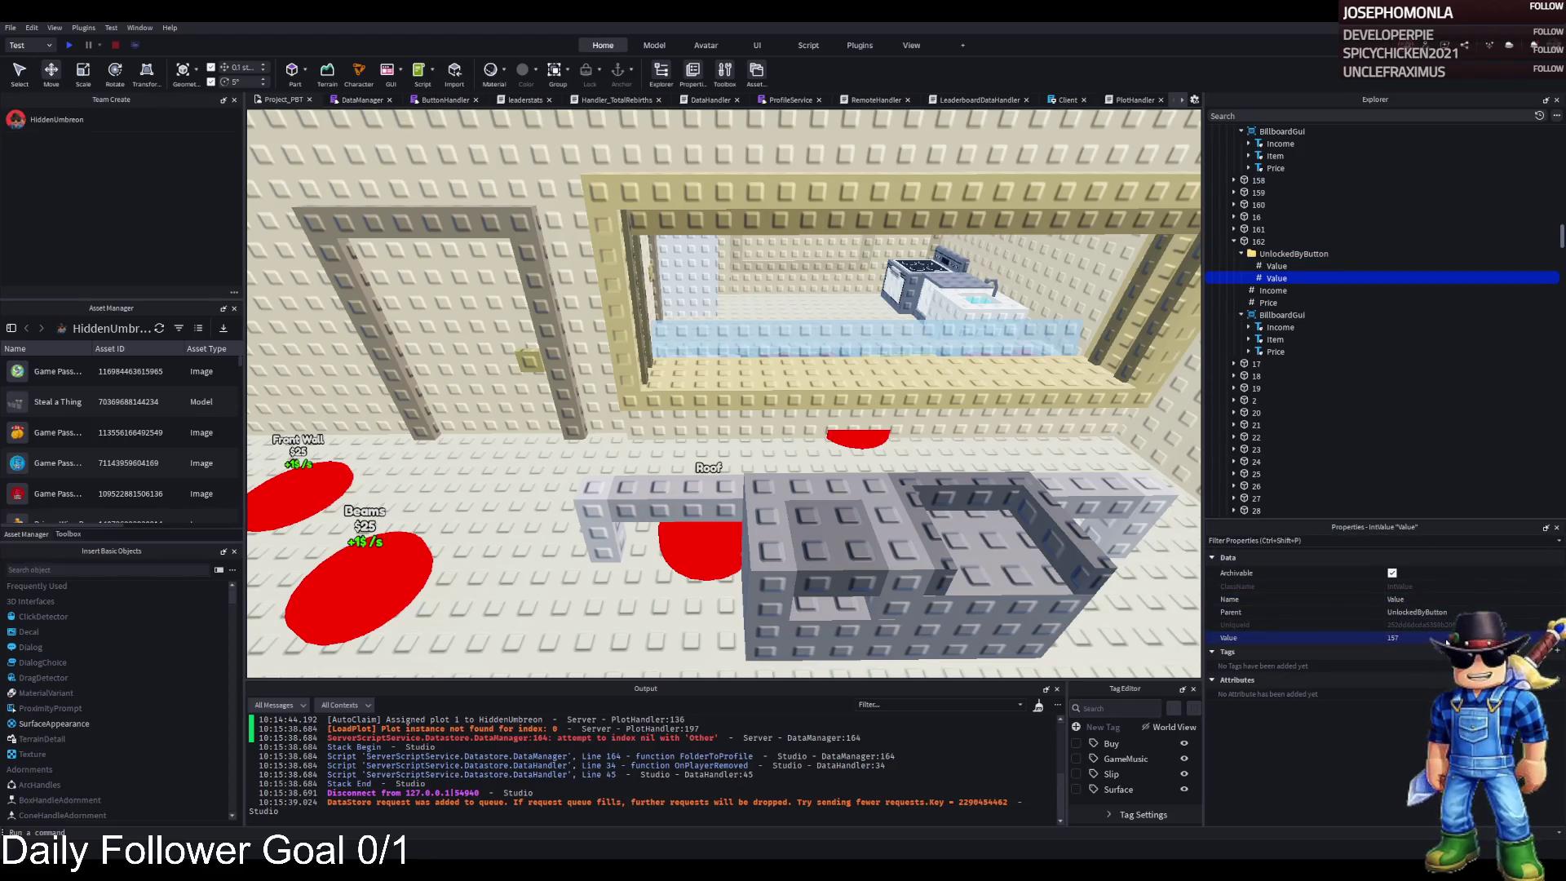
pyautogui.hotkey('ctrl', 'd')
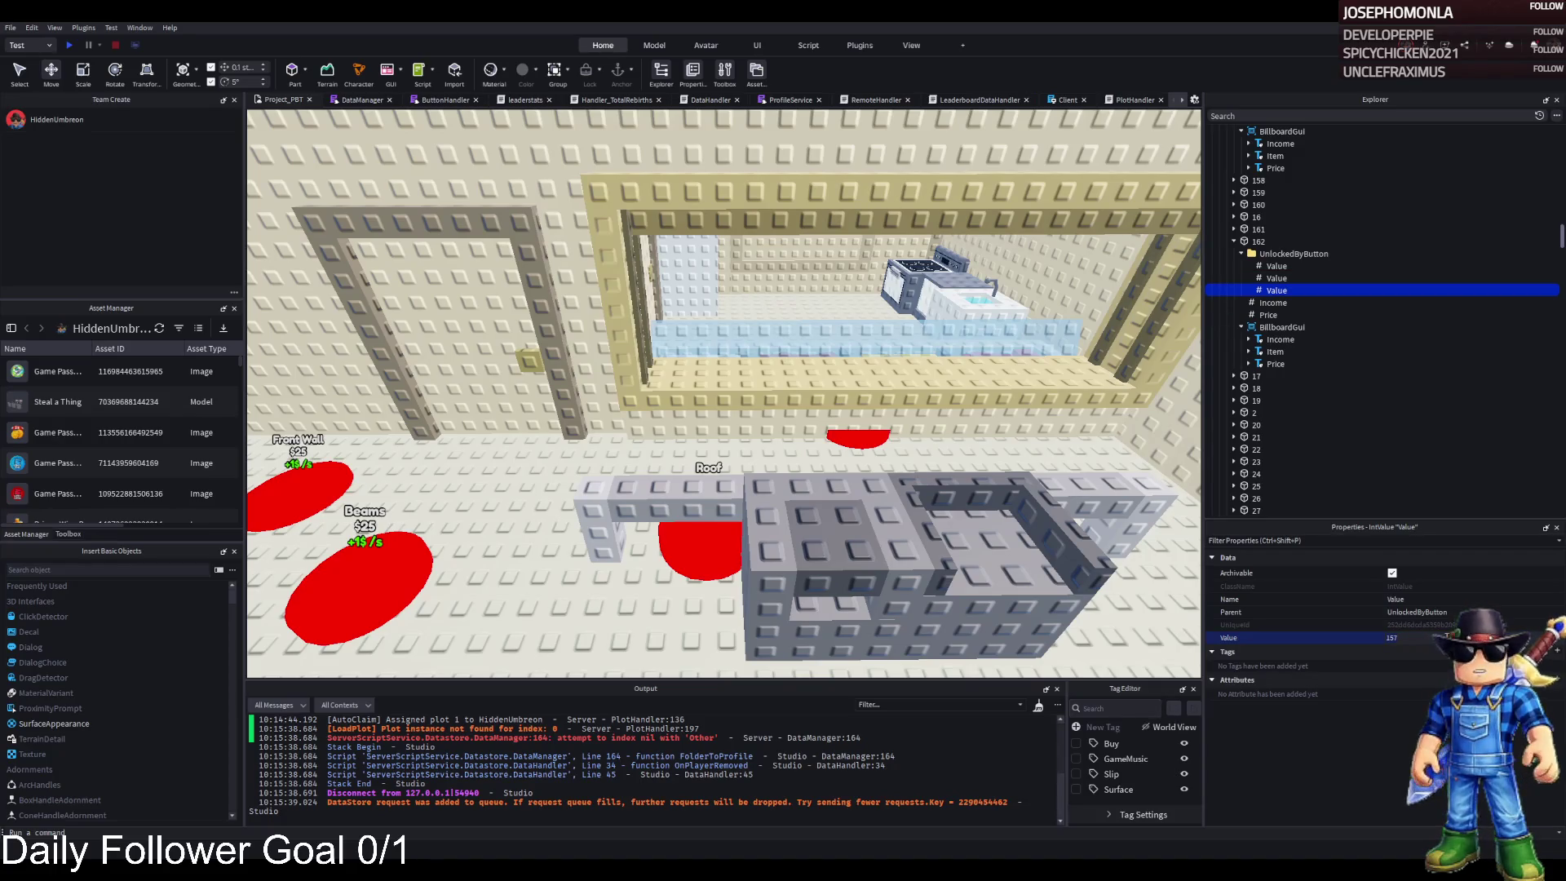
pyautogui.hotkey('ctrl', 'd')
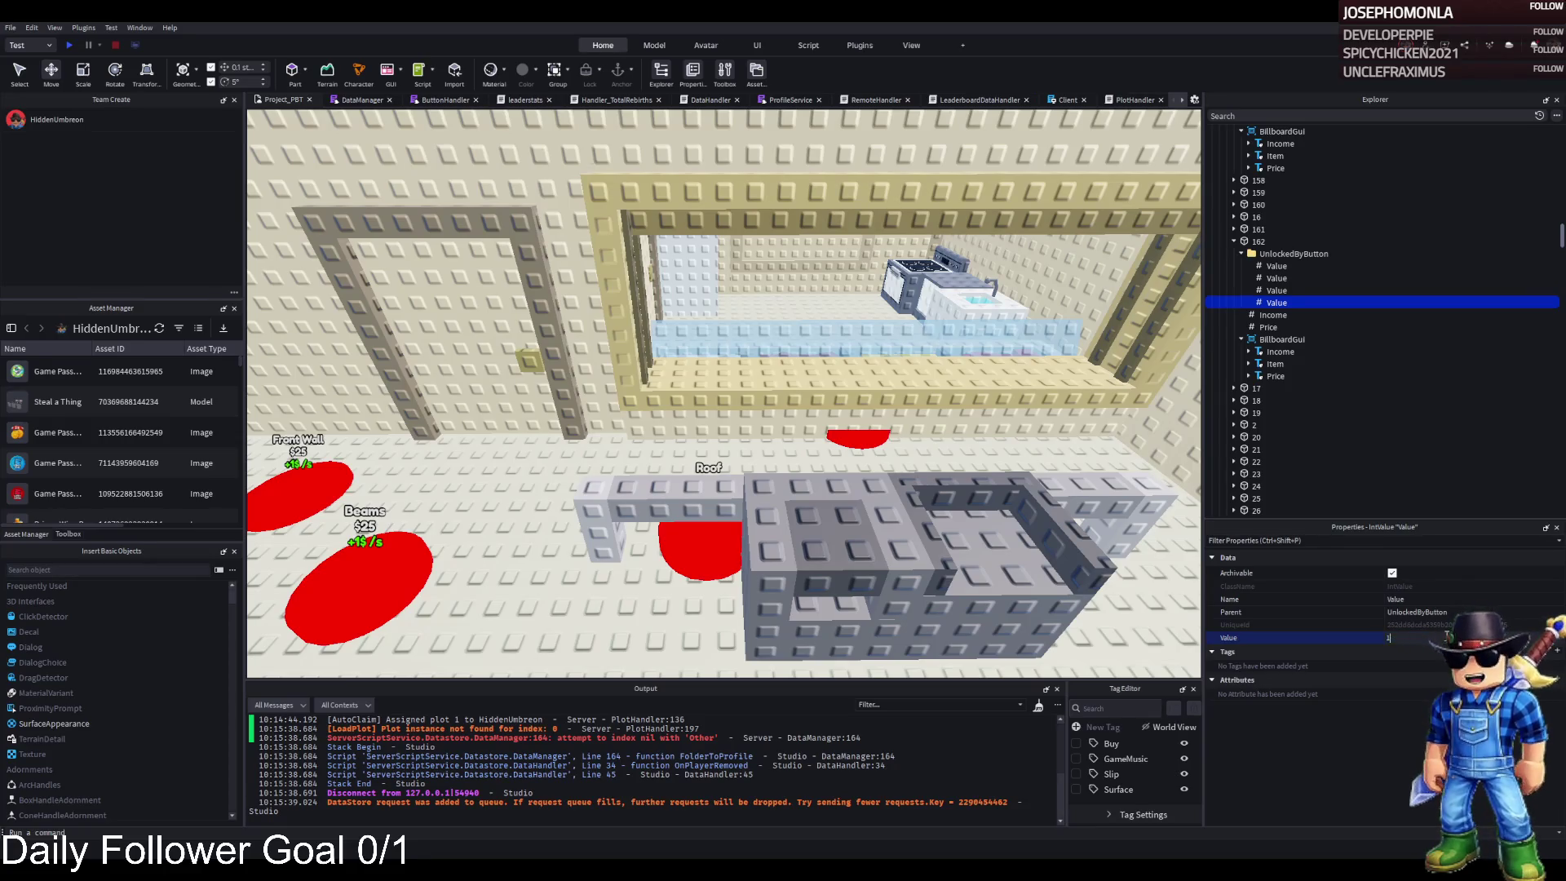
pyautogui.hotkey('ctrl', 'd')
pyautogui.write('160')
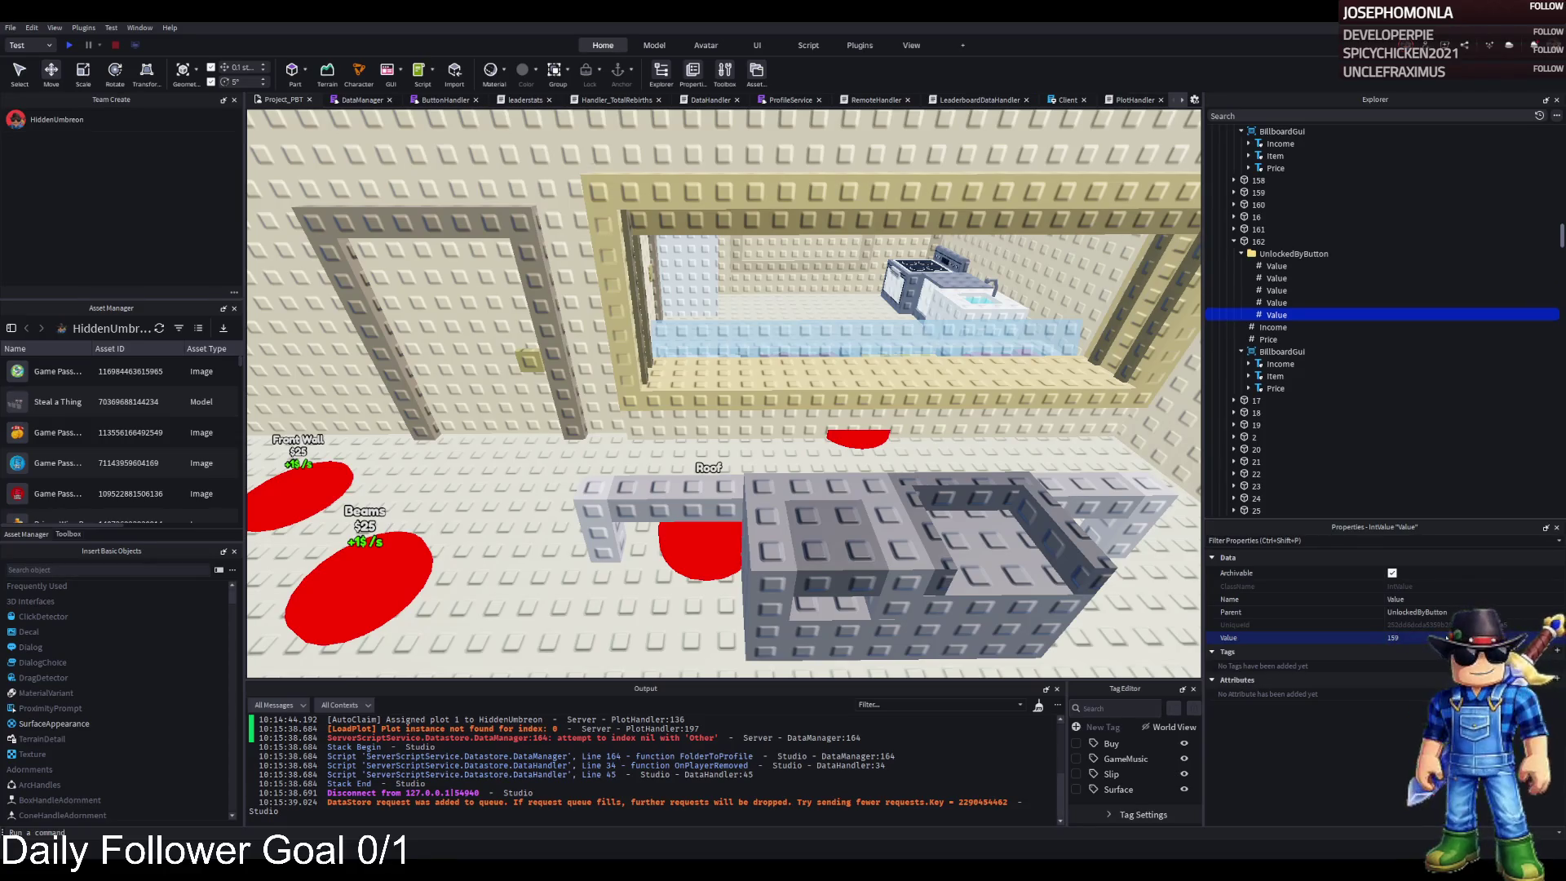
pyautogui.hotkey('ctrl', 'd')
pyautogui.click(1447, 638)
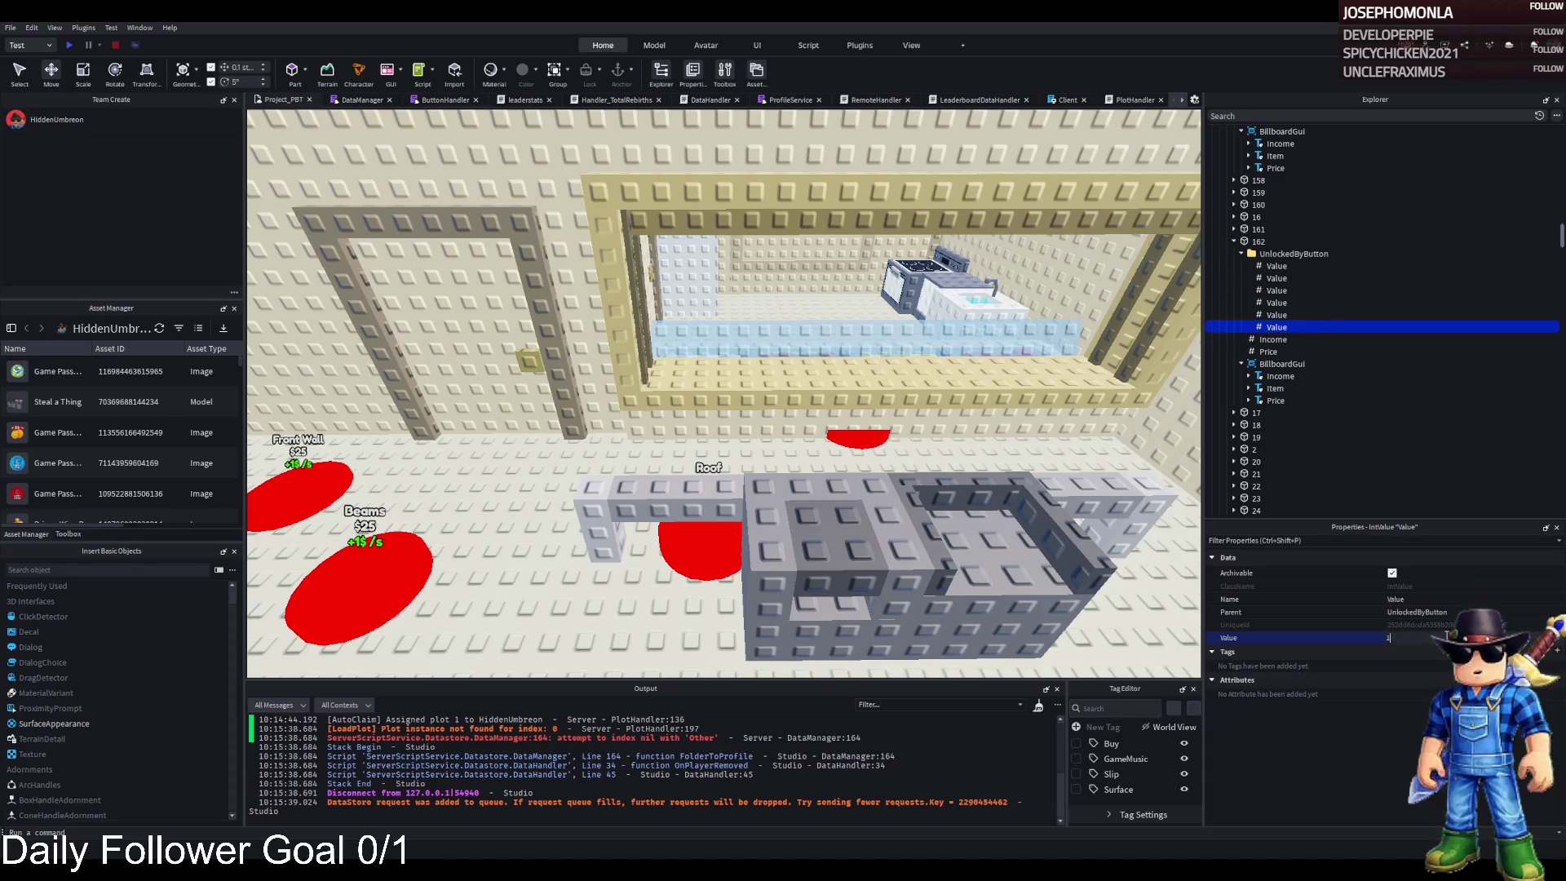
pyautogui.write('181')
pyautogui.press('Return')
pyautogui.click(1273, 267)
pyautogui.press('Down')
pyautogui.press('Down')
pyautogui.press('Down')
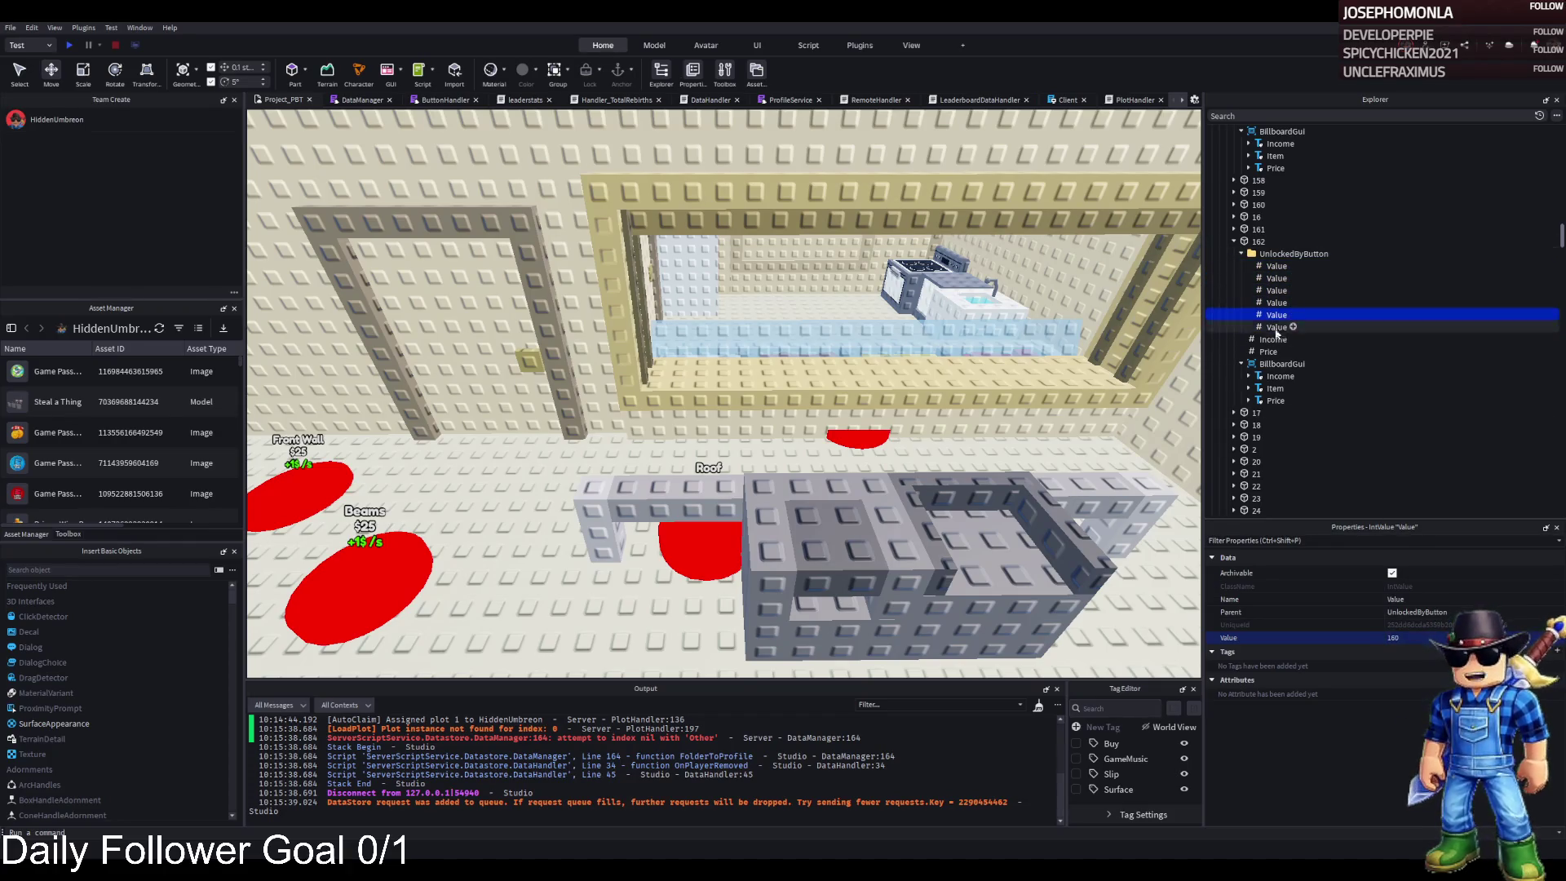
# - Delete the first Value entry holding 156 from Part 162's UnlockedByButton folder
pyautogui.press('s')
pyautogui.press('s')
pyautogui.press('s')
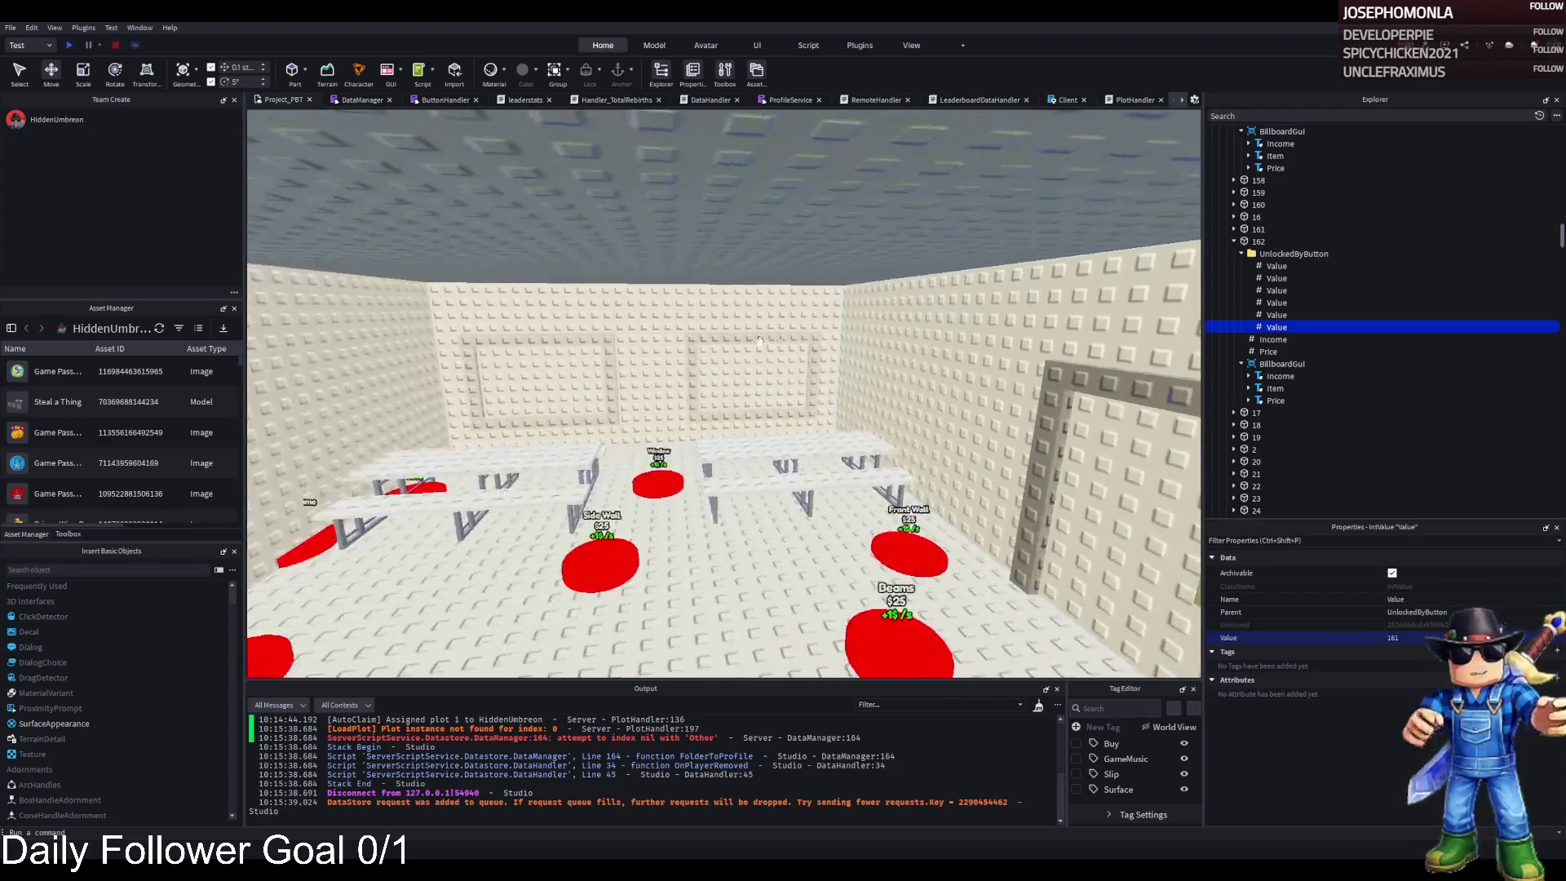
pyautogui.press('w')
pyautogui.press('w')
pyautogui.press('w')
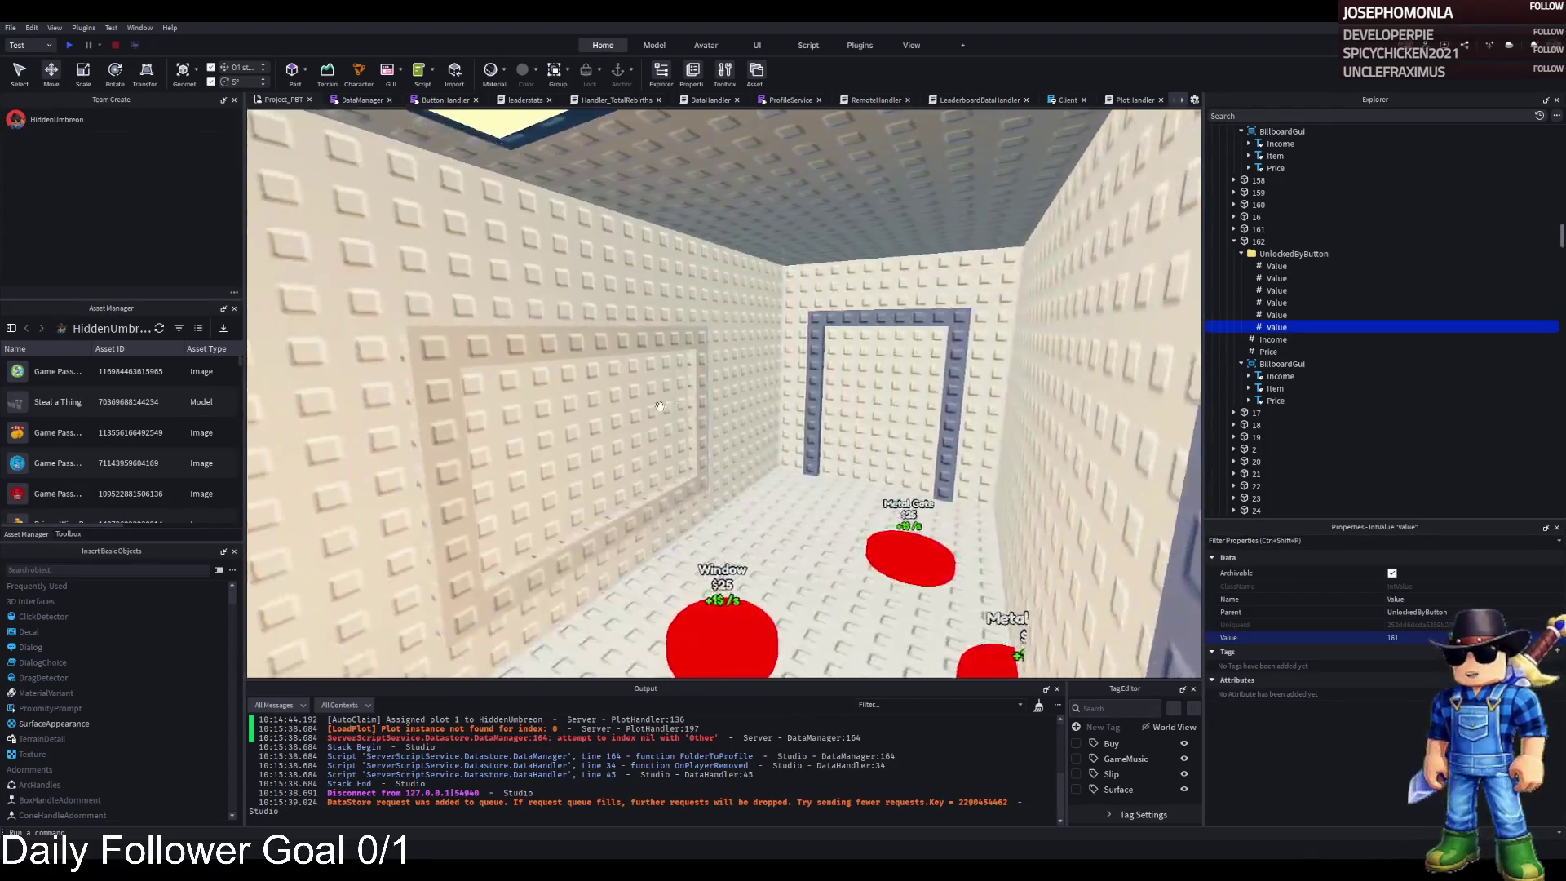
pyautogui.press('s')
pyautogui.press('s')
pyautogui.press('s')
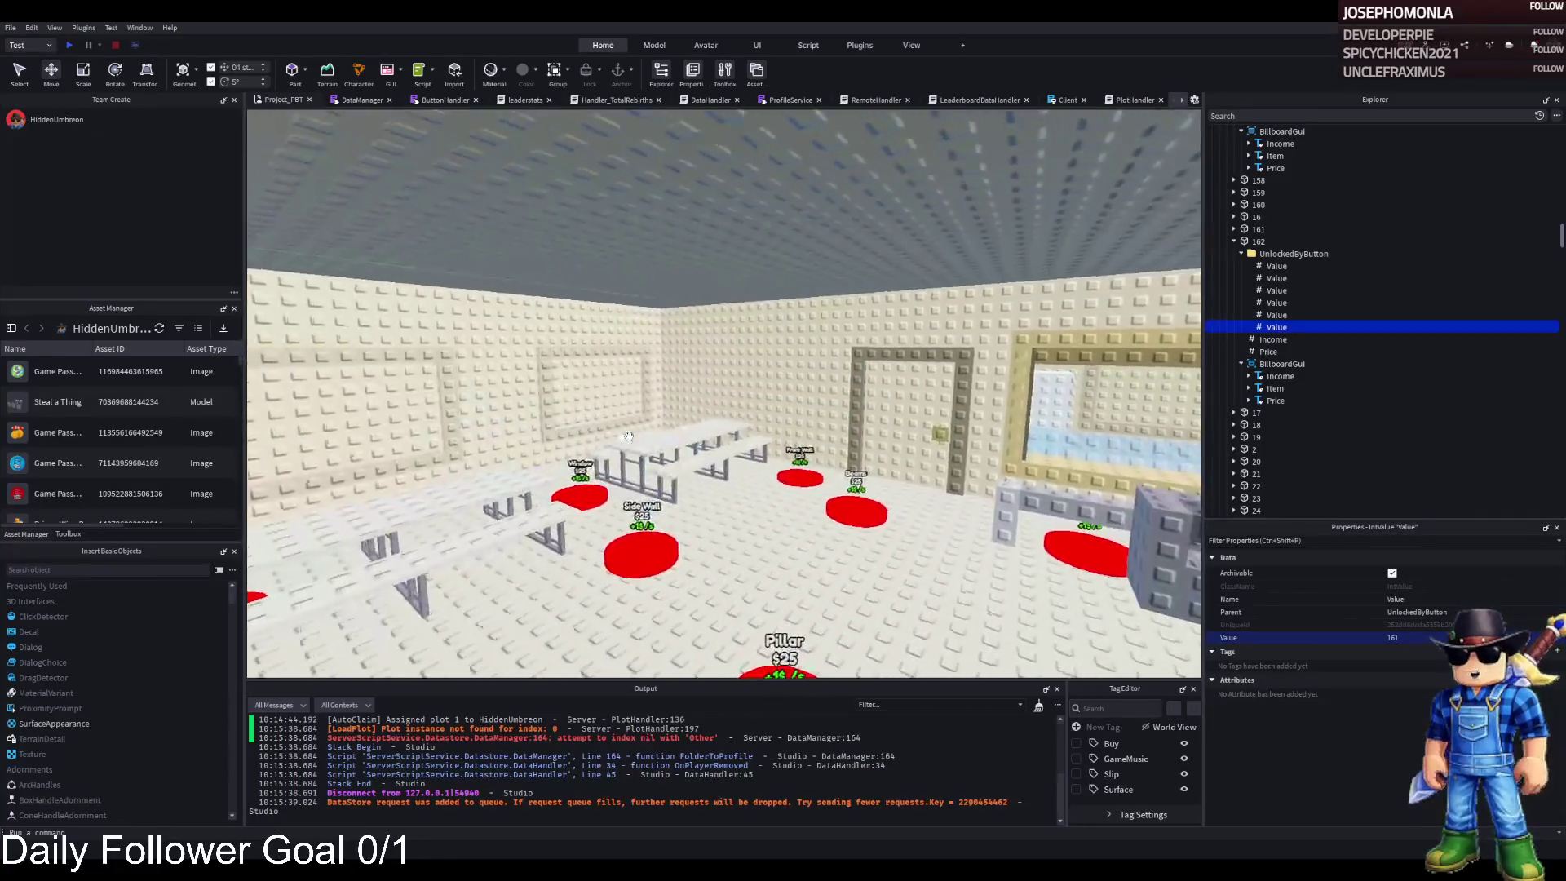
pyautogui.press('w')
pyautogui.press('w')
pyautogui.press('w')
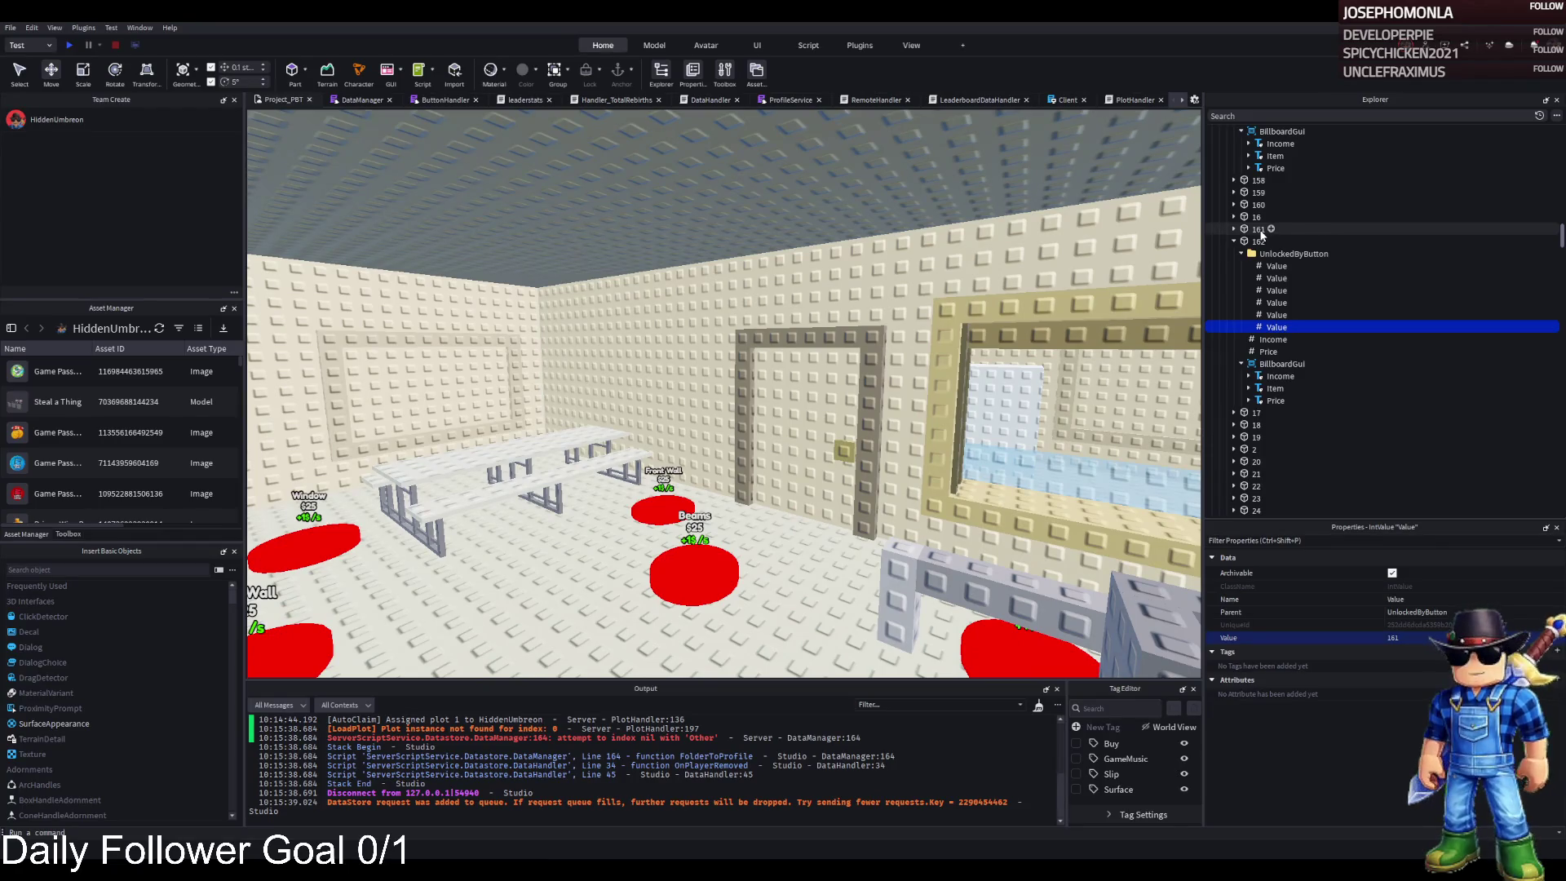
pyautogui.click(1267, 269)
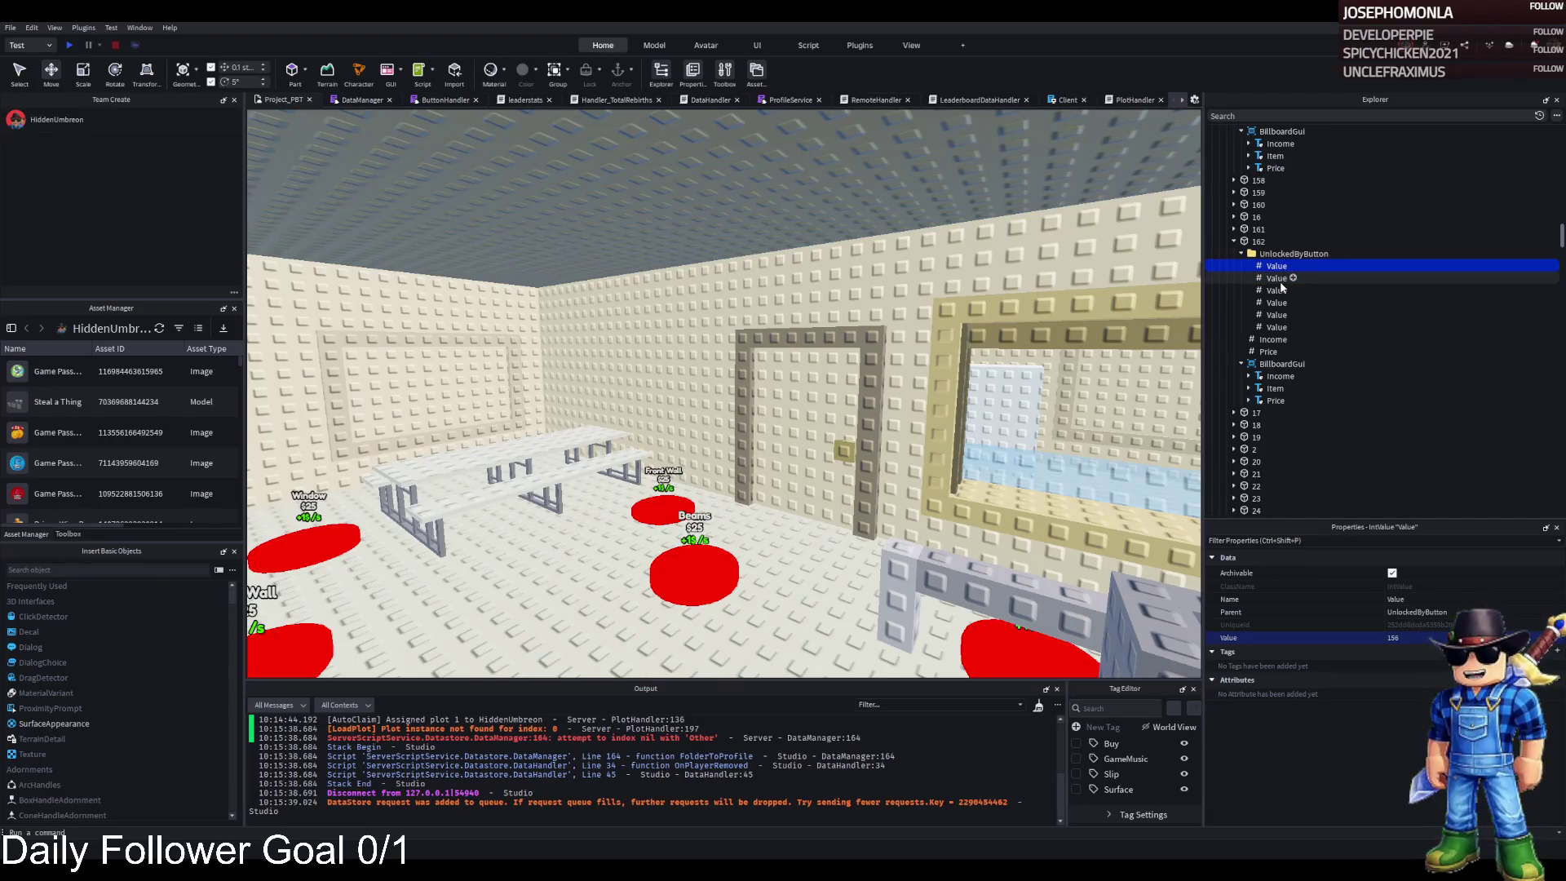
pyautogui.press('Delete')
# - Check Part 161's UnlockedByButton number, then reselect the red pad Part 162
pyautogui.click(1277, 269)
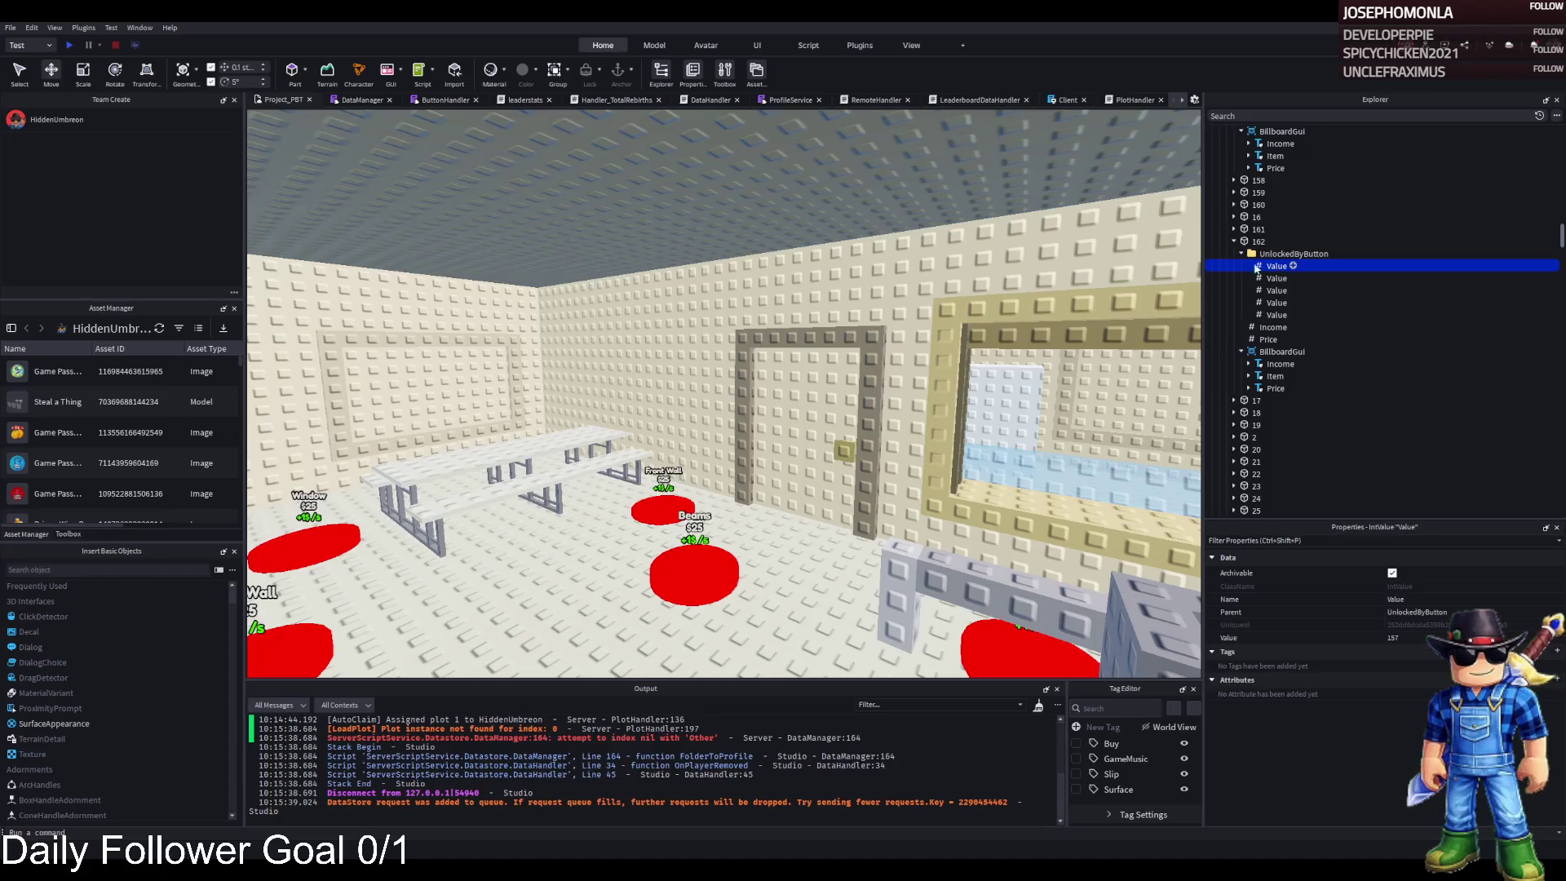
pyautogui.click(1259, 229)
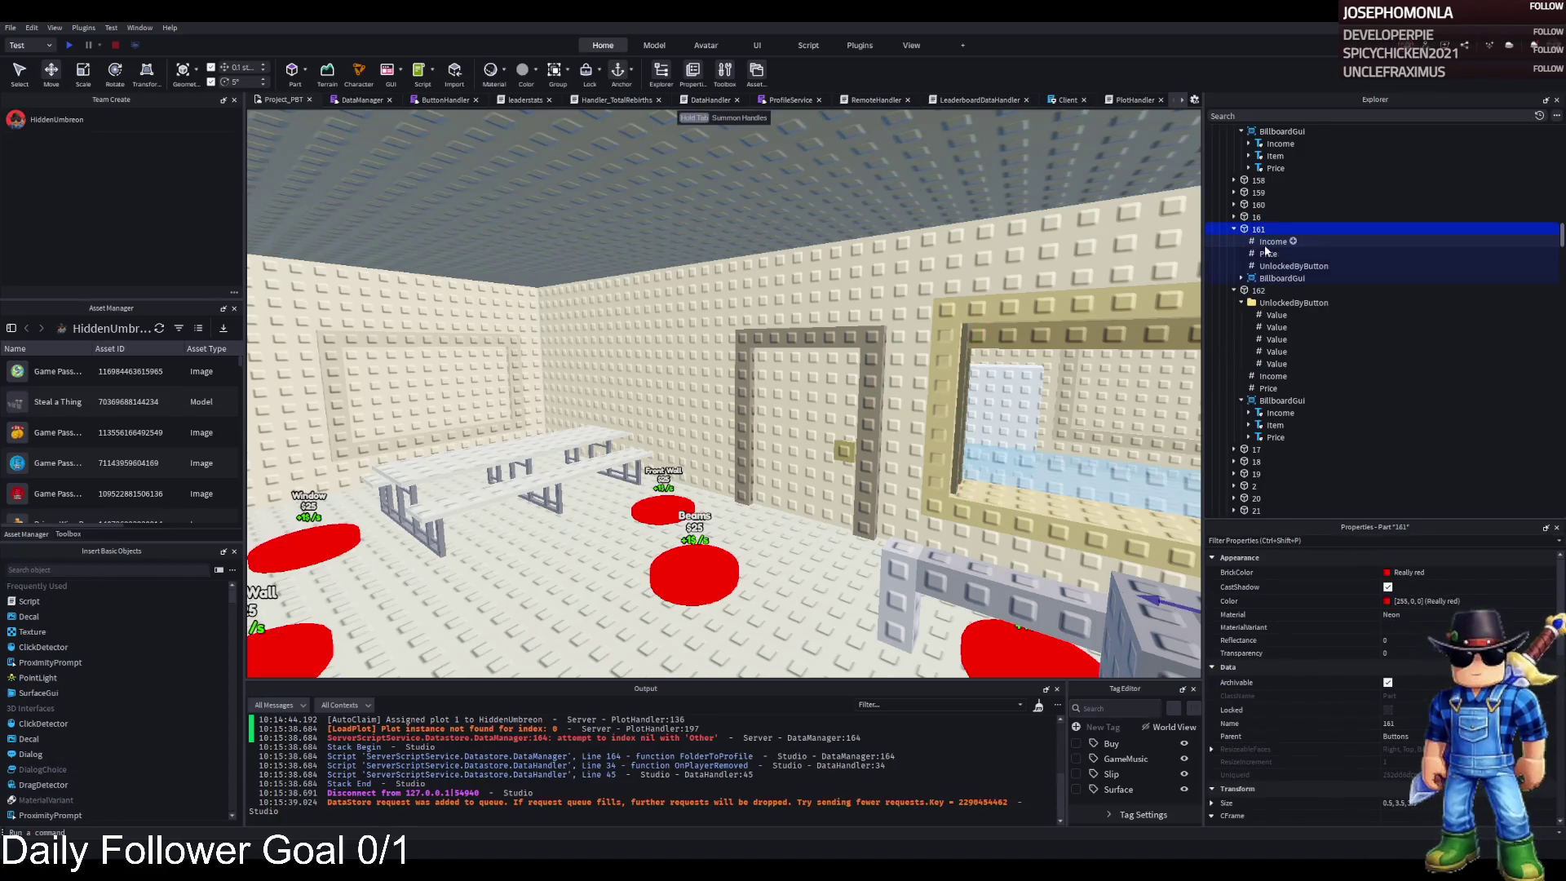
pyautogui.click(1276, 267)
pyautogui.press('Up')
pyautogui.press('Up')
pyautogui.press('Up')
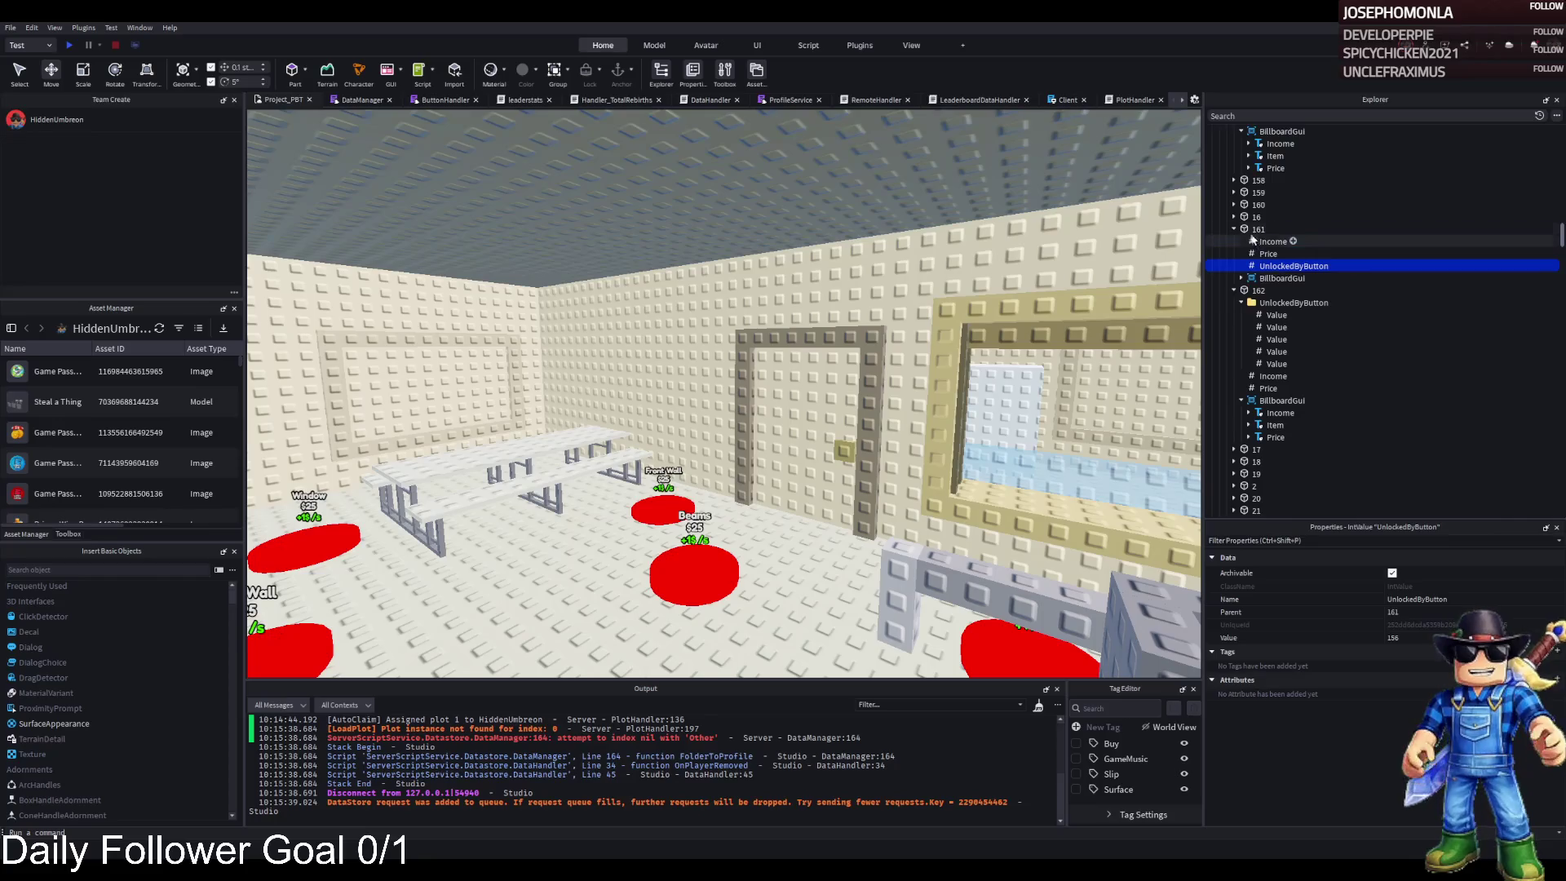
pyautogui.press('Left')
pyautogui.click(1263, 269)
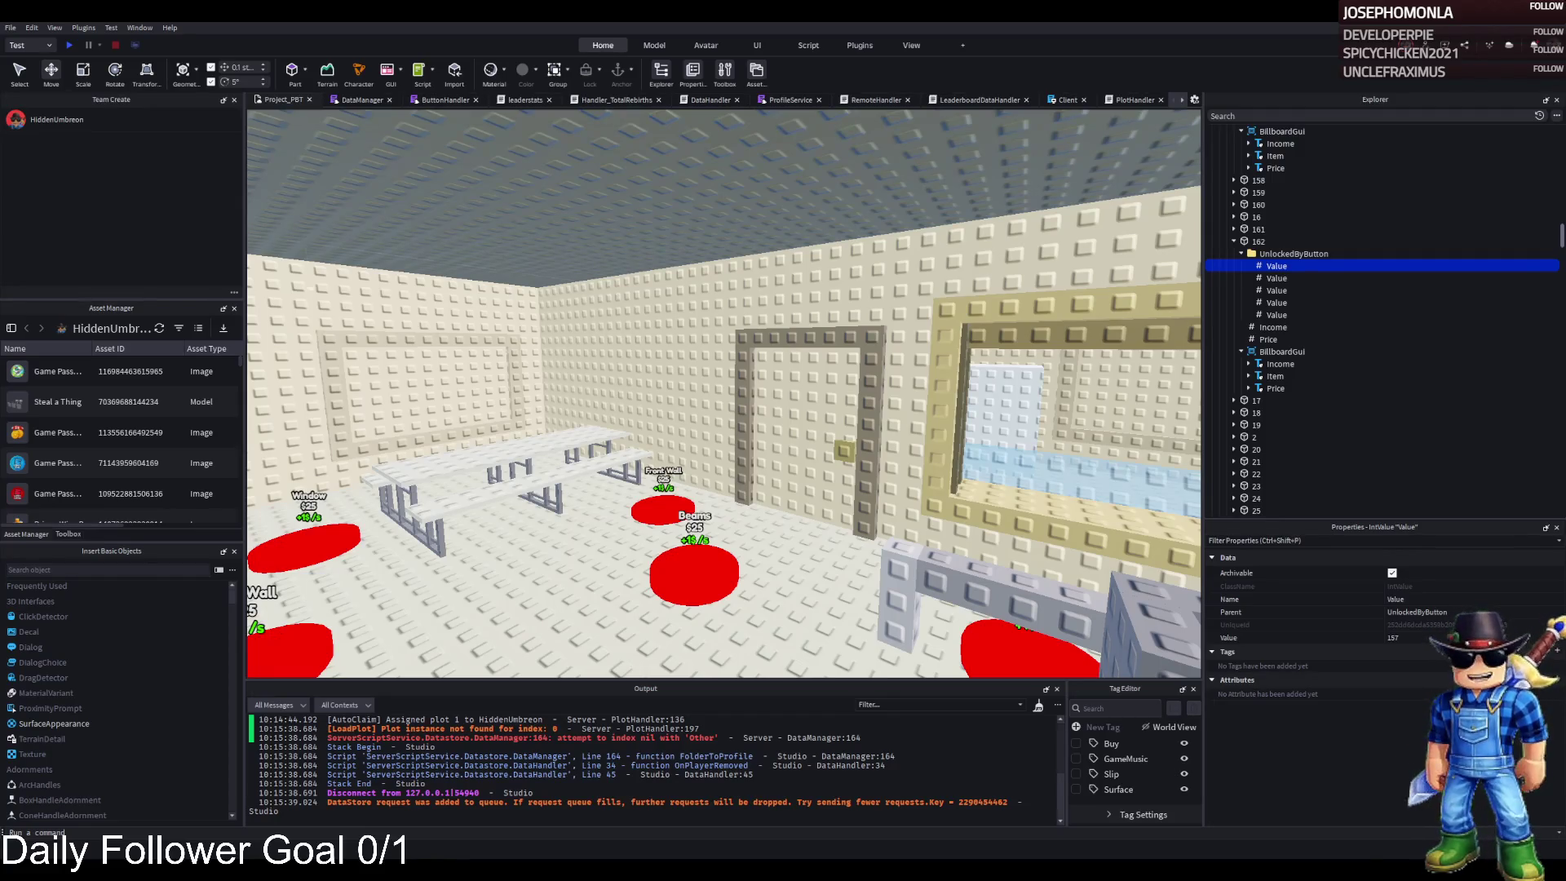
pyautogui.click(751, 394)
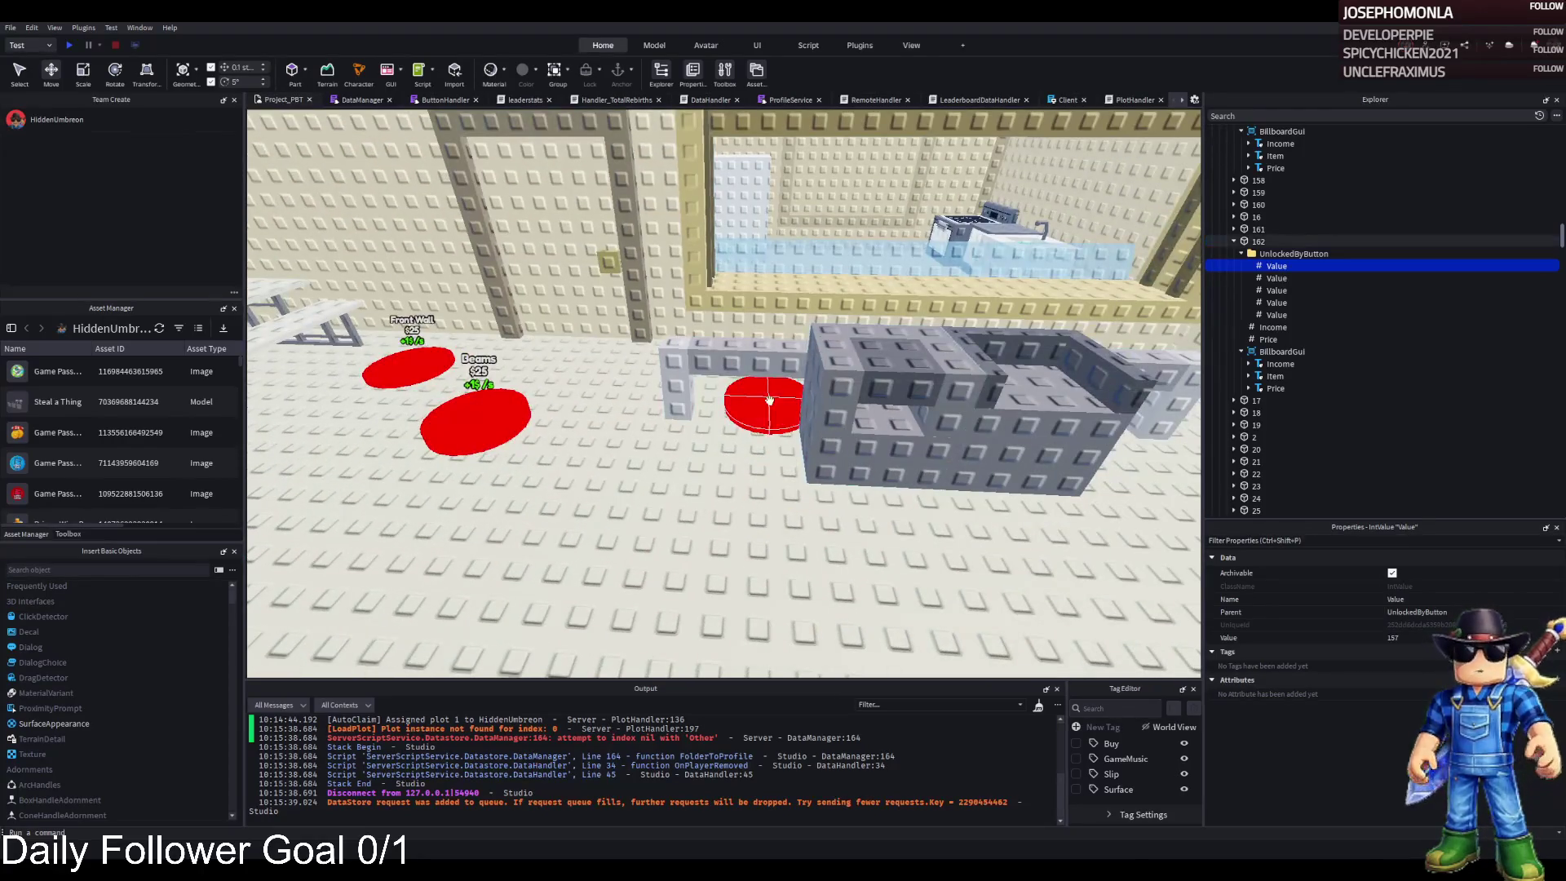
# - Fly the camera around the room until red pad 162 near the doorway and grey blocks shows
pyautogui.scroll(2, 771, 397)
pyautogui.press('a')
pyautogui.press('s')
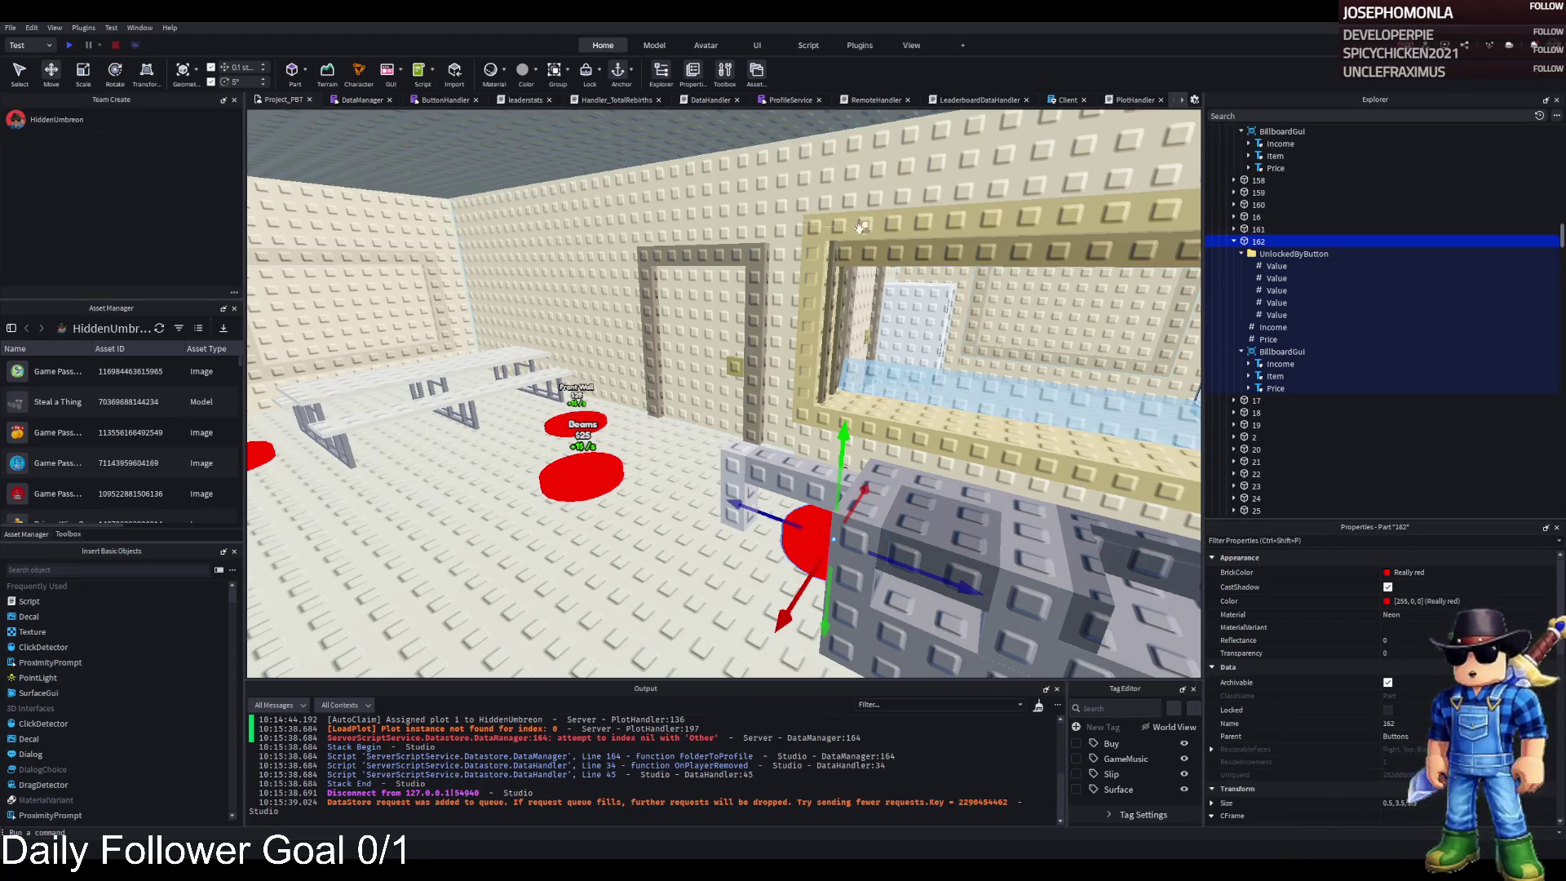
pyautogui.press('s')
pyautogui.press('a')
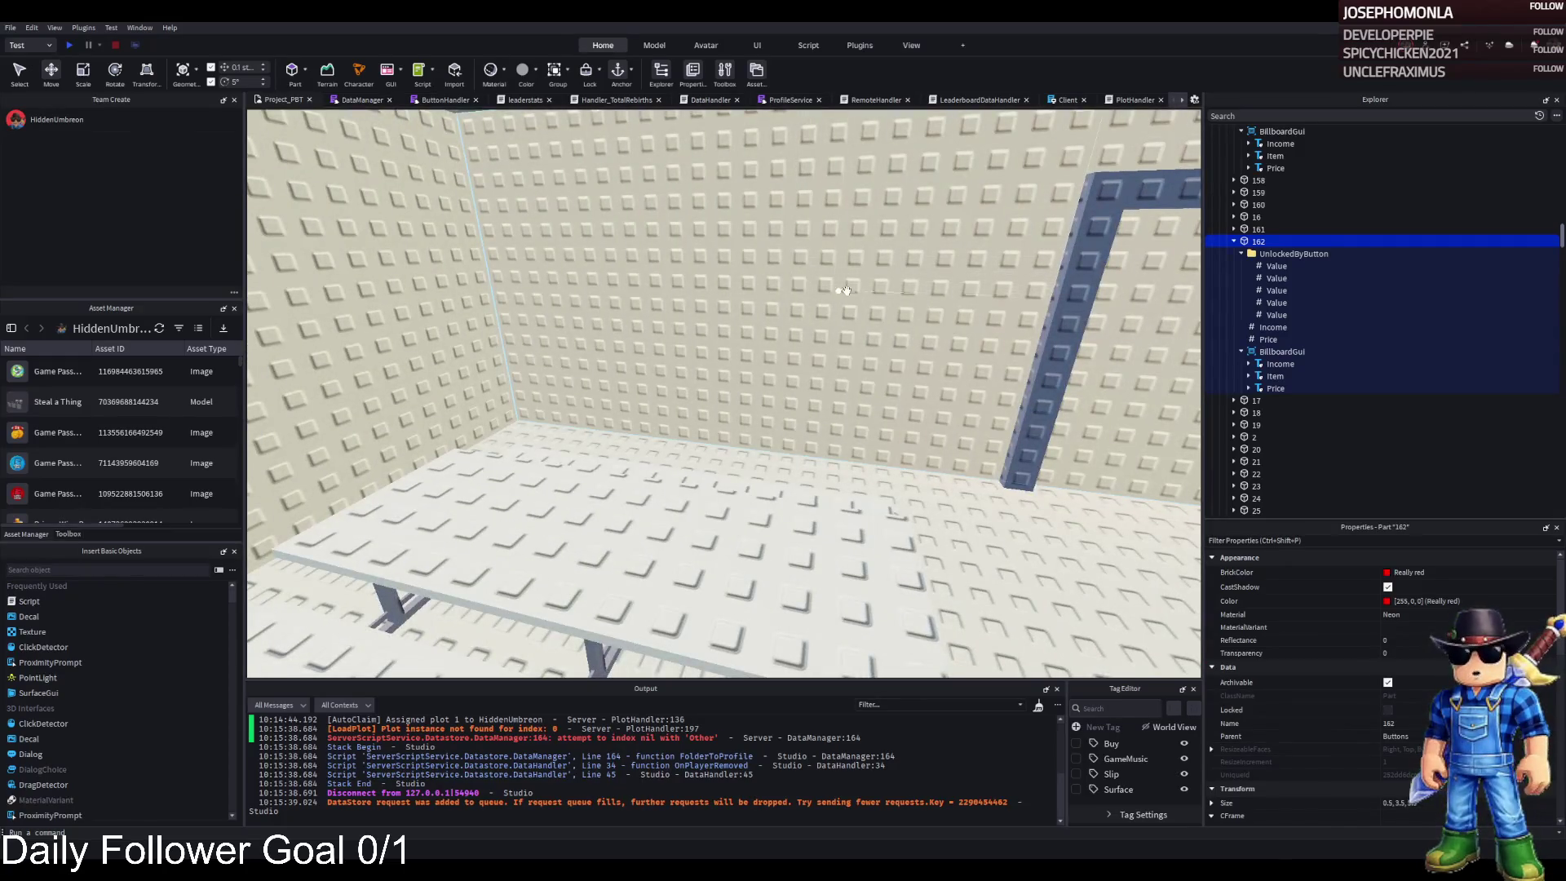
pyautogui.press('s')
pyautogui.press('d')
pyautogui.press('a')
pyautogui.press('d')
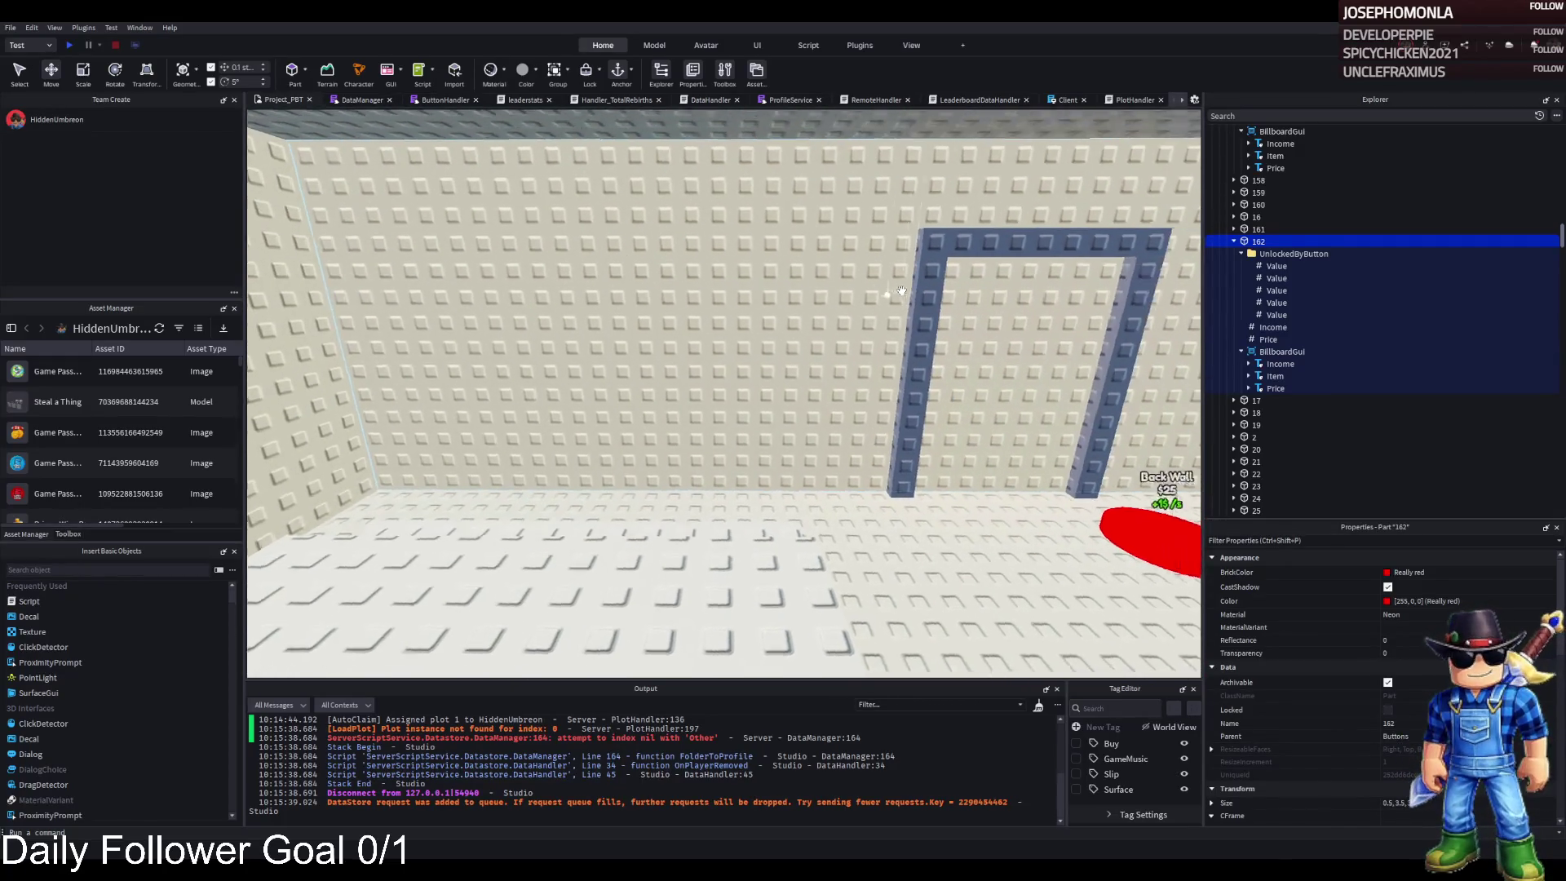
pyautogui.press('s')
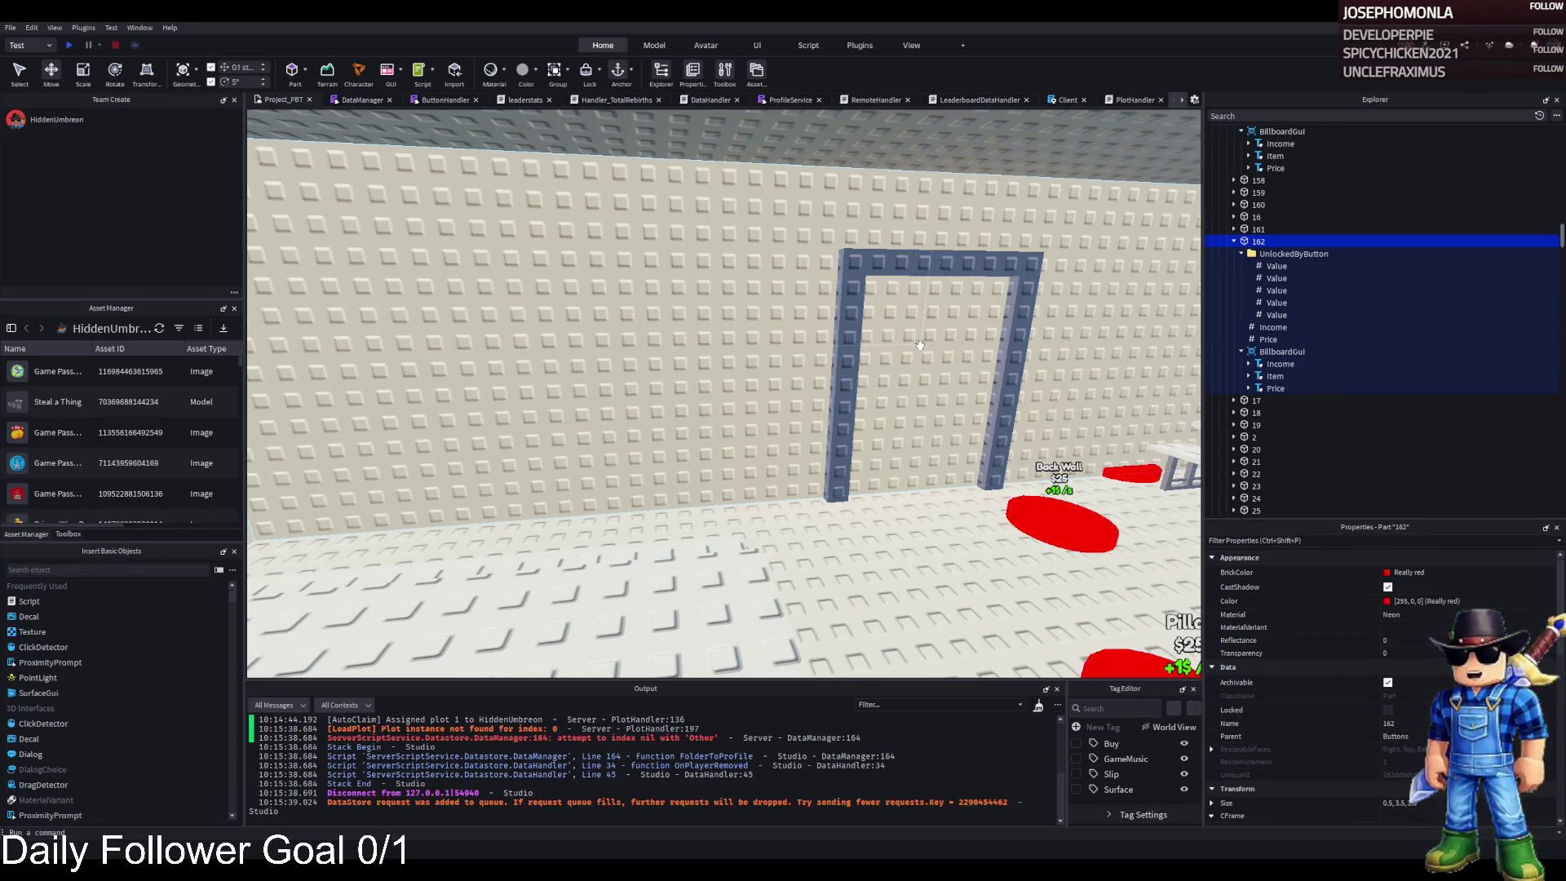
pyautogui.press('s')
pyautogui.press('d')
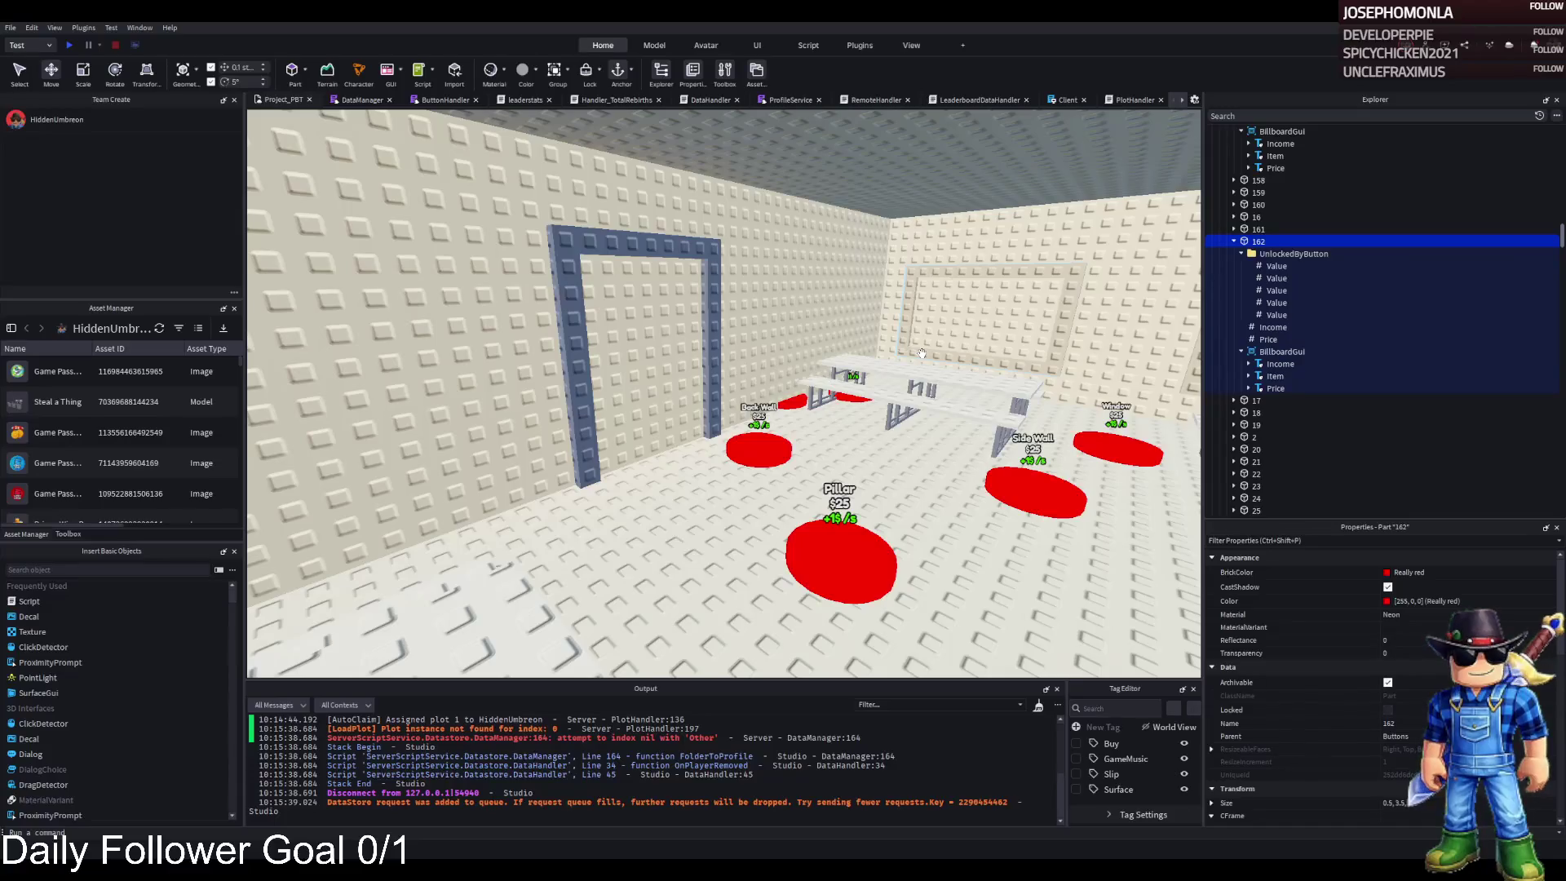
pyautogui.press('a')
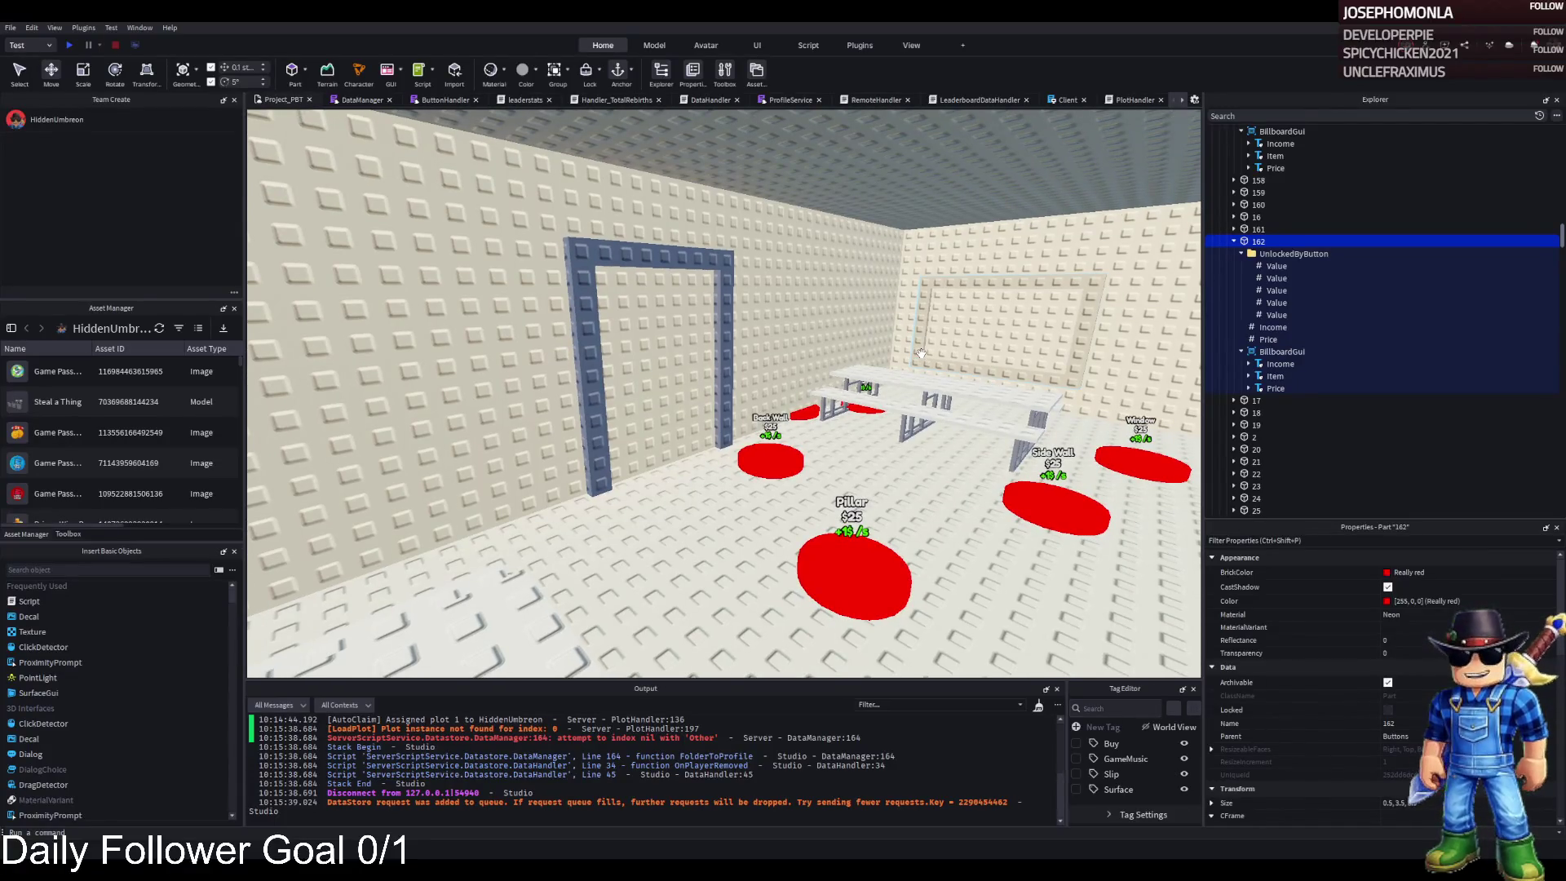
pyautogui.press('w')
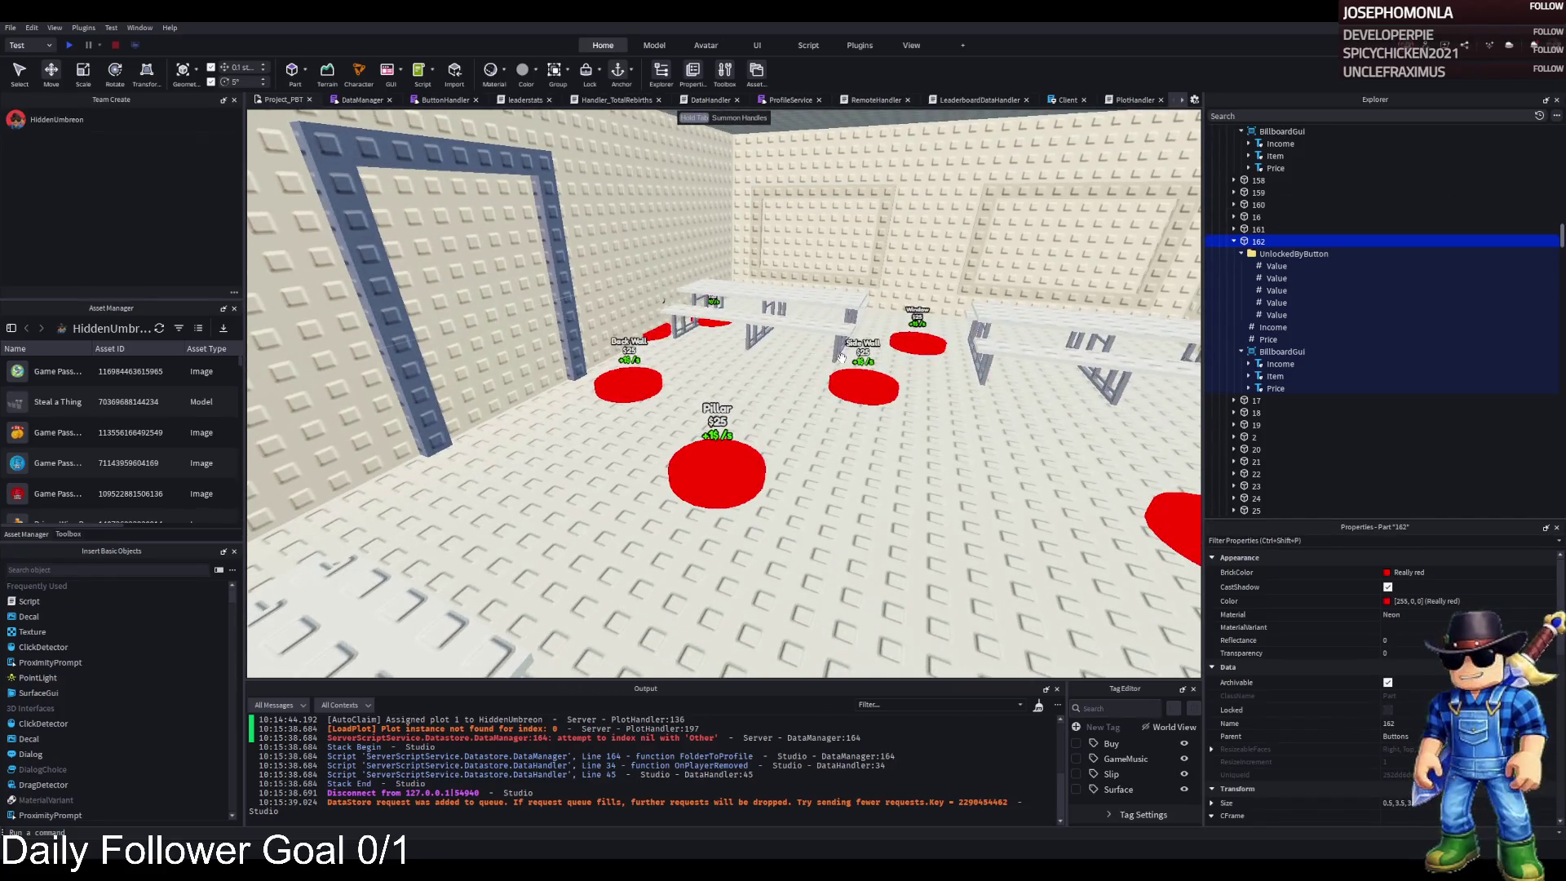
pyautogui.press('s')
pyautogui.press('d')
pyautogui.press('d')
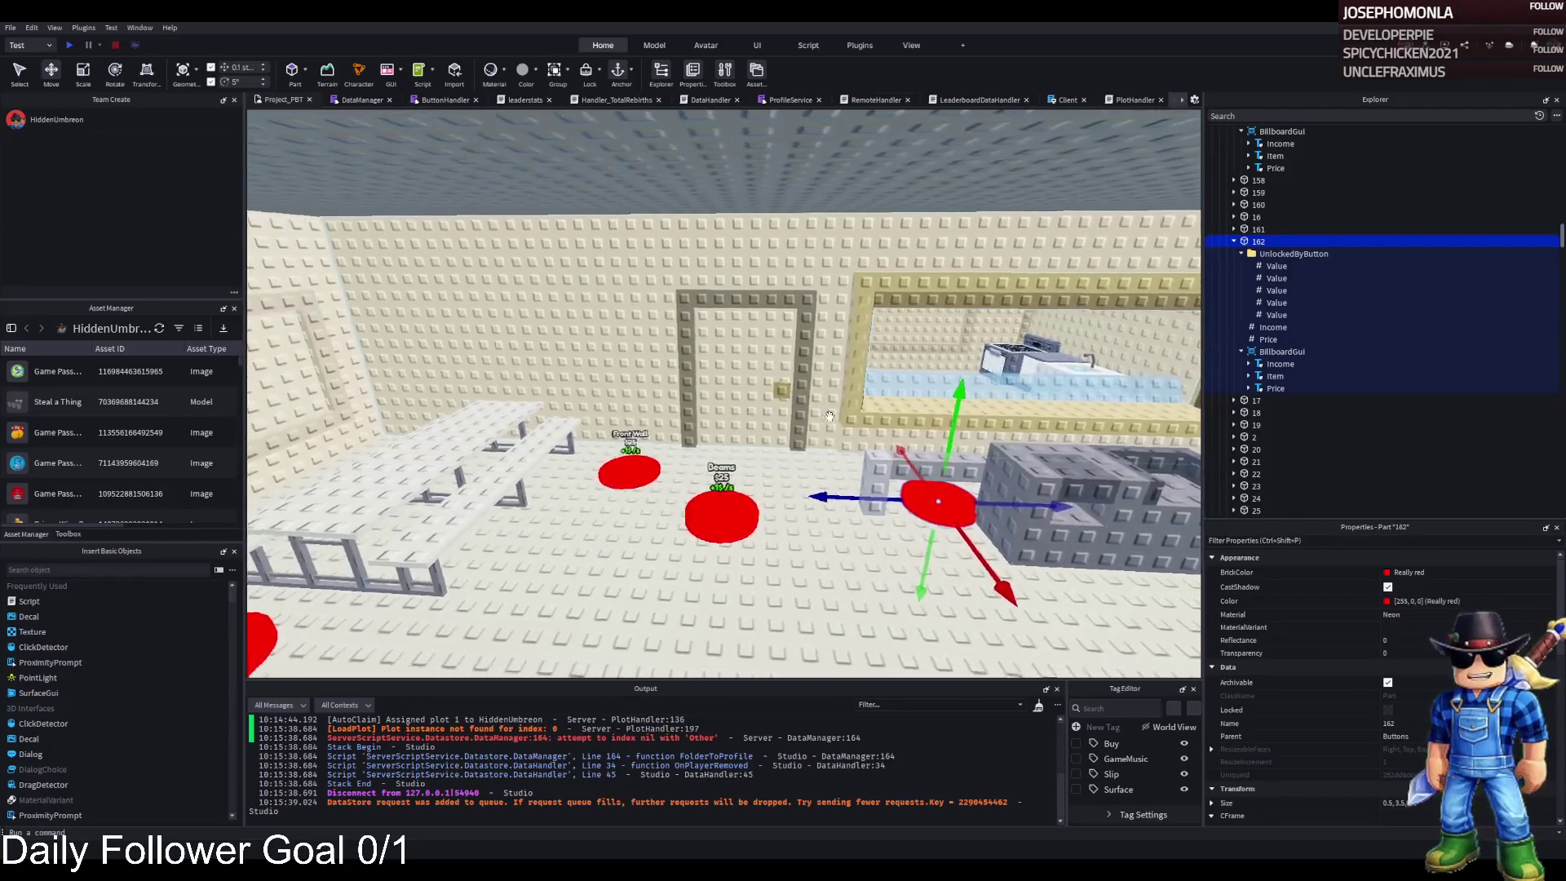
# - Duplicate pad 162 and rename the copy 163
pyautogui.moveTo(828, 416); pyautogui.dragTo(750, 365)
pyautogui.press('d')
pyautogui.hotkey('ctrl', 'd')
pyautogui.press('F2')
pyautogui.press('BackSpace')
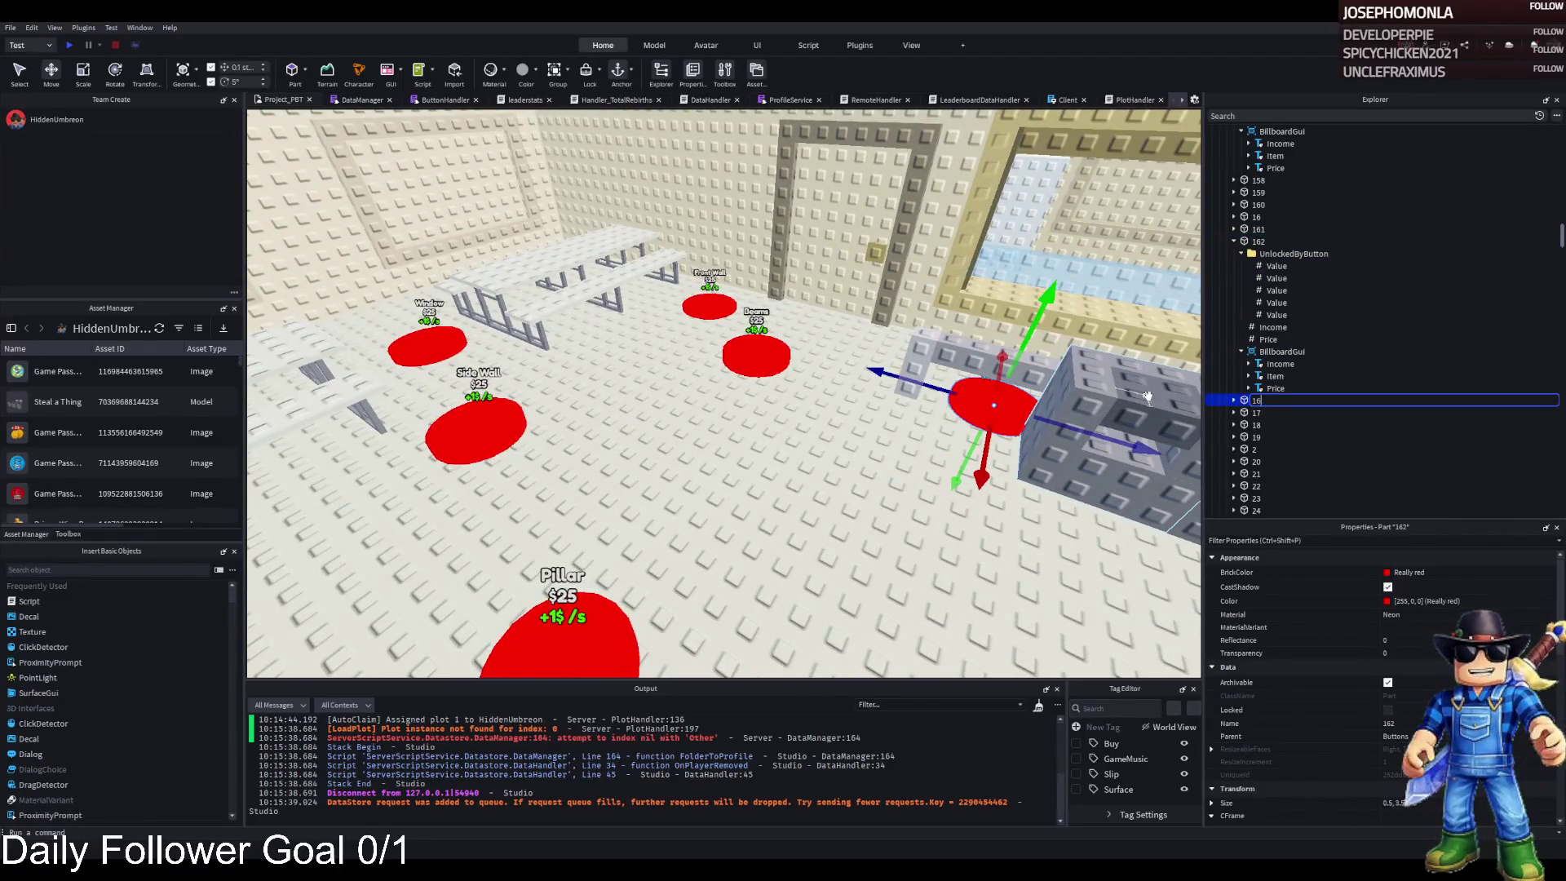
pyautogui.write('3')
pyautogui.press('Return')
# - Replace pad 163's UnlockedByButton folder with a copy of pad 161's UnlockedByButton value
pyautogui.click(1234, 400)
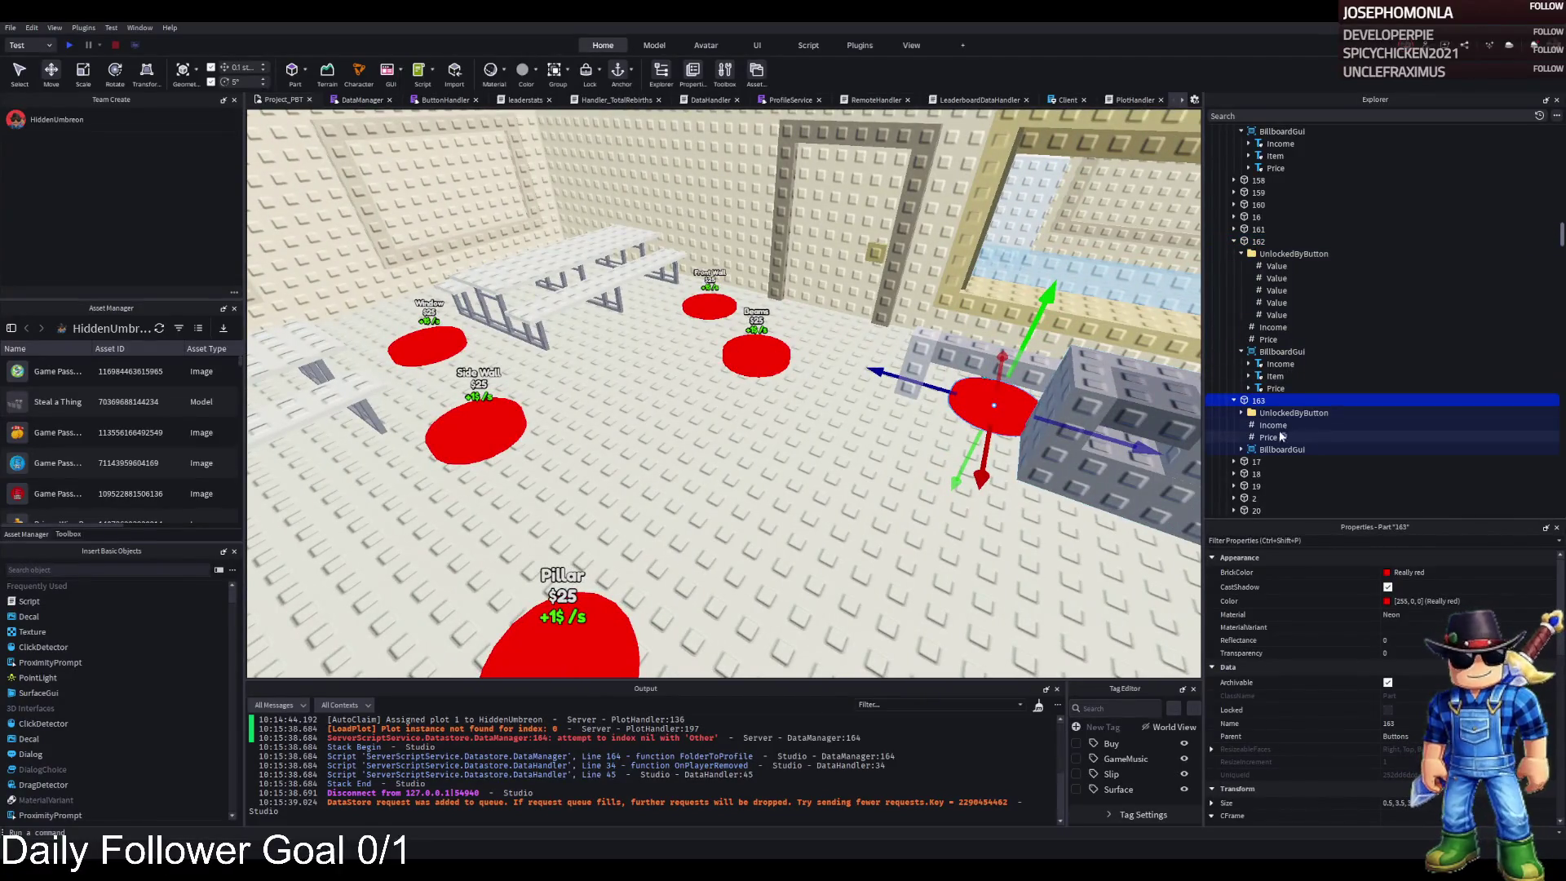
pyautogui.click(1269, 414)
pyautogui.press('Delete')
pyautogui.click(1234, 229)
pyautogui.click(1275, 267)
pyautogui.hotkey('ctrl', 'd')
pyautogui.moveTo(1287, 279)
pyautogui.mouseDown()
pyautogui.moveTo(1293, 445)
pyautogui.moveTo(1272, 461)
pyautogui.mouseUp()
pyautogui.scroll(-1, 1244, 469)
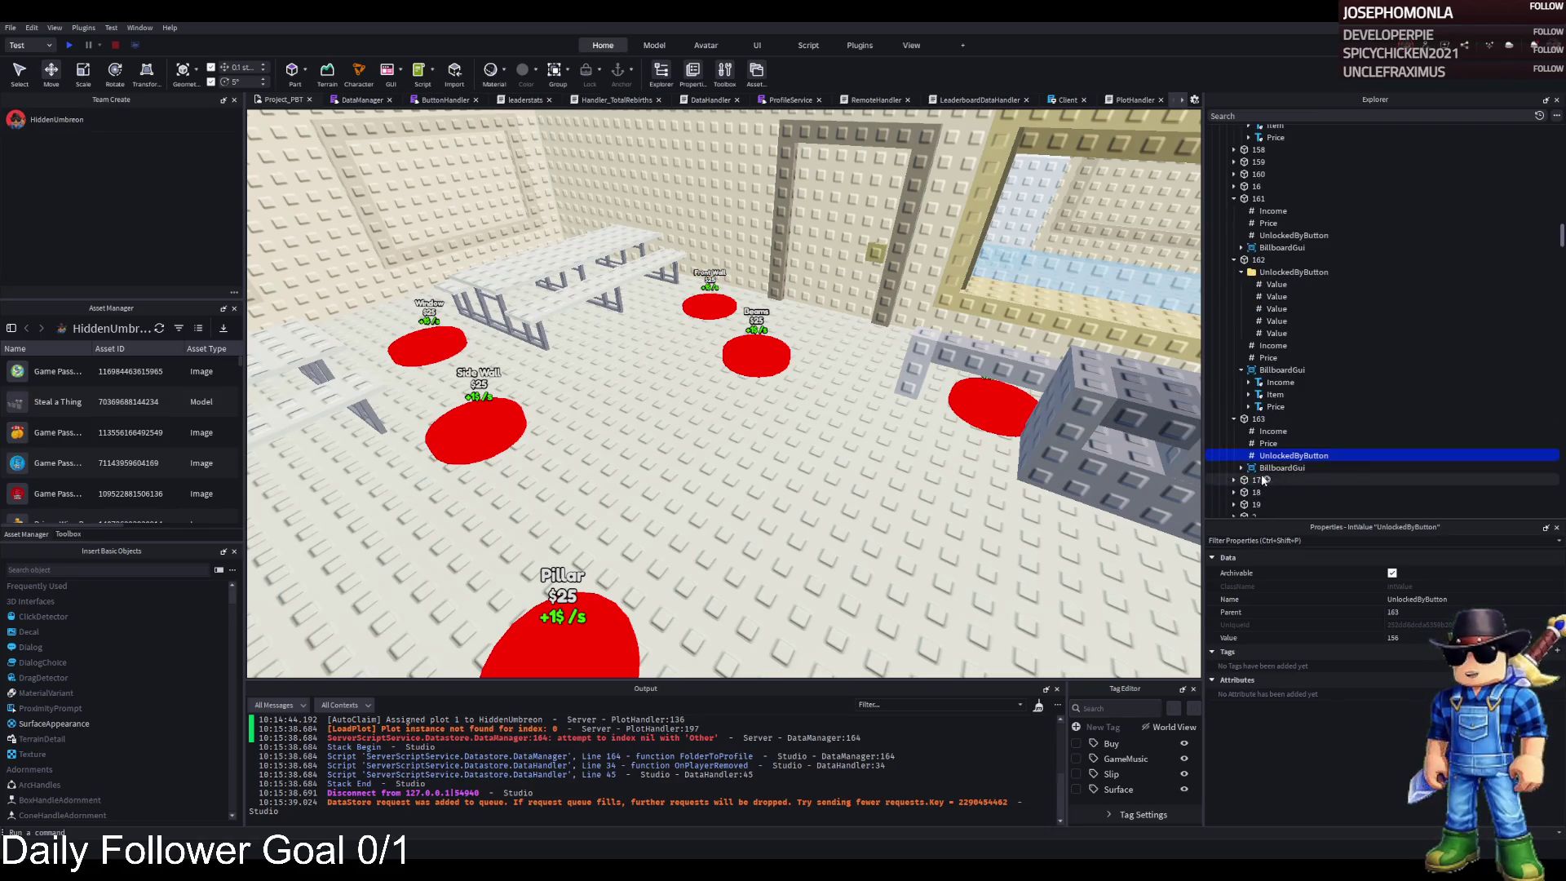
# - Change pad 163's billboard Item text from Roof to Inner Wall
pyautogui.click(1240, 469)
pyautogui.click(1270, 492)
pyautogui.scroll(-10, 1407, 693)
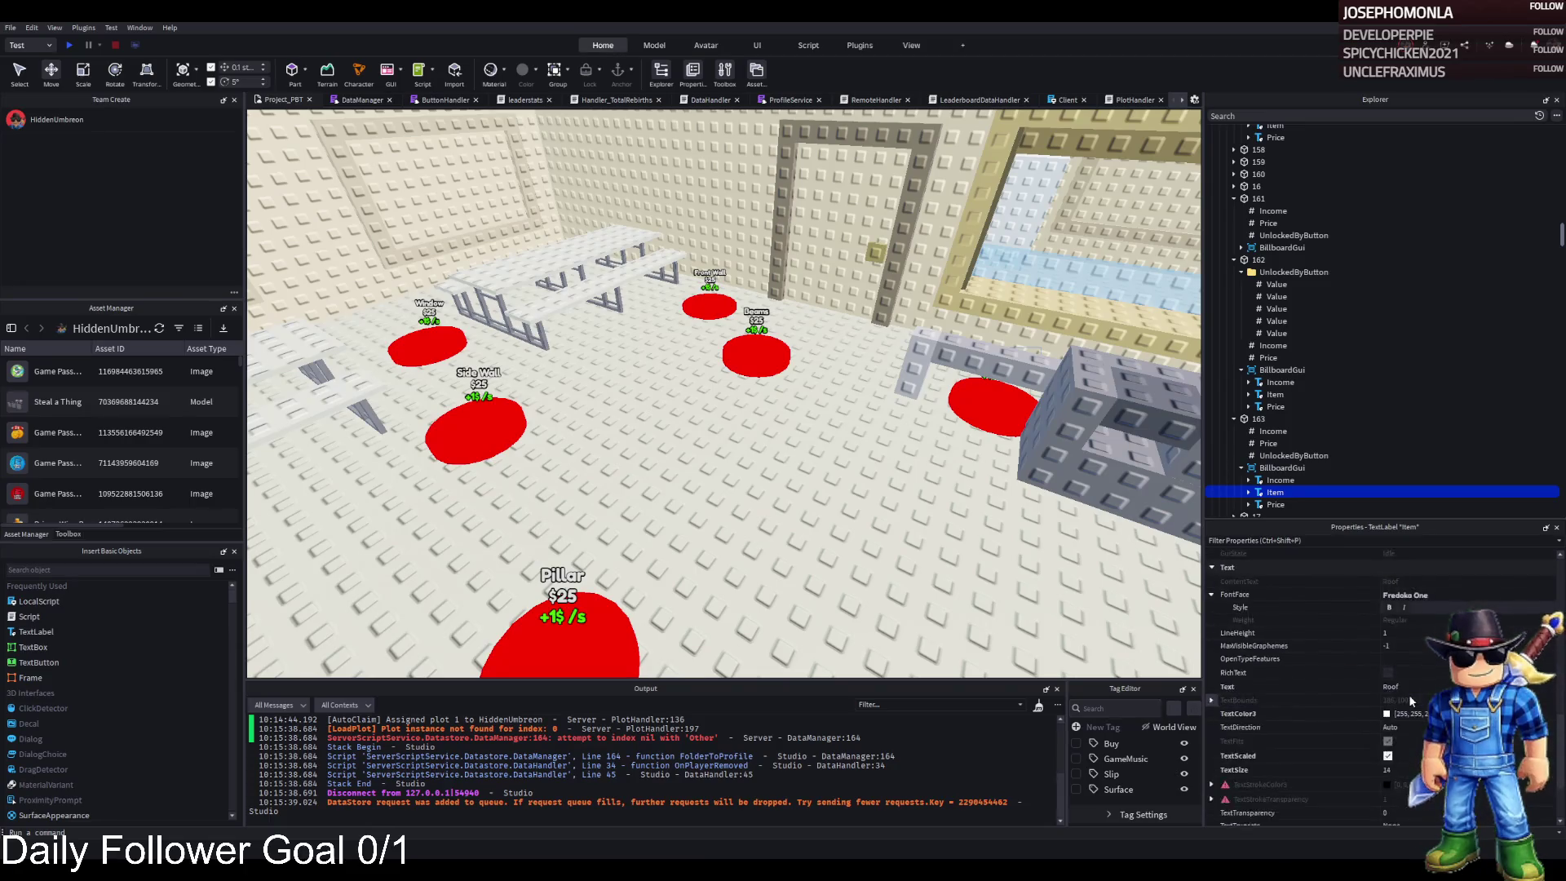
pyautogui.click(1406, 687)
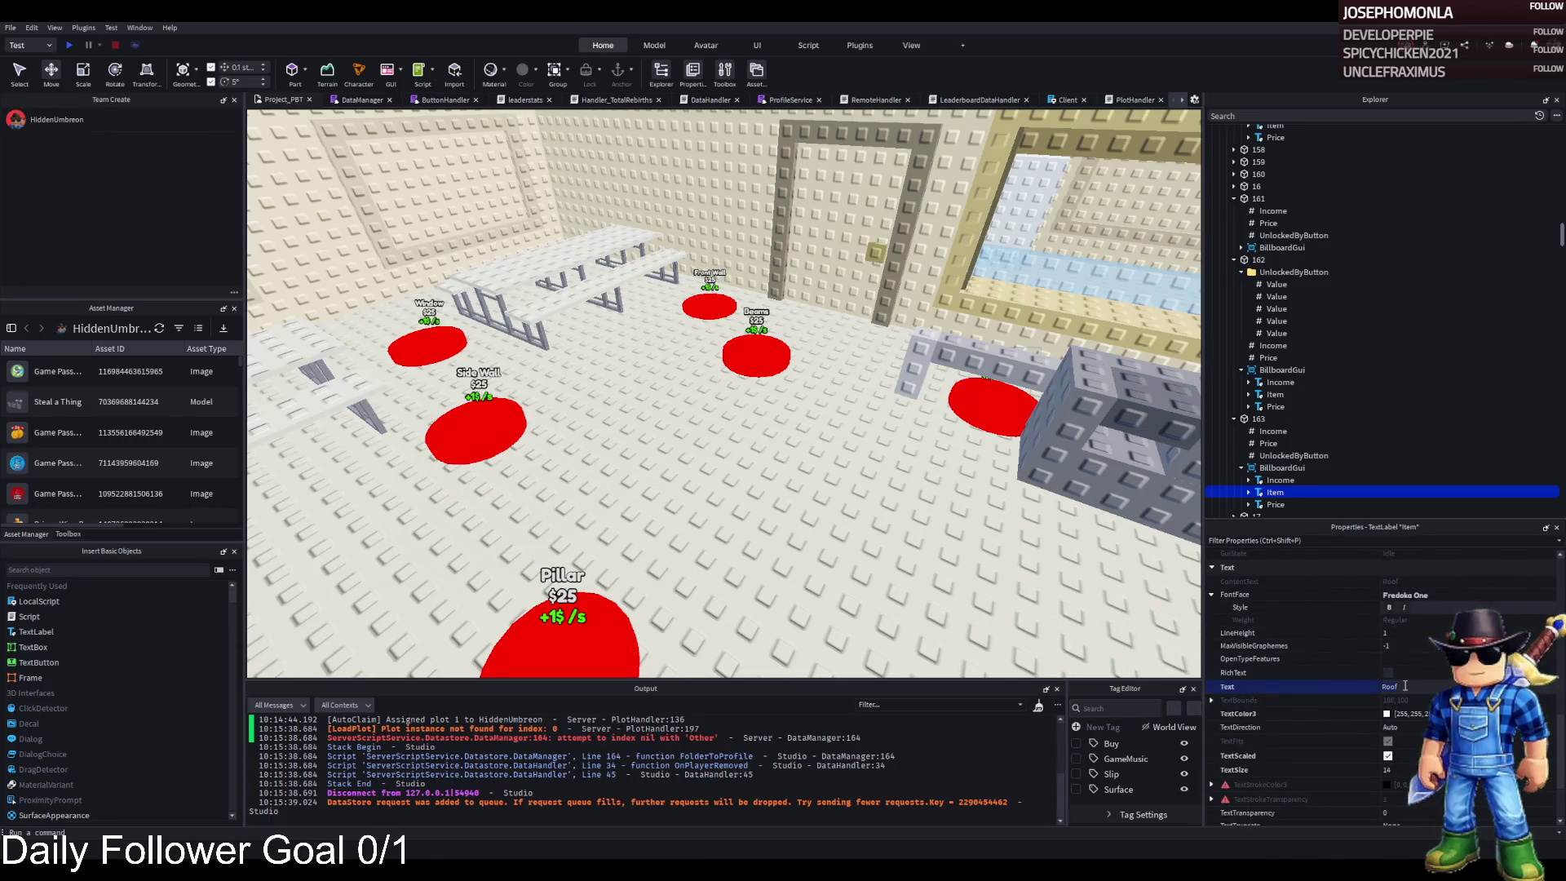
pyautogui.press('BackSpace')
pyautogui.press('BackSpace')
pyautogui.press('BackSpace')
pyautogui.write('Inner Wall')
pyautogui.press('Return')
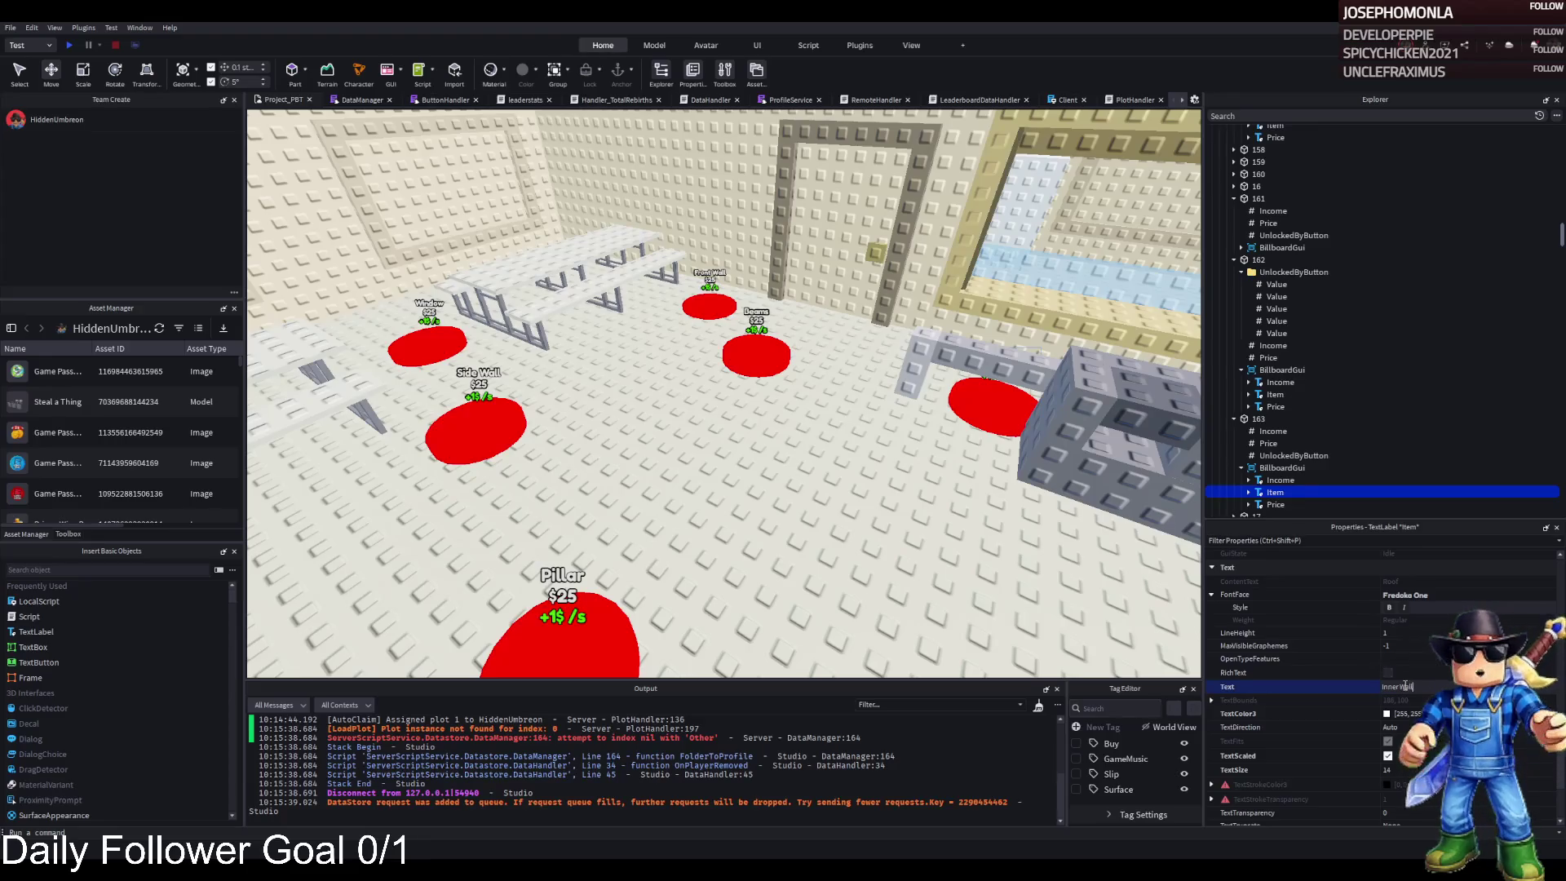
# - Set pad 163's UnlockedByButton value to 162
pyautogui.click(1305, 443)
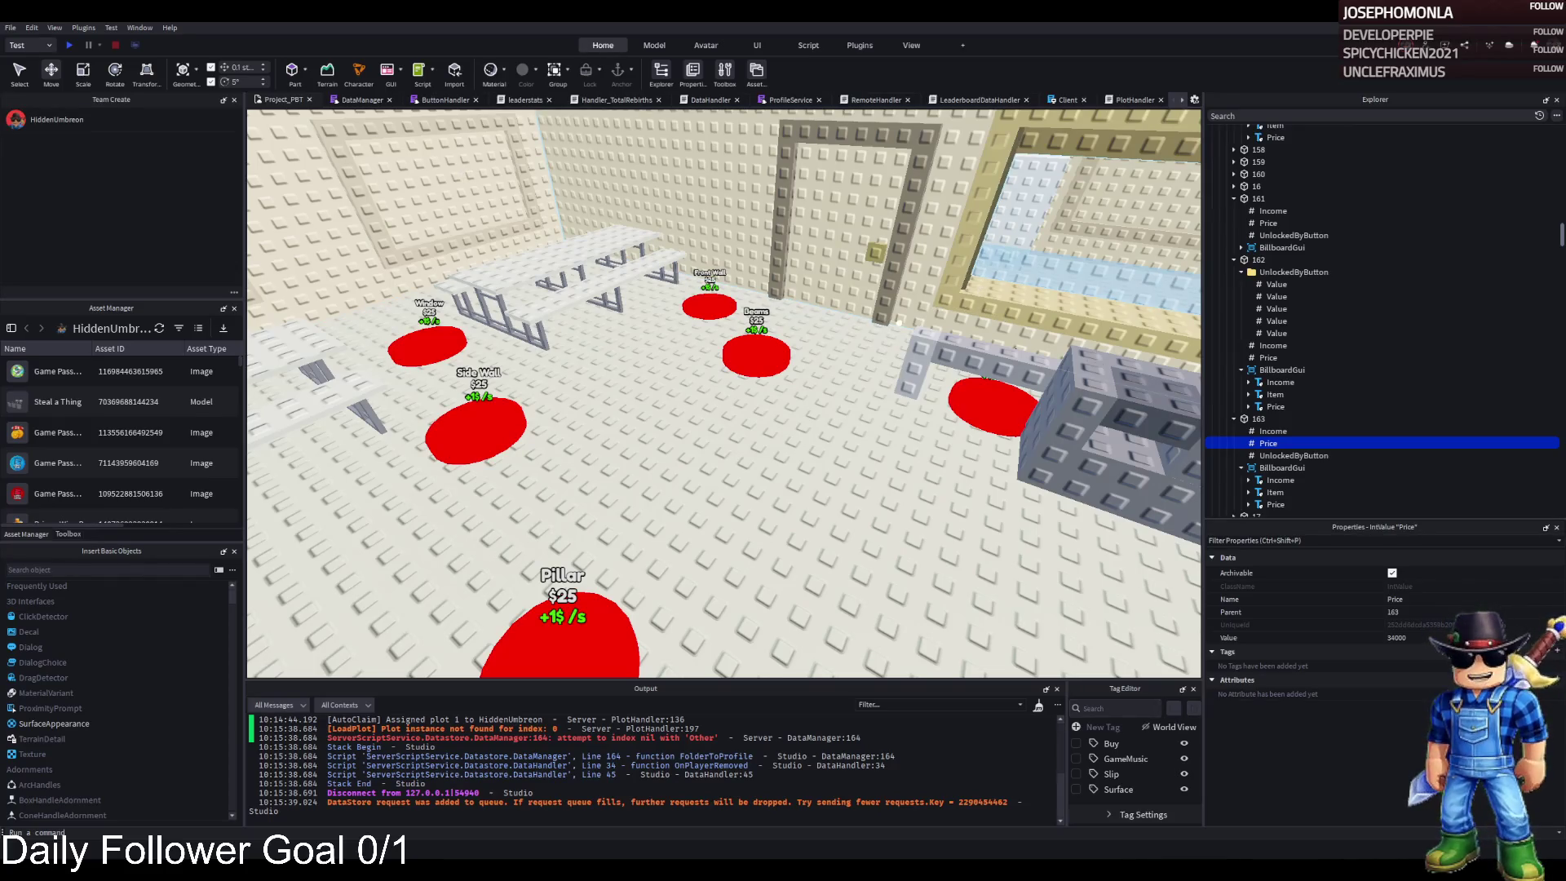
pyautogui.click(1293, 455)
pyautogui.click(1402, 637)
pyautogui.write('156')
pyautogui.press('BackSpace')
pyautogui.press('BackSpace')
pyautogui.write('6')
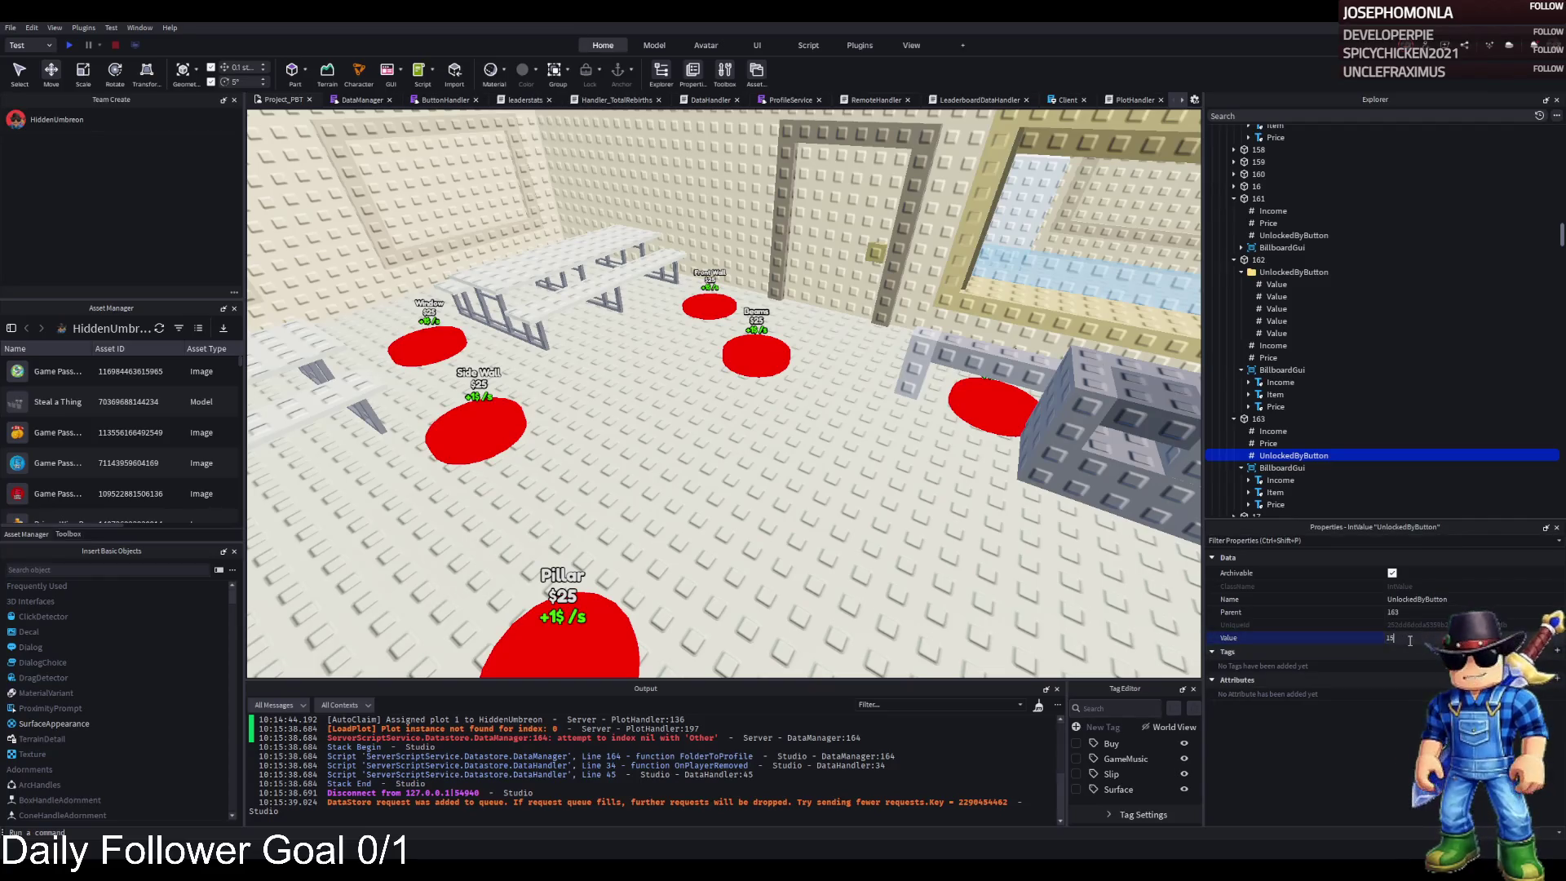
pyautogui.write('2')
pyautogui.press('Return')
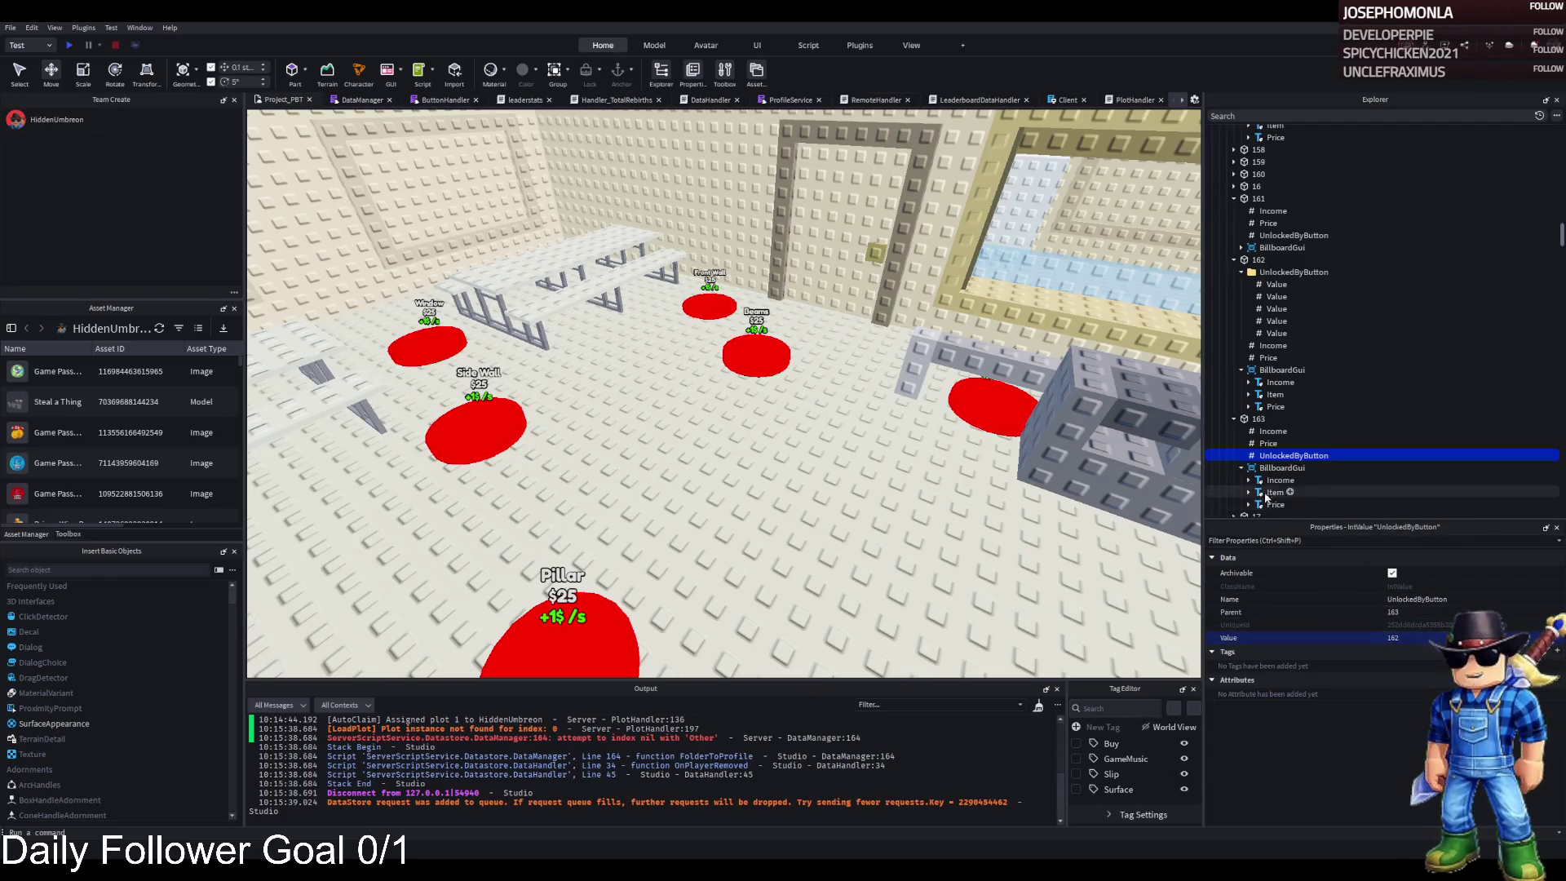
# - Price pad 163 at 35000 and nudge it along the floor
pyautogui.click(1268, 443)
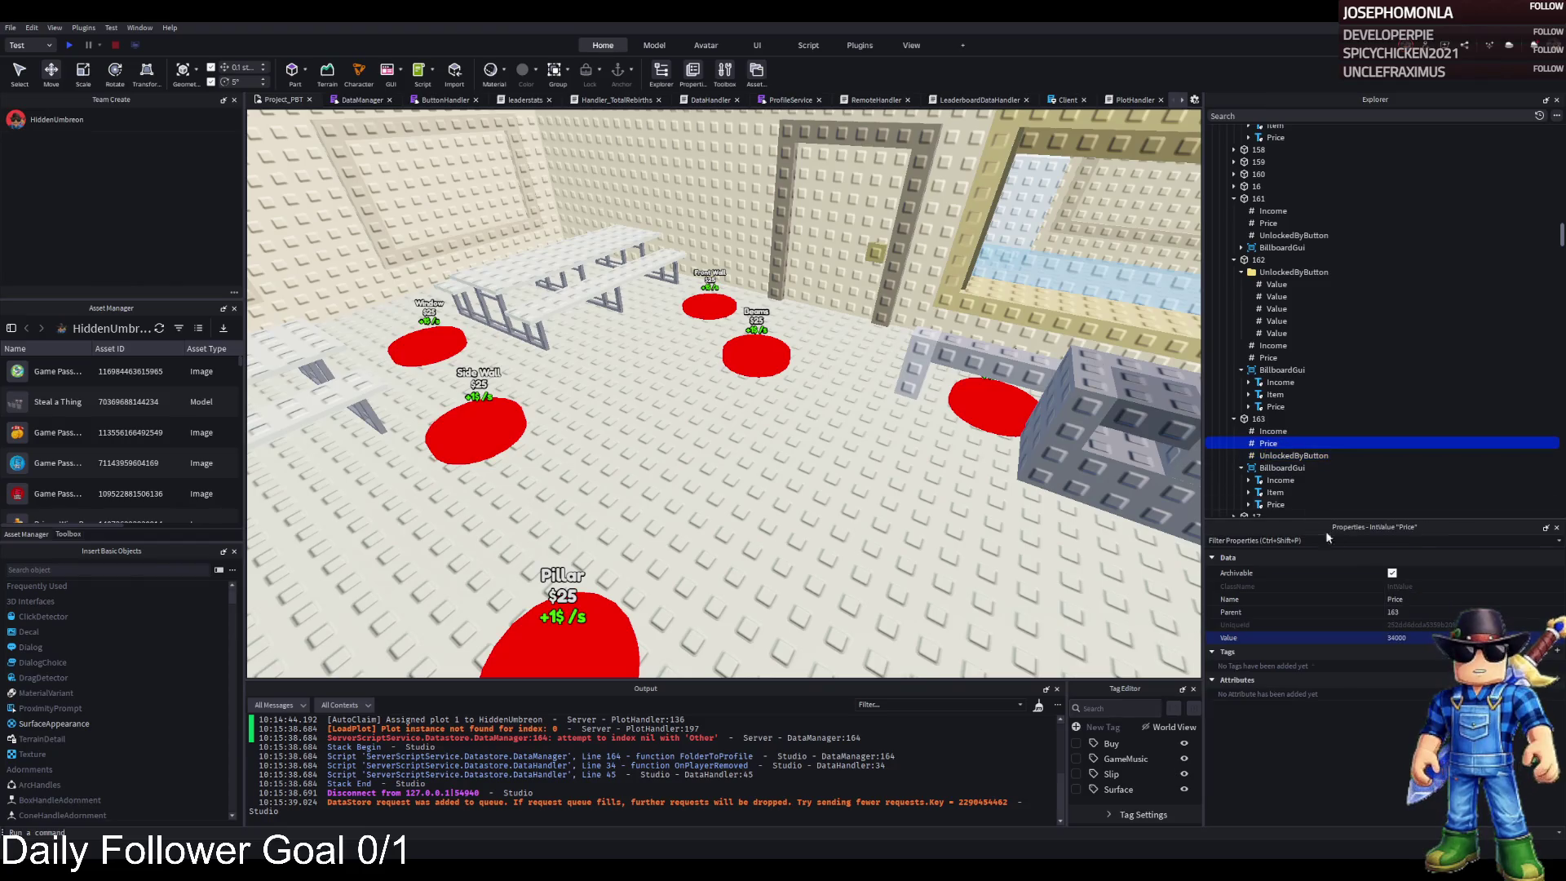
pyautogui.click(1398, 638)
pyautogui.write('35000')
pyautogui.press('Return')
pyautogui.click(1258, 418)
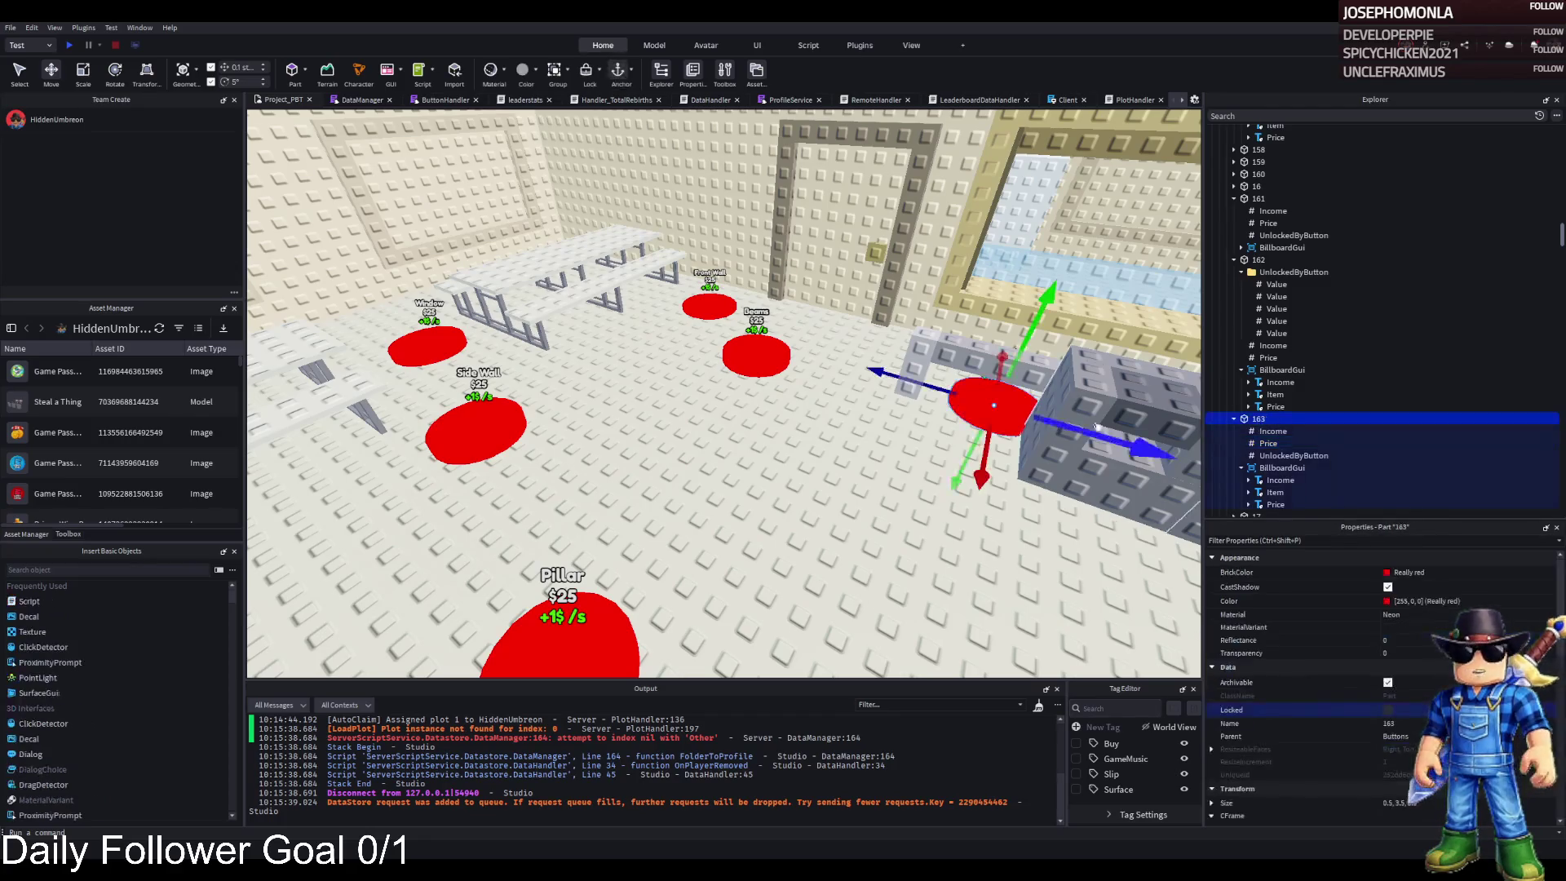
pyautogui.moveTo(844, 514)
pyautogui.mouseDown()
pyautogui.moveTo(753, 598)
pyautogui.moveTo(596, 585)
pyautogui.moveTo(573, 508)
pyautogui.mouseUp()
pyautogui.click(864, 310)
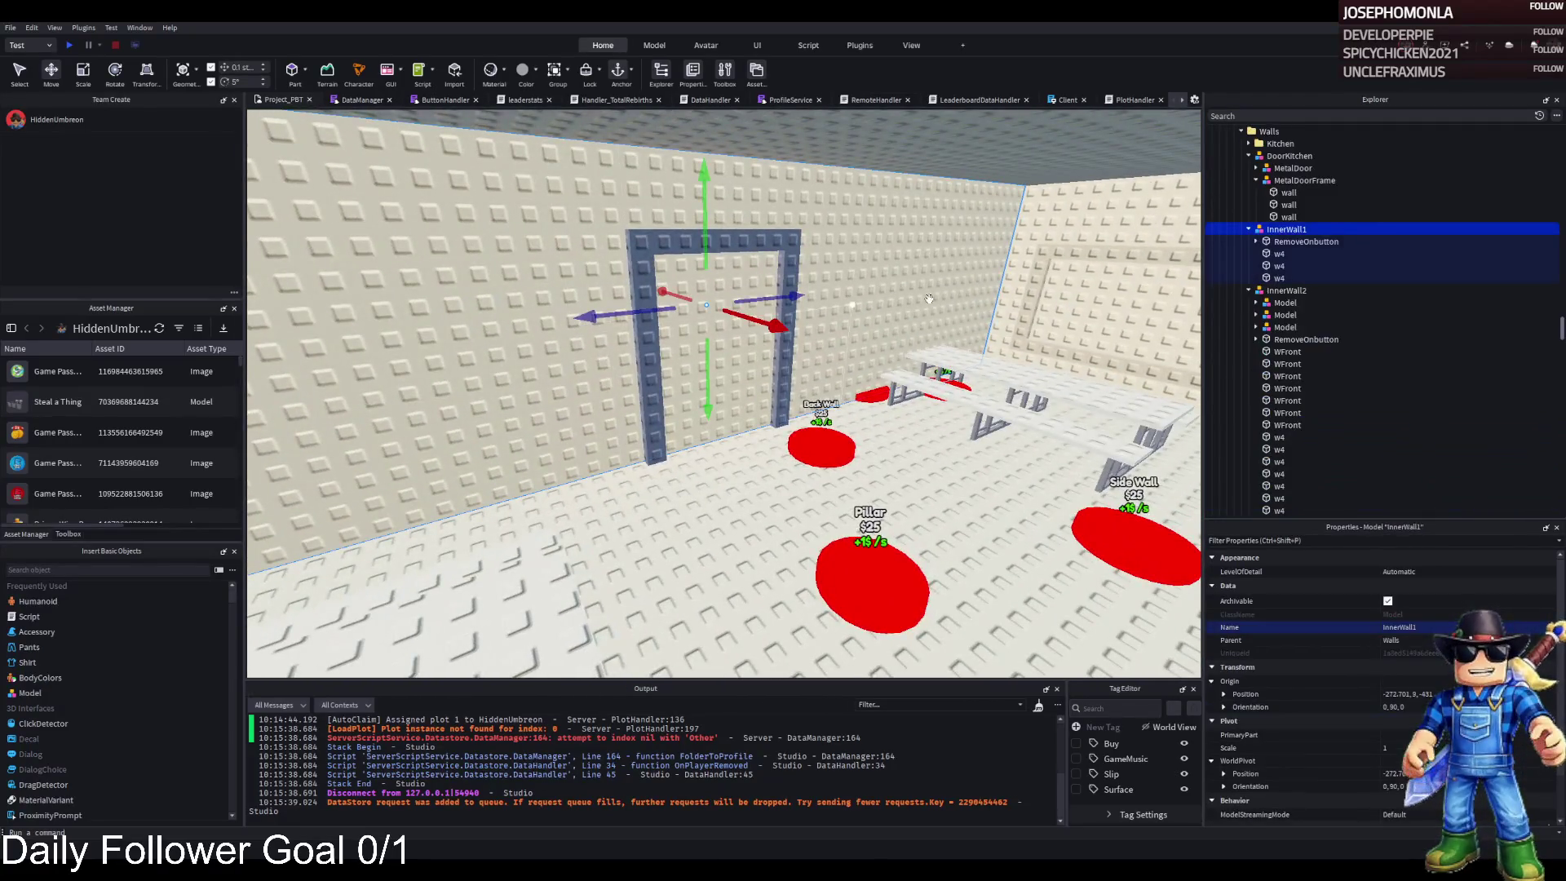
# - Move InnerWall1 into upgrade model 162 and duplicate that model as 163
pyautogui.click(1248, 230)
pyautogui.click(1248, 241)
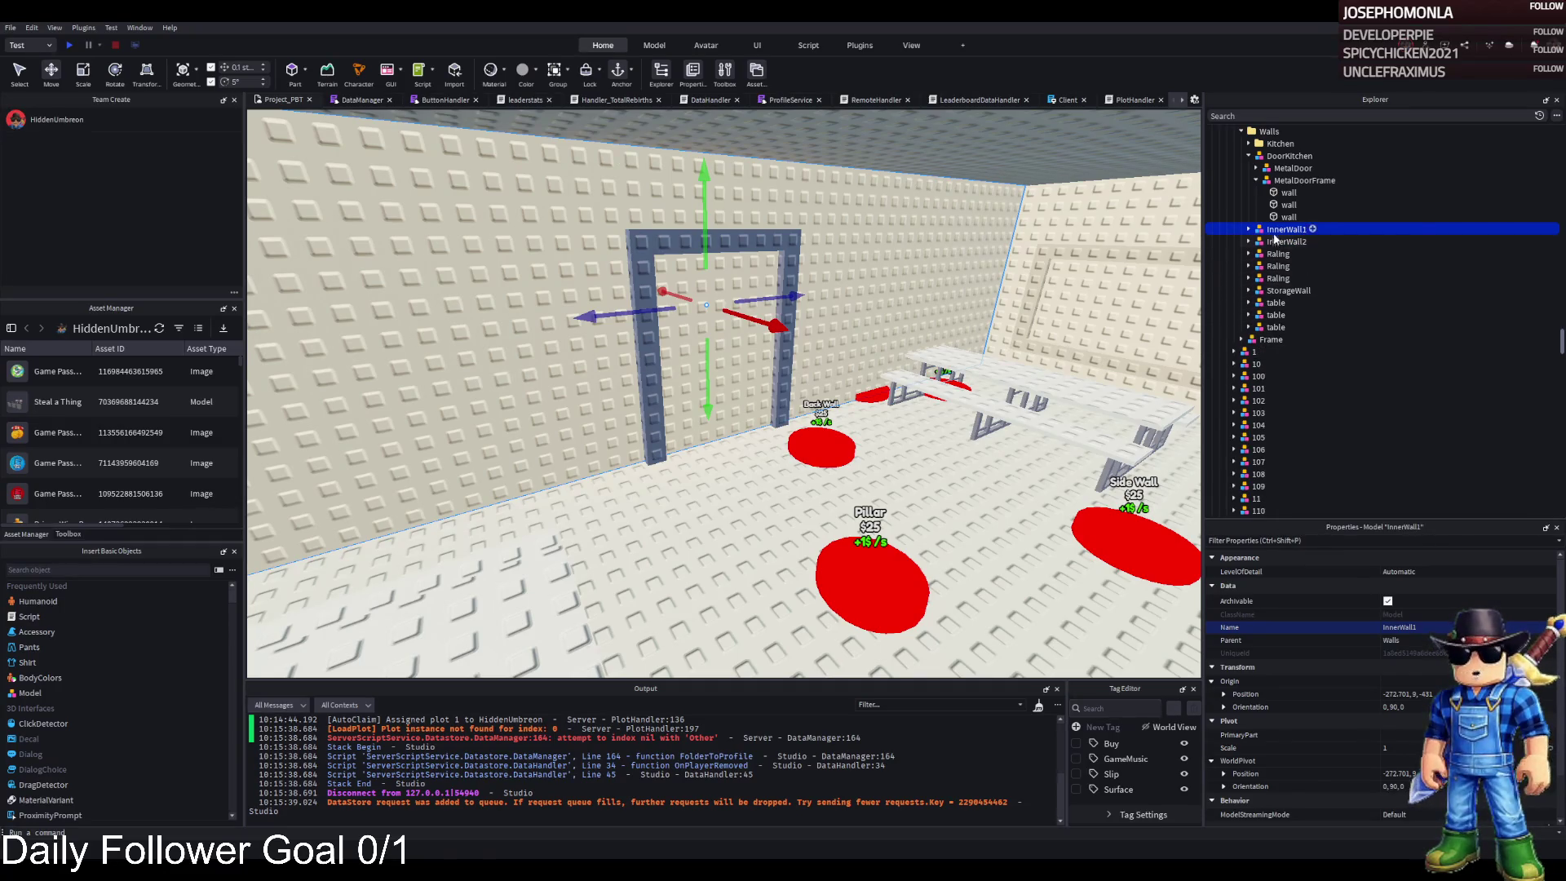
pyautogui.scroll(-15, 1346, 337)
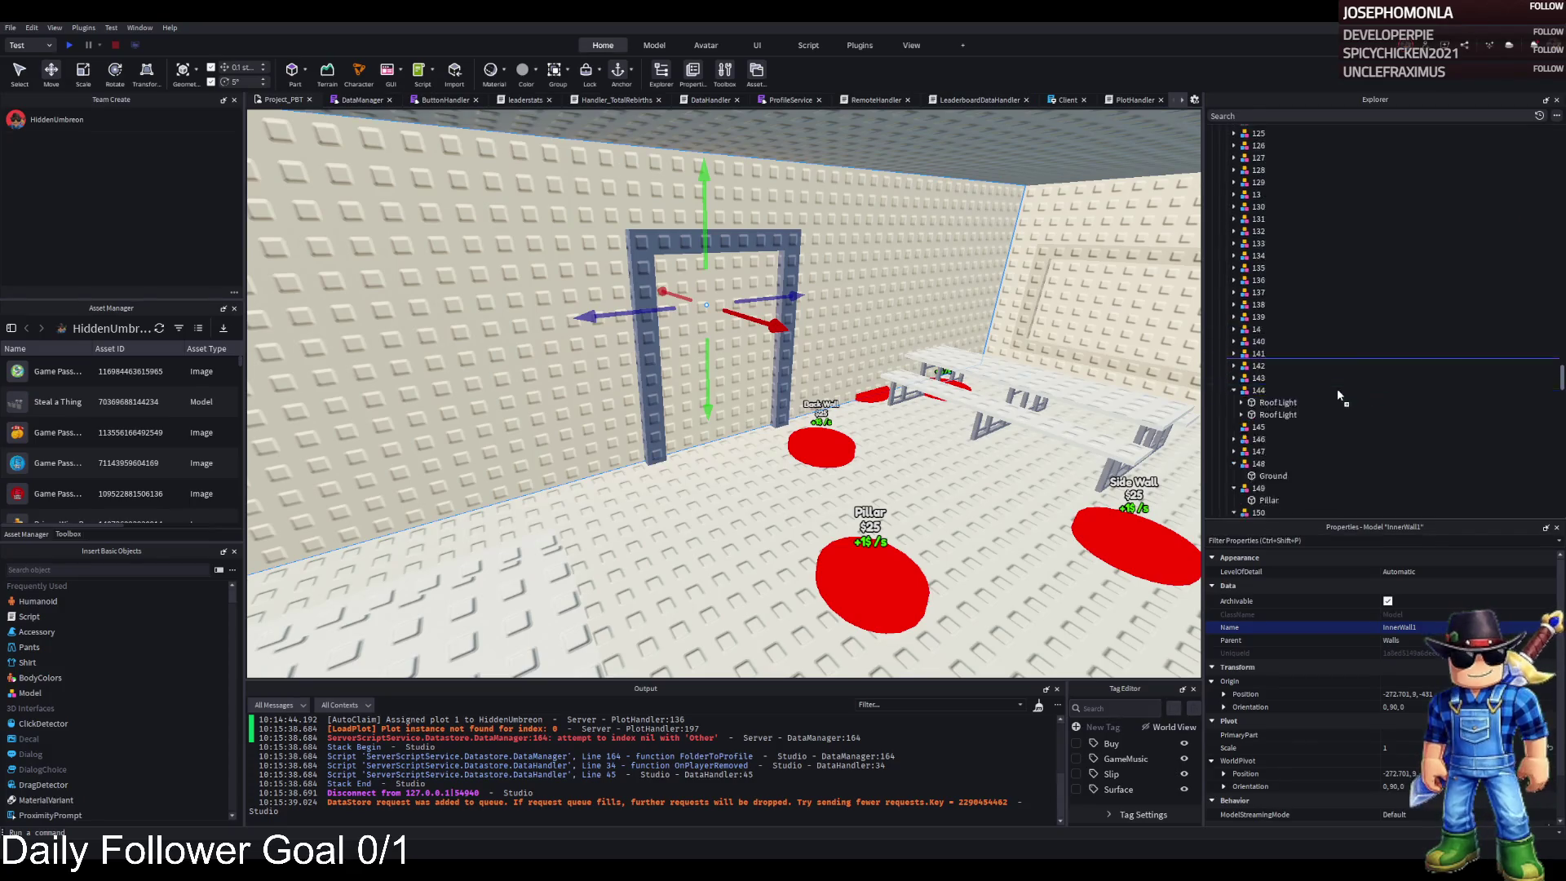
pyautogui.scroll(-5, 1337, 394)
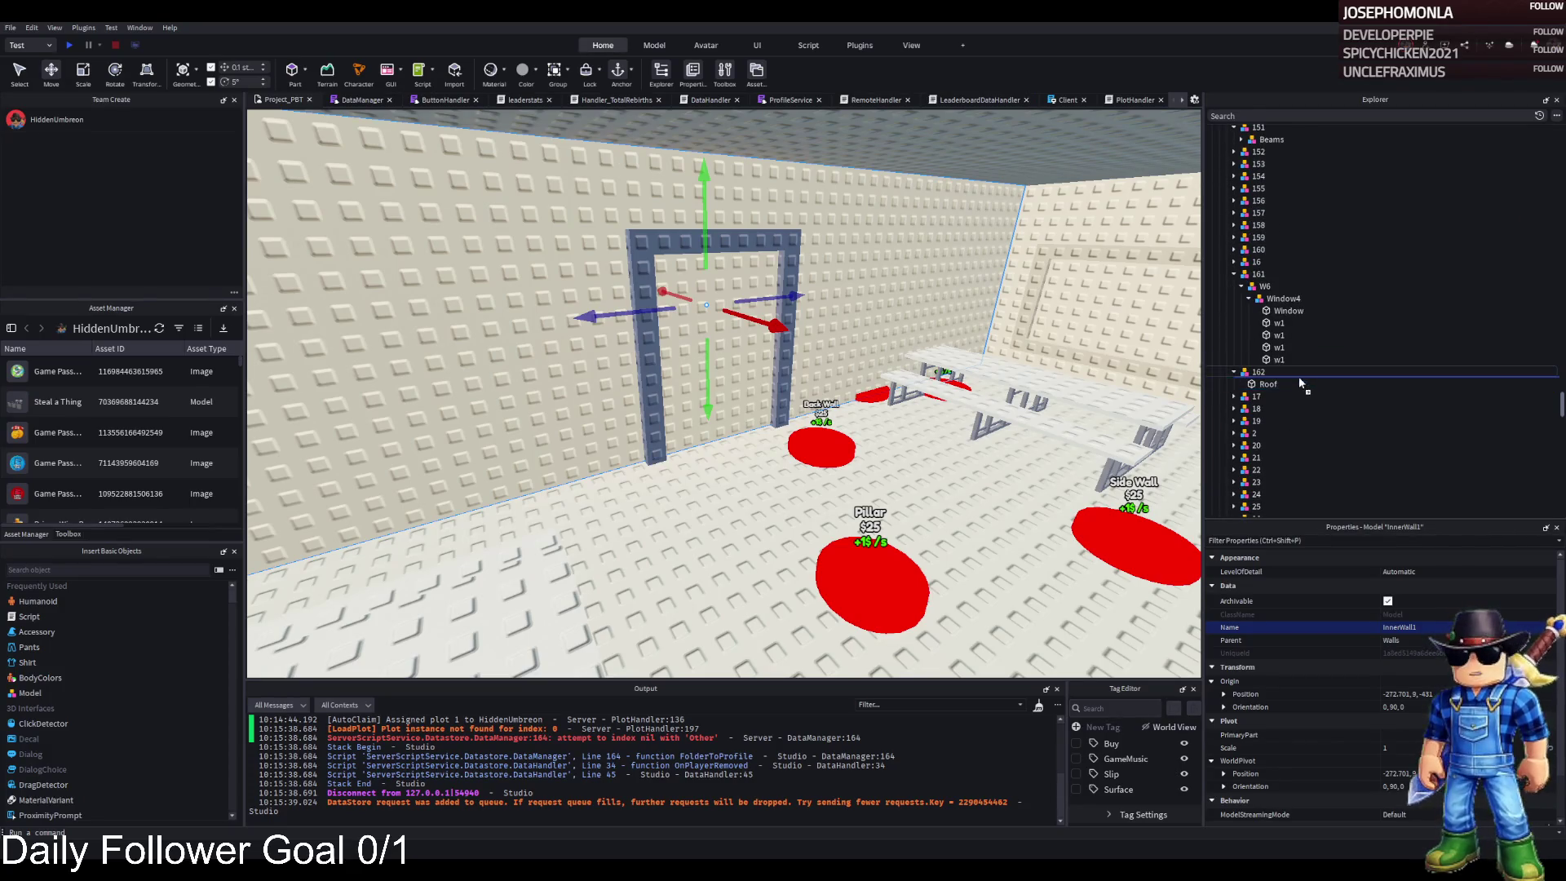
pyautogui.moveTo(1295, 373); pyautogui.dragTo(1296, 374)
pyautogui.hotkey('ctrl', 'd')
pyautogui.press('F2')
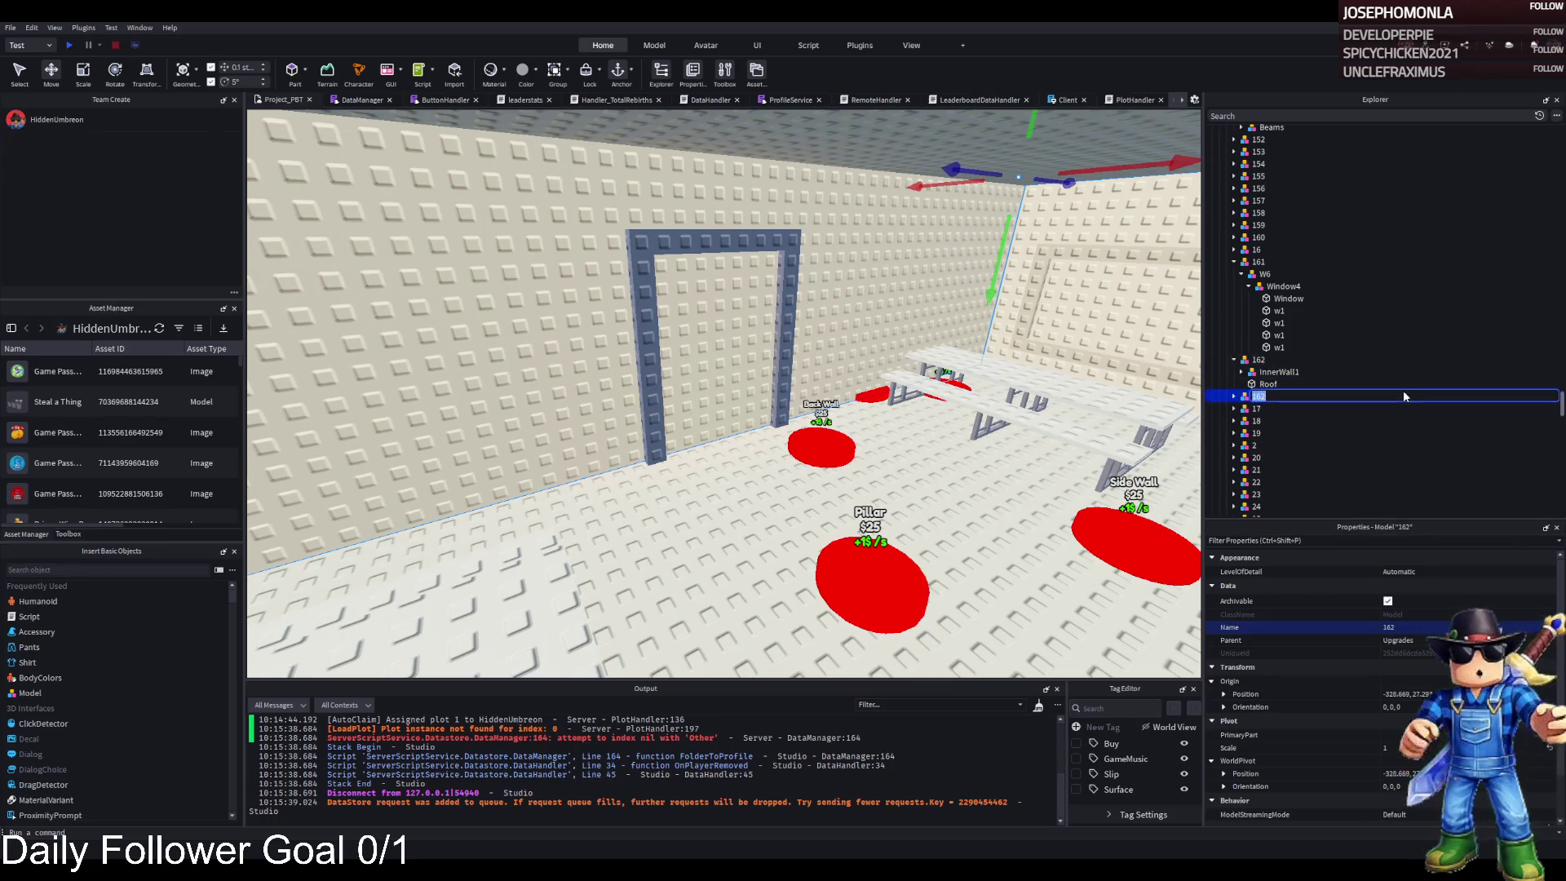
pyautogui.write('163')
pyautogui.press('Return')
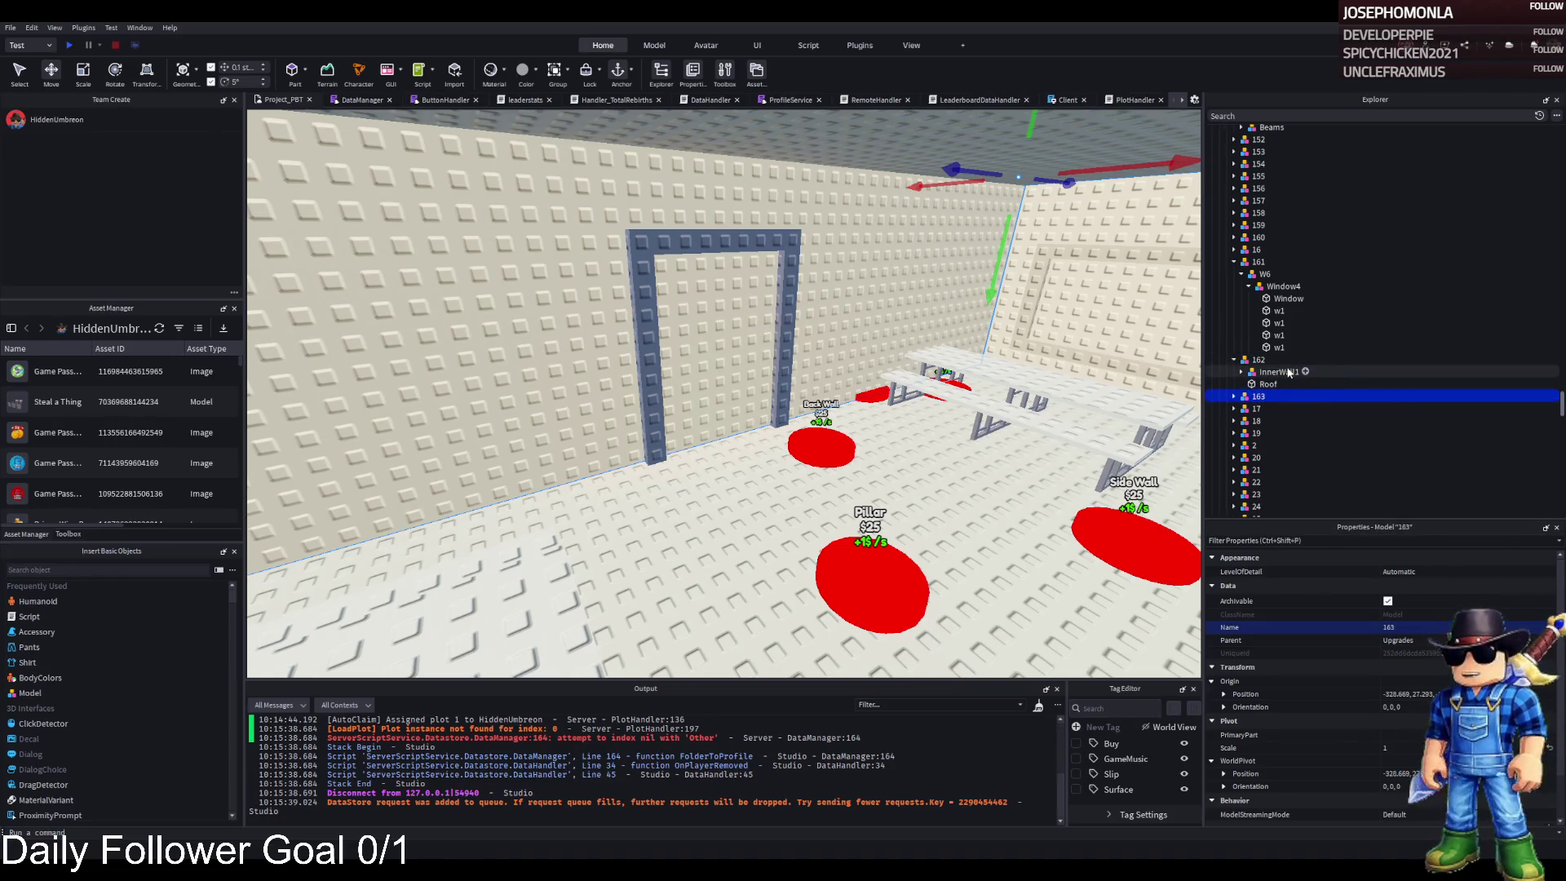
# - Move InnerWall1 into model 163 and undo the extra InnerWall1 copy
pyautogui.click(1277, 371)
pyautogui.moveTo(1269, 383); pyautogui.dragTo(1251, 395)
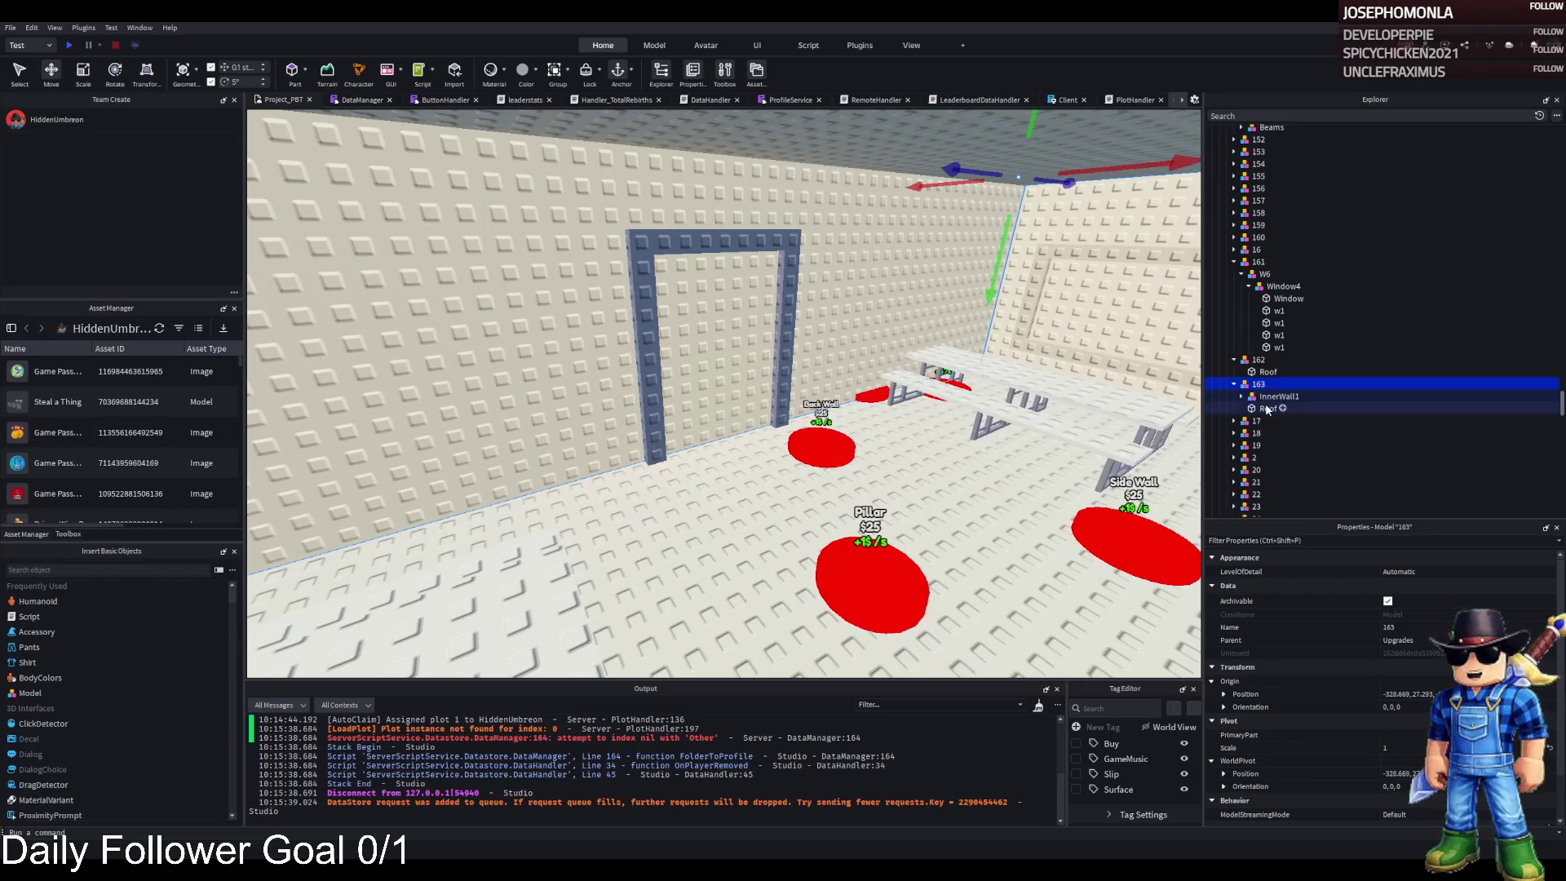
pyautogui.click(1425, 406)
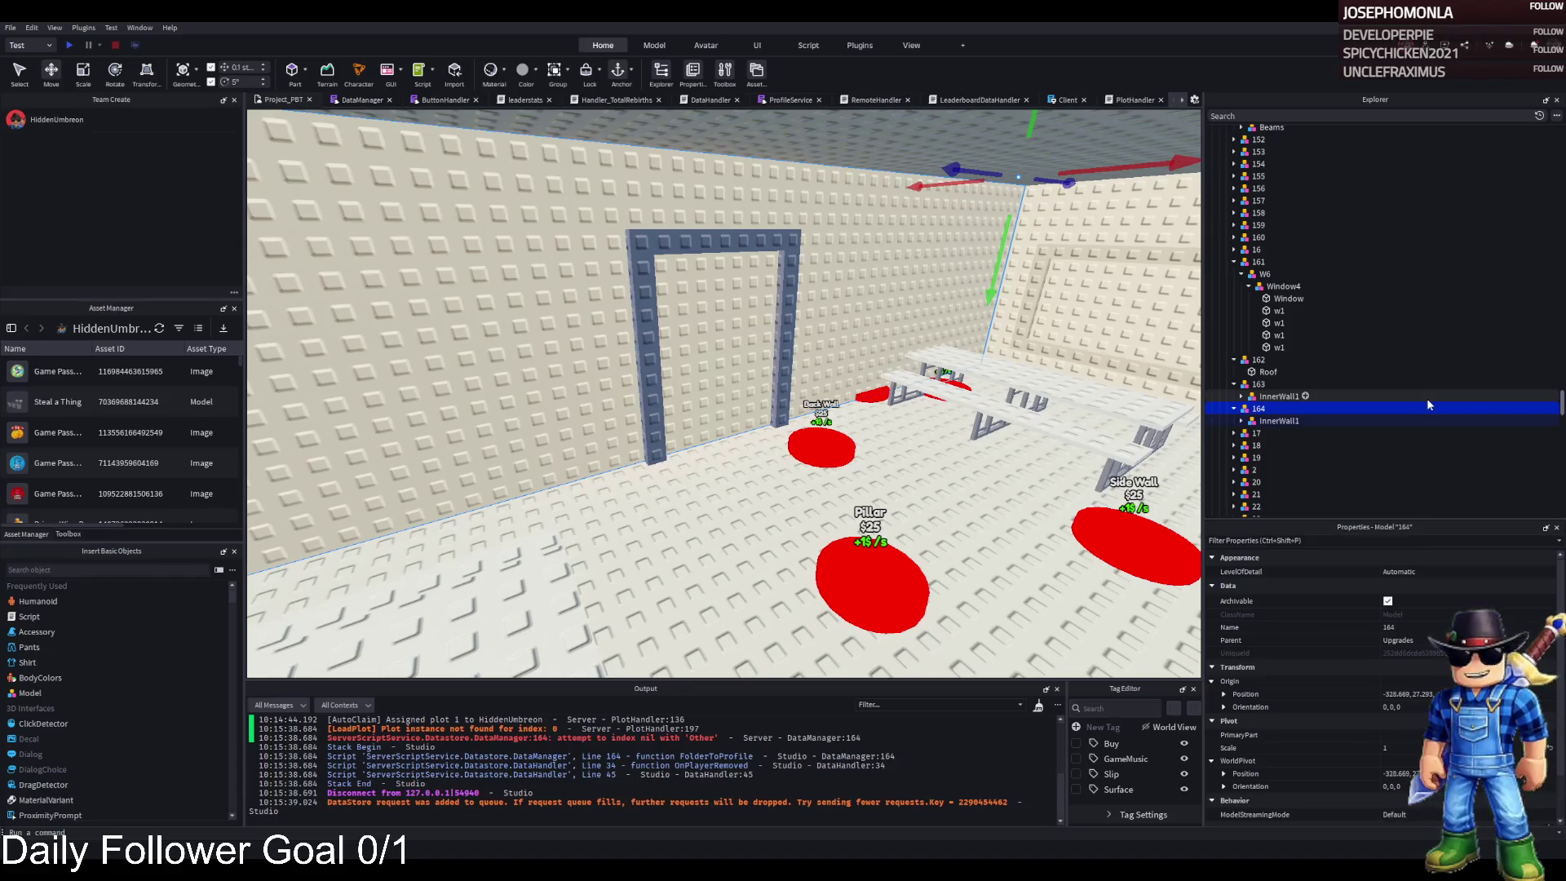
pyautogui.hotkey('ctrl', 'z')
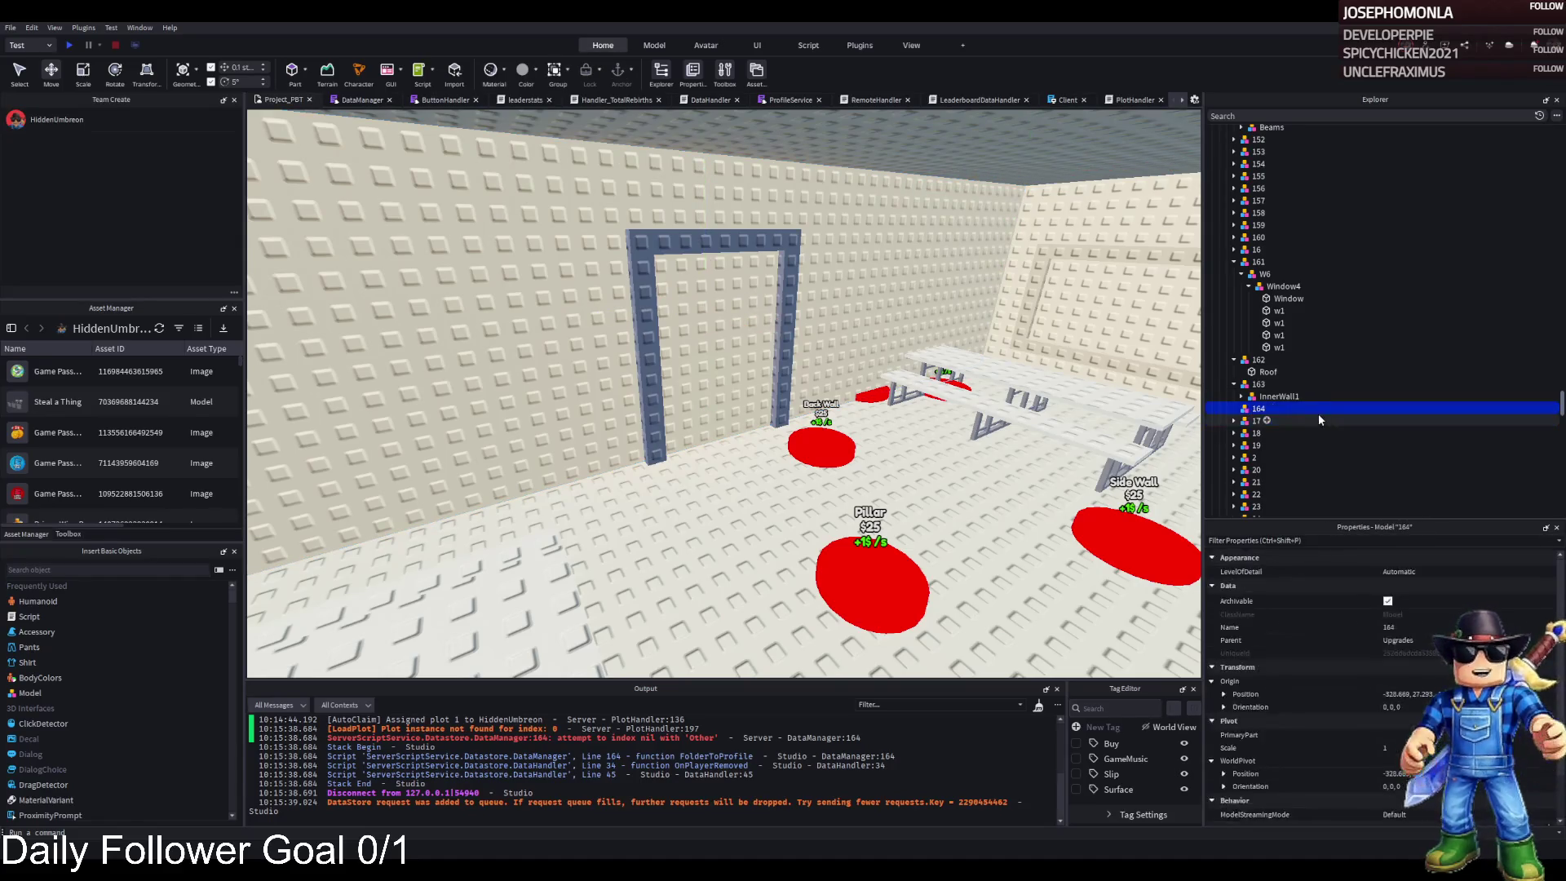
# - Duplicate the upgrade model for the next number and inspect InnerWall1's wall pieces
pyautogui.hotkey('ctrl', 'd')
pyautogui.press('F2')
pyautogui.write('165')
pyautogui.doubleClick(1272, 397)
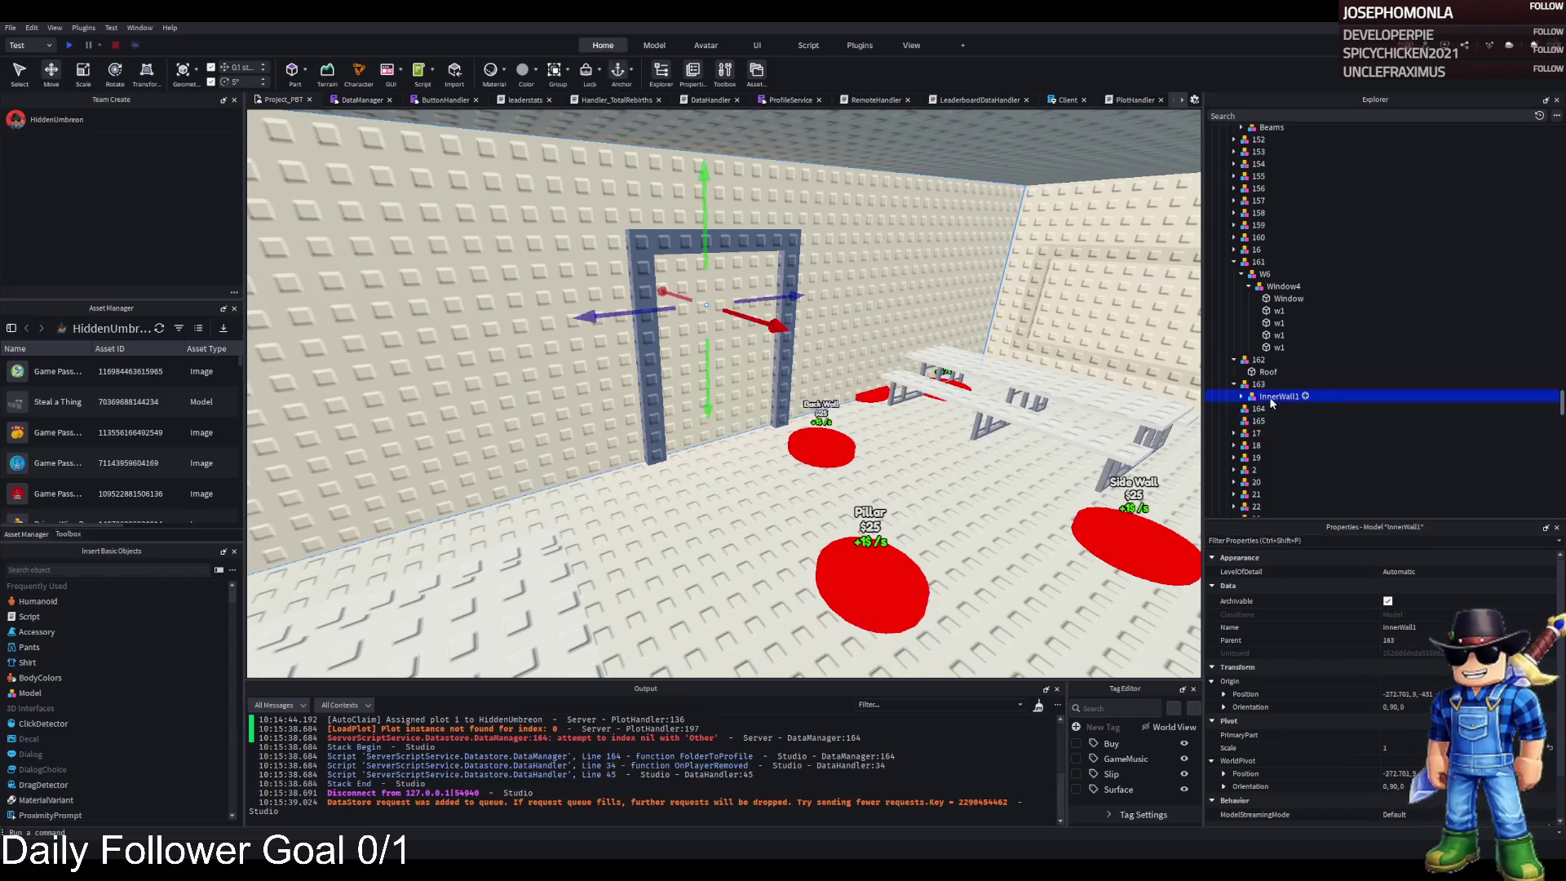
pyautogui.click(1284, 409)
pyautogui.click(1276, 397)
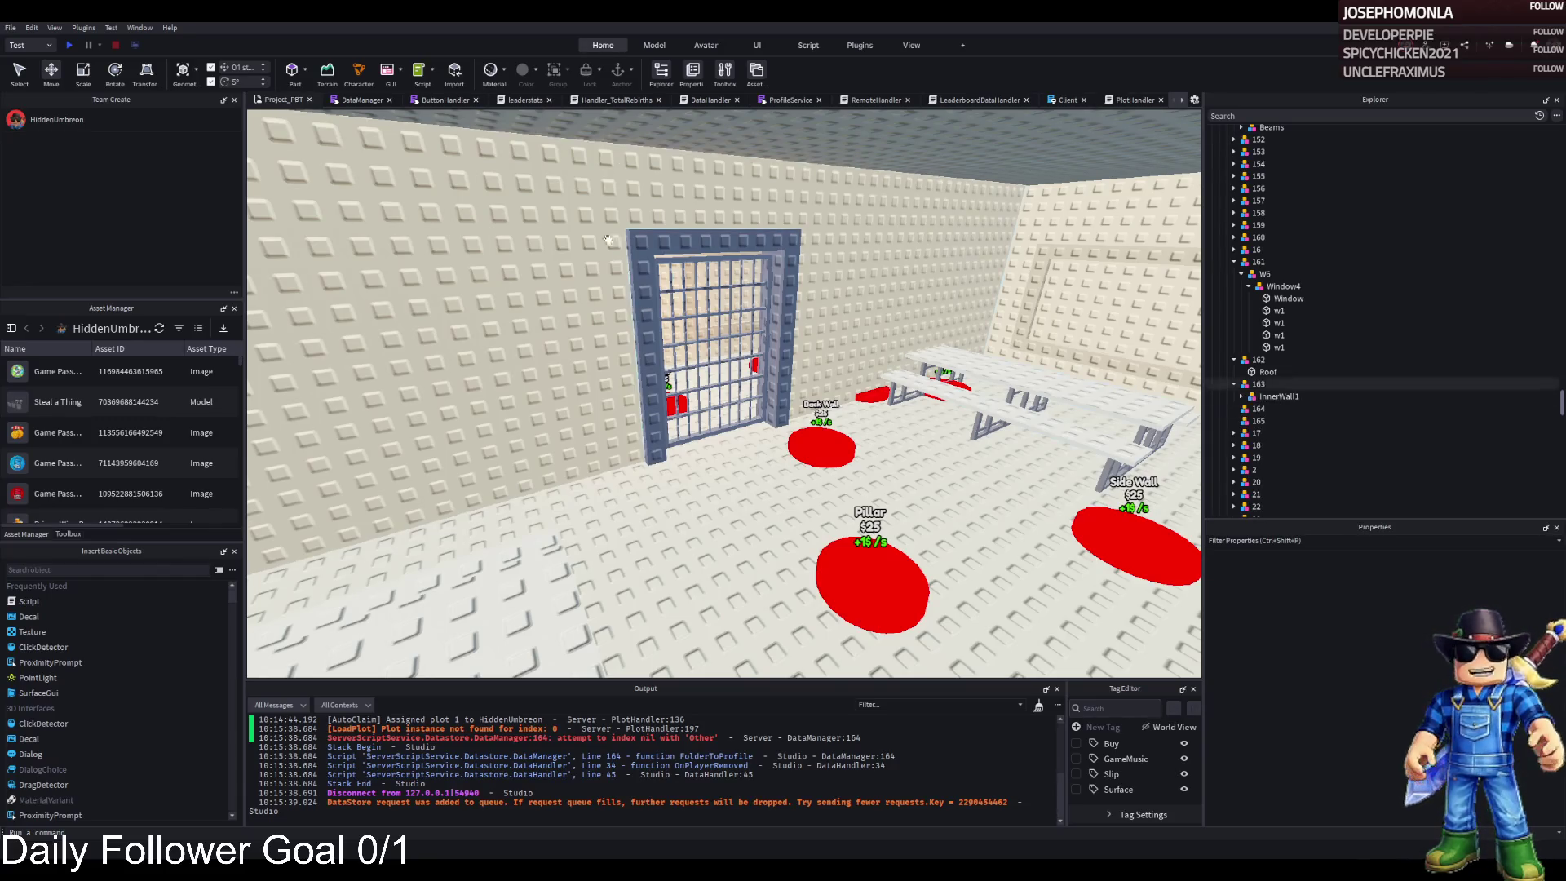
# - Reparent MetalDoorFrame to 164 and MetalDoor to 165, then delete the empty DoorKitchen model
pyautogui.click(703, 233)
pyautogui.click(791, 285)
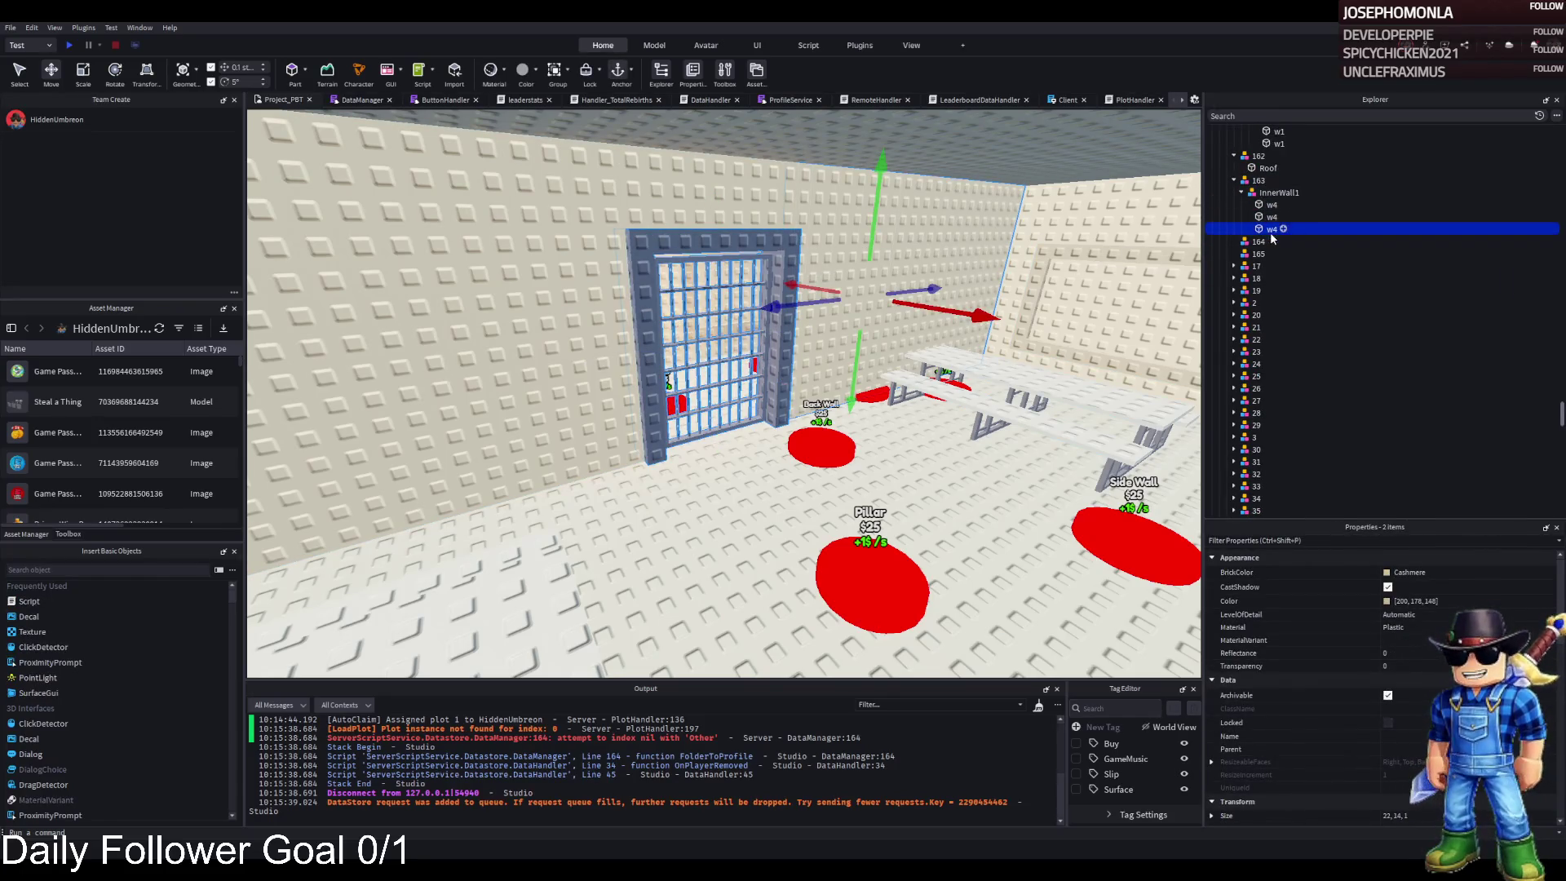
pyautogui.click(1280, 156)
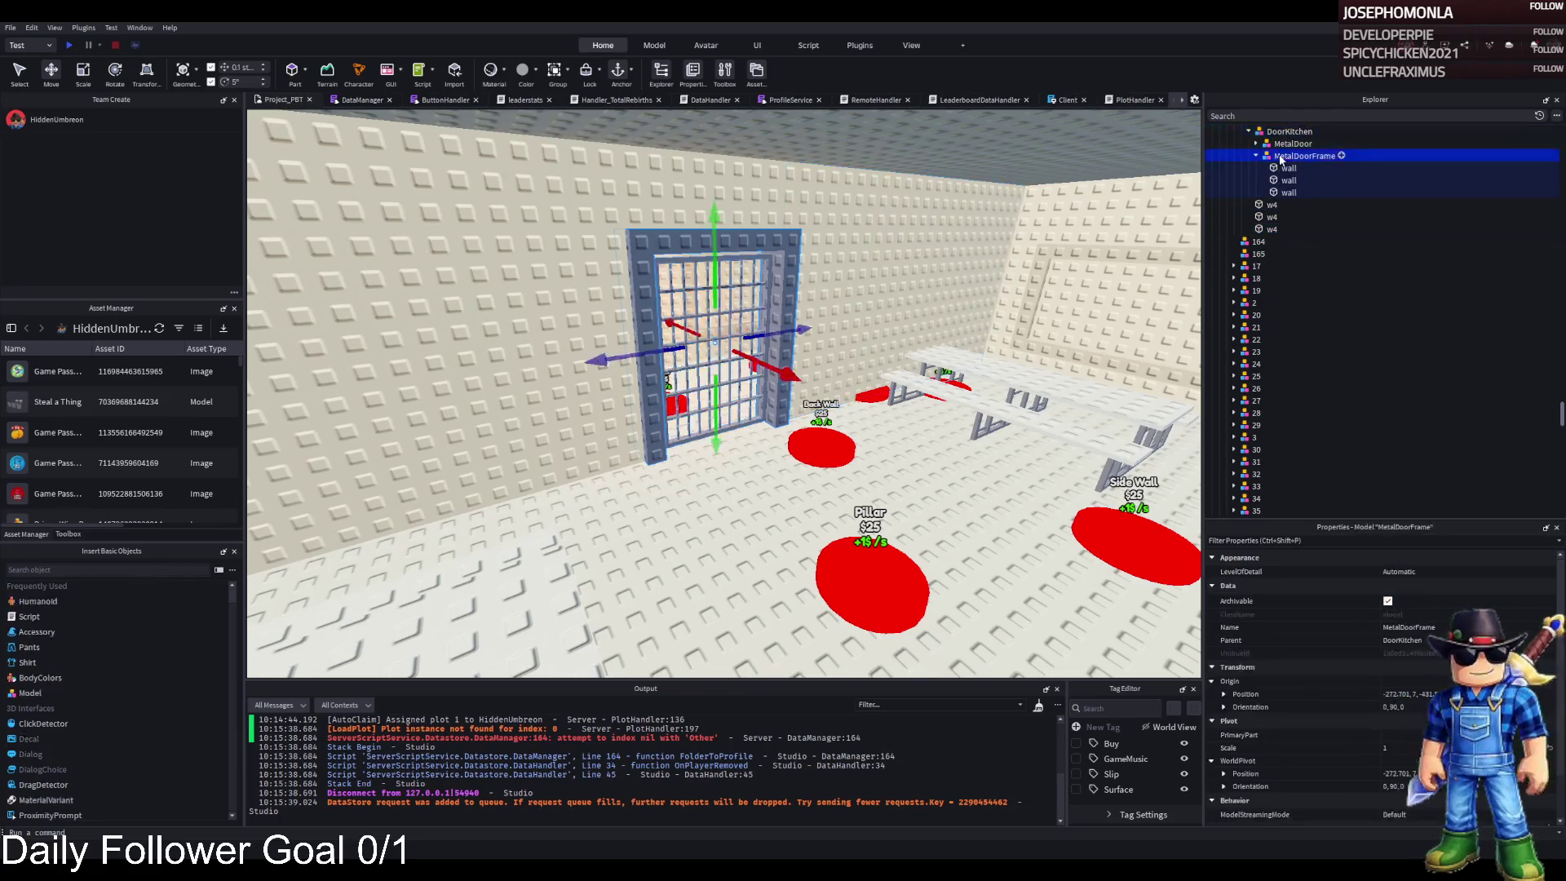
pyautogui.click(1275, 253)
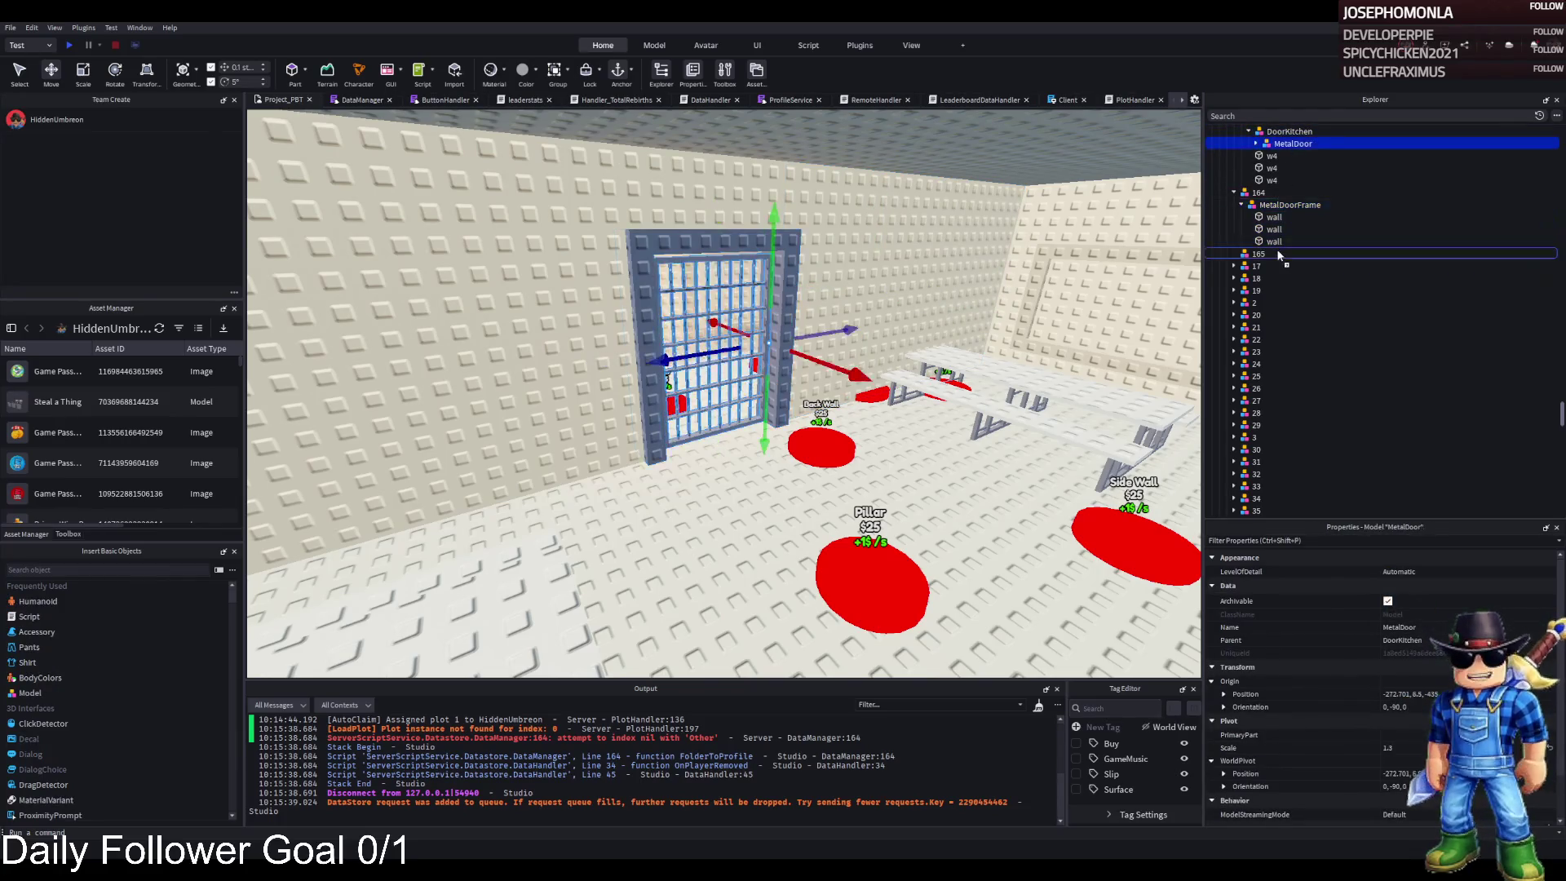
pyautogui.scroll(3, 1274, 244)
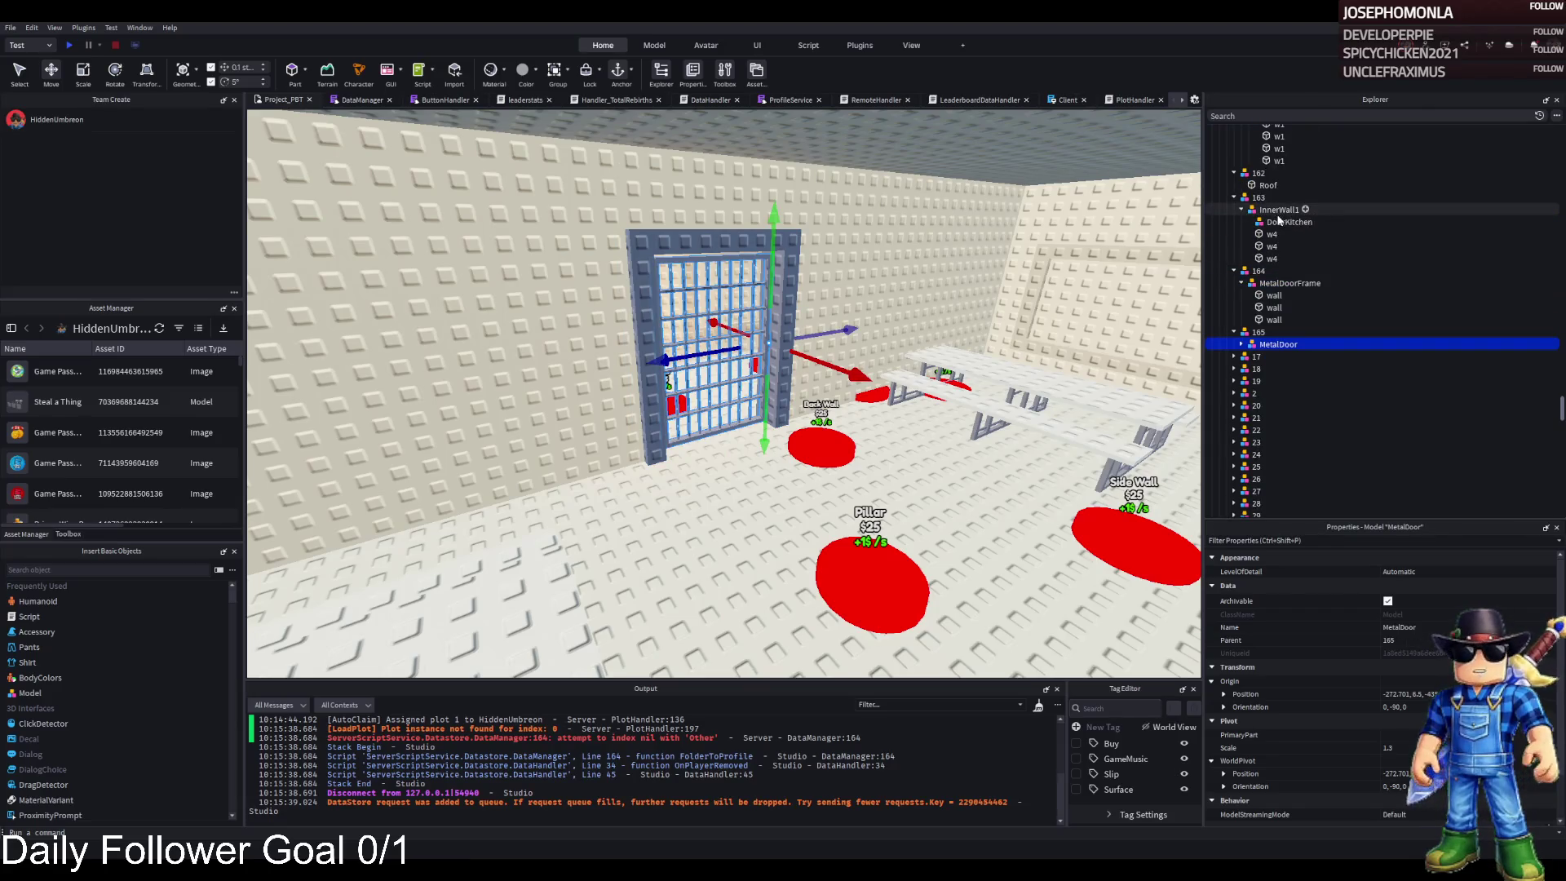
pyautogui.click(1278, 221)
pyautogui.press('Delete')
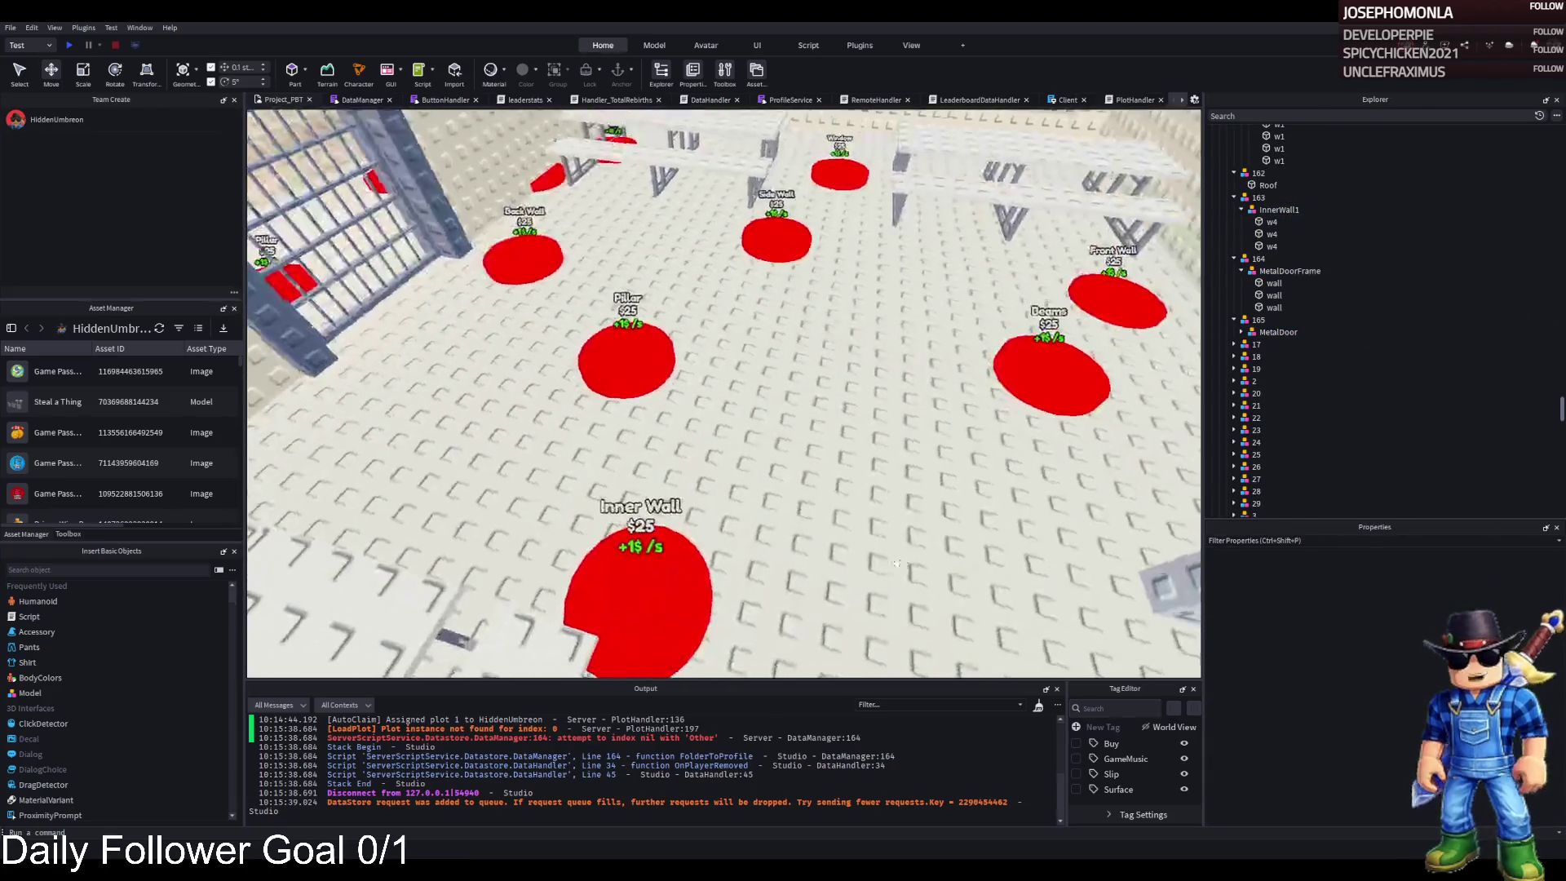
# - Duplicate the Inner Wall pad beside the Pillar pad and rename it 164
pyautogui.click(632, 562)
pyautogui.hotkey('ctrl', 'd')
pyautogui.moveTo(651, 622); pyautogui.dragTo(637, 472)
pyautogui.moveTo(702, 408)
pyautogui.mouseDown()
pyautogui.moveTo(731, 437)
pyautogui.moveTo(749, 426)
pyautogui.mouseUp()
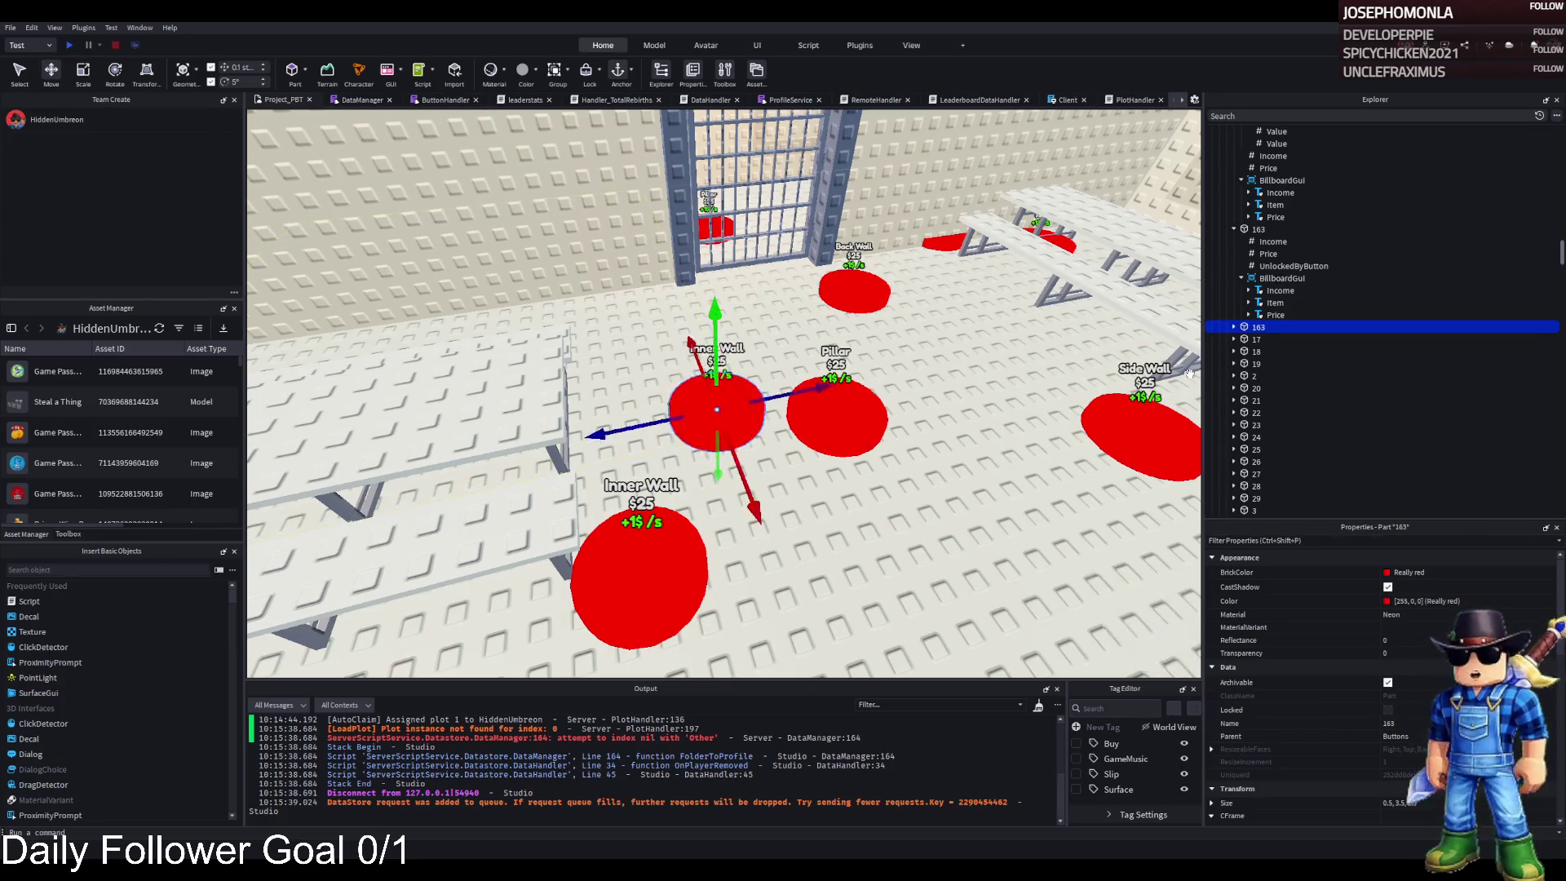
pyautogui.press('F2')
pyautogui.write('164')
pyautogui.press('Return')
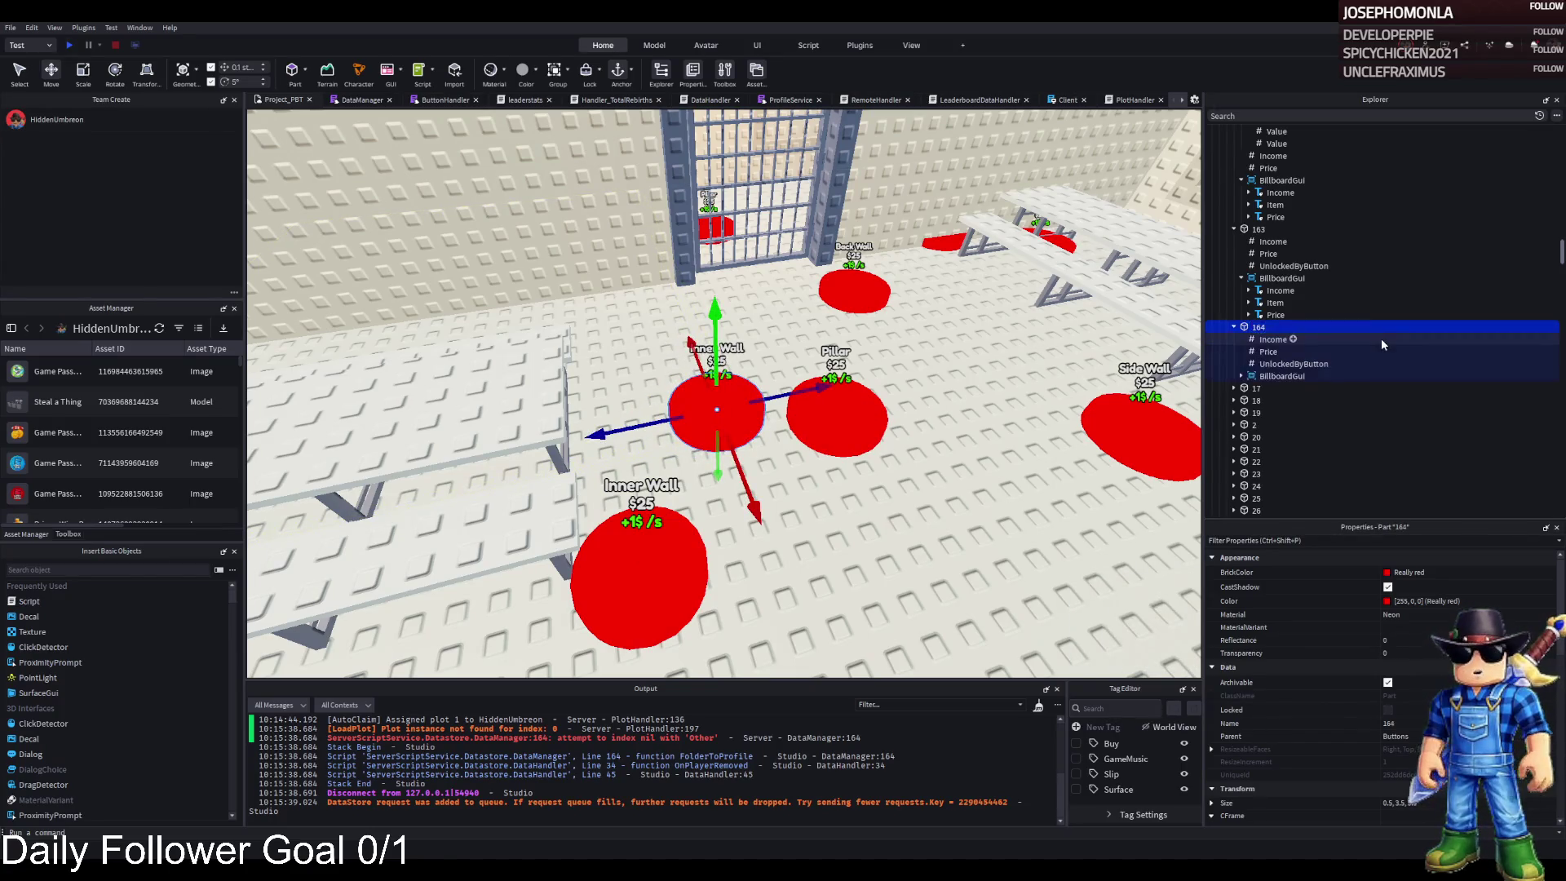
# - Link pad 164 to button 163 and label its billboard Metal Frame
pyautogui.click(1283, 369)
pyautogui.click(1427, 637)
pyautogui.write('162')
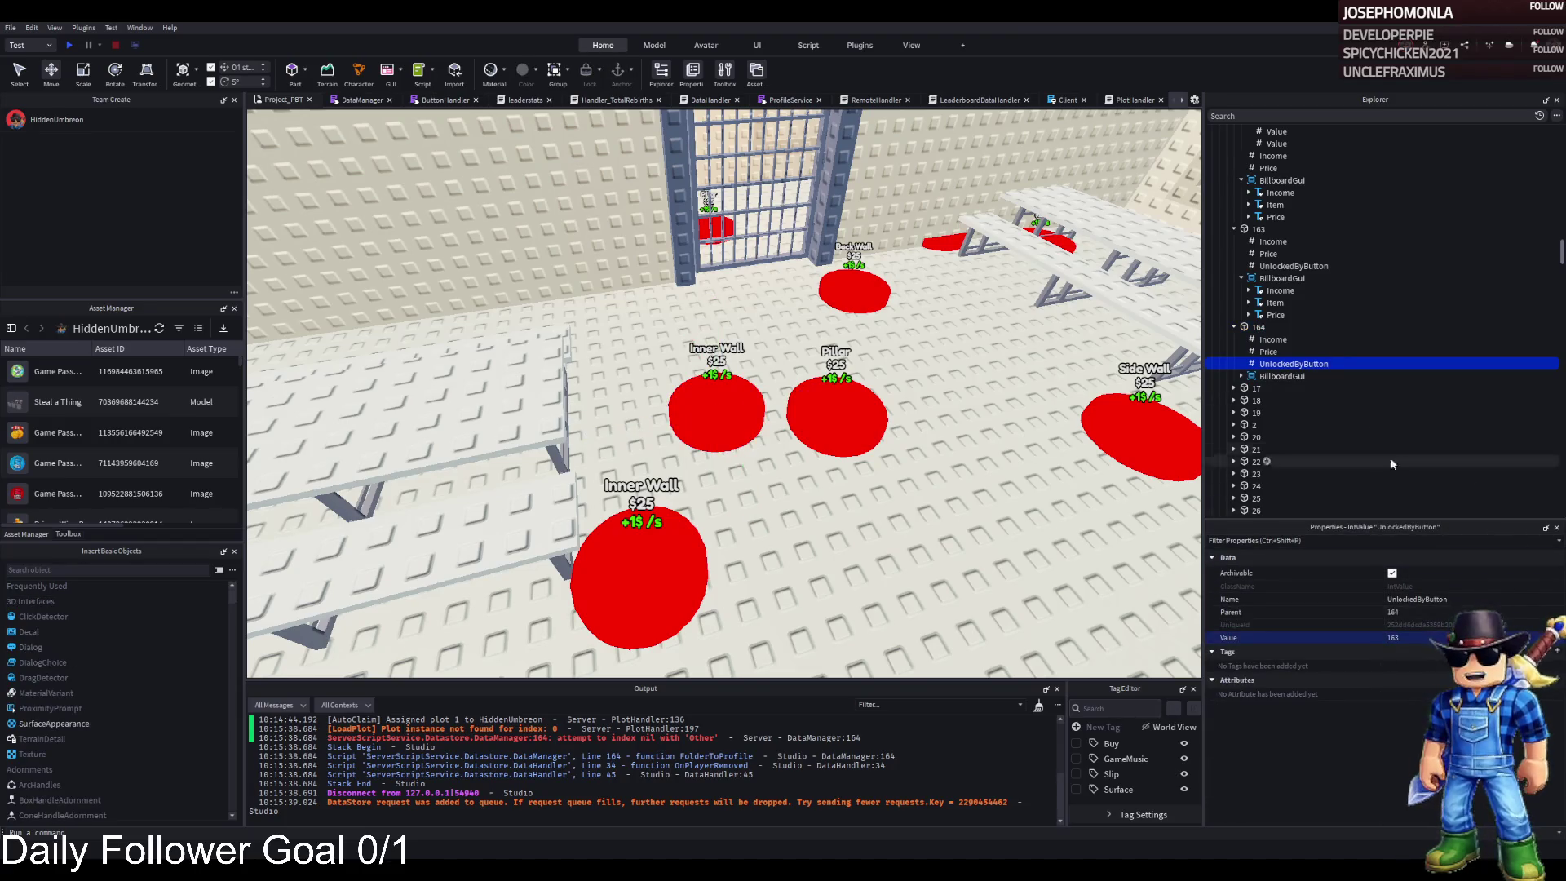
pyautogui.click(1247, 377)
pyautogui.click(1243, 376)
pyautogui.click(1274, 401)
pyautogui.scroll(-10, 1411, 638)
pyautogui.click(1403, 644)
pyautogui.write('Metal')
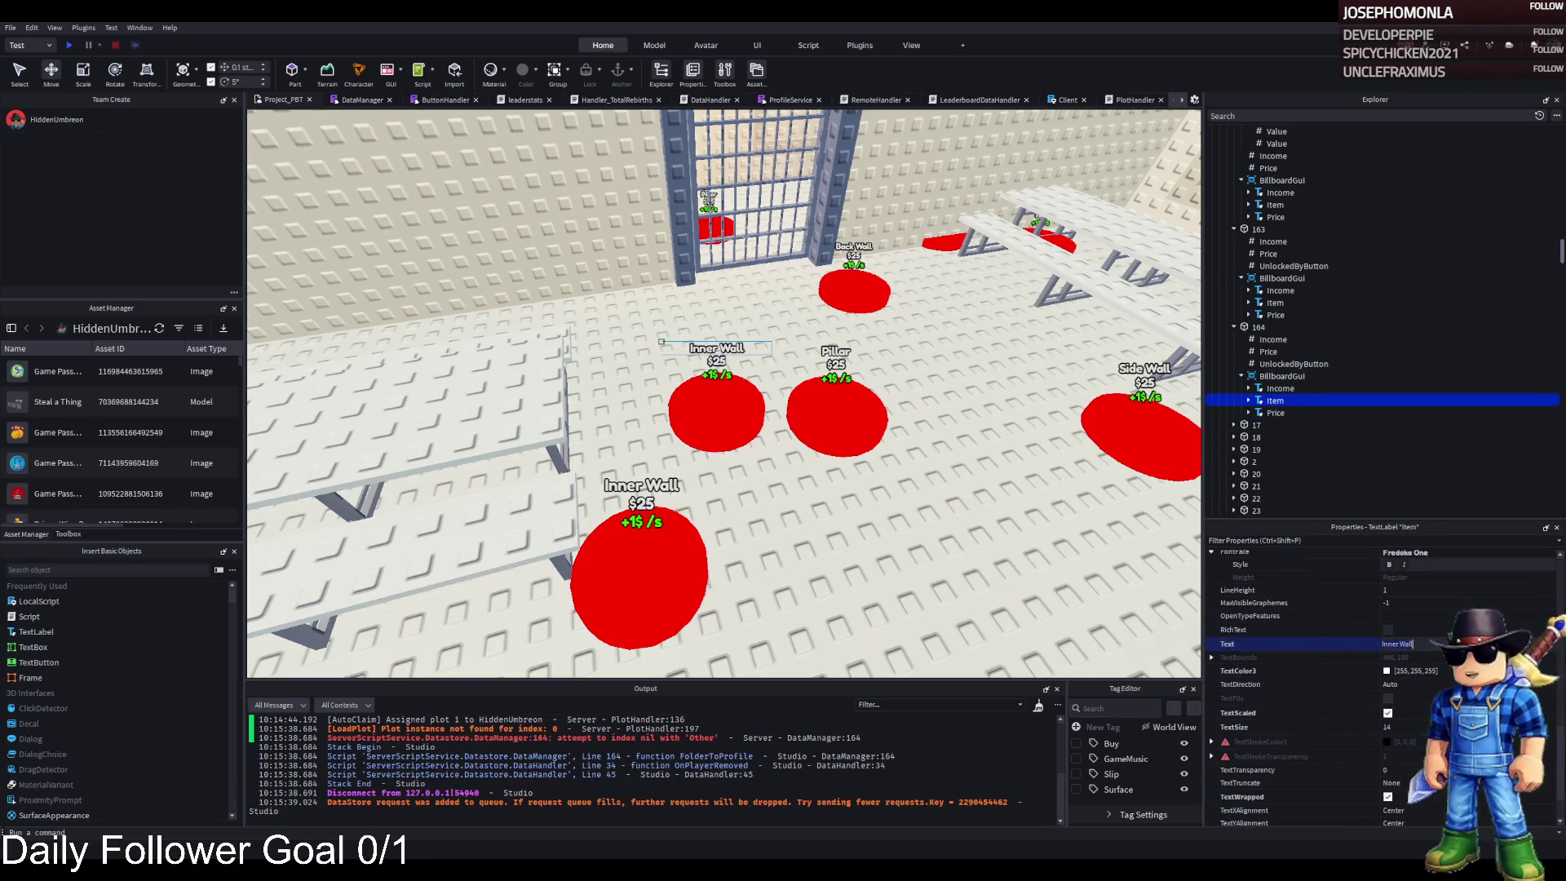
pyautogui.write(' Frame')
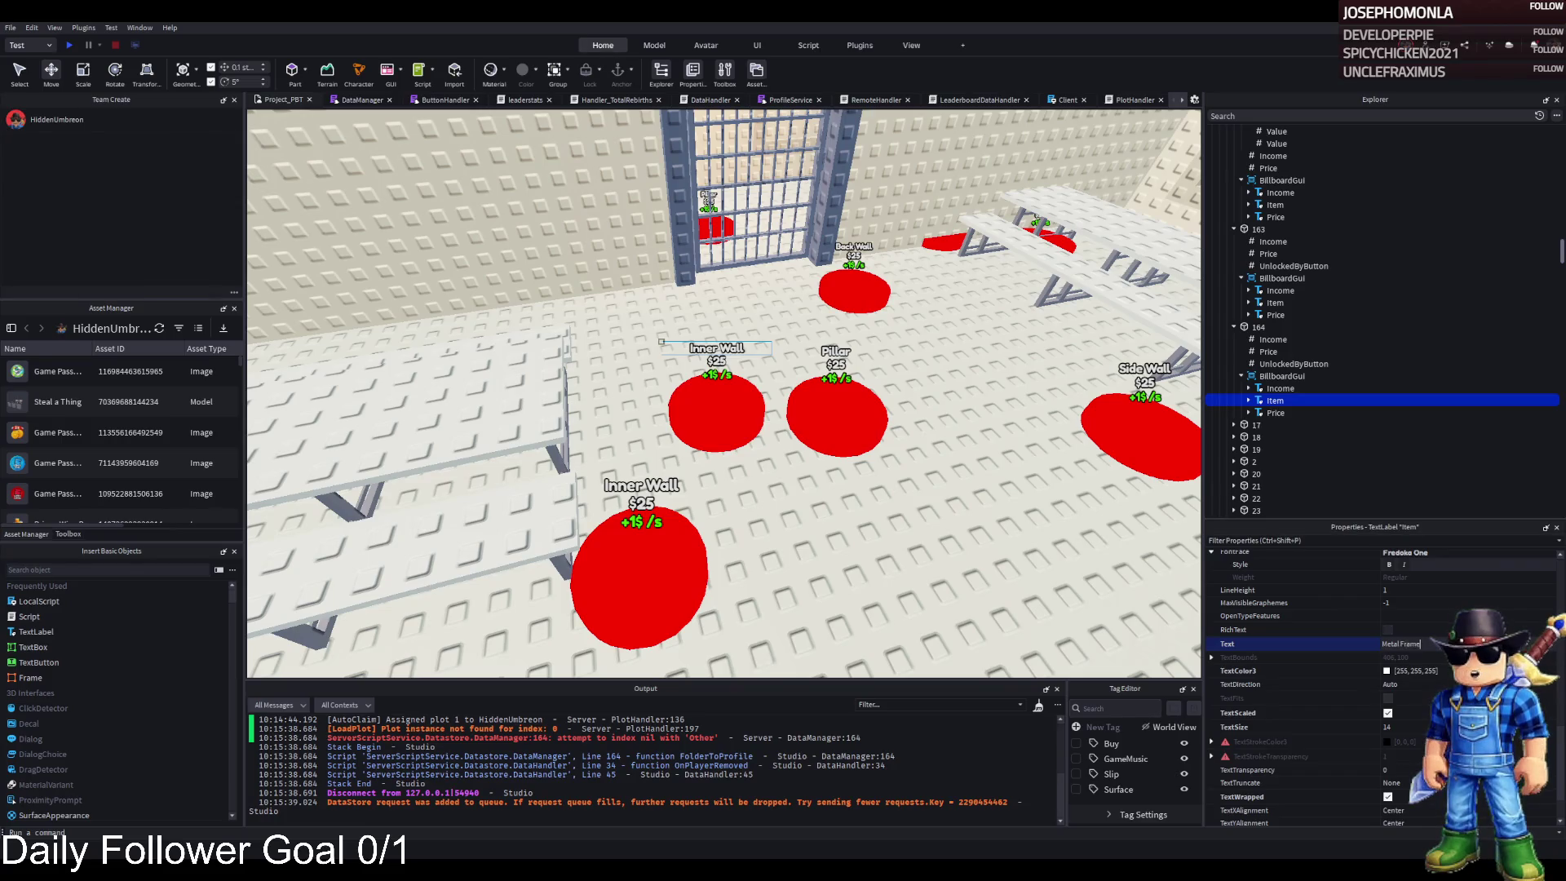
pyautogui.click(1240, 326)
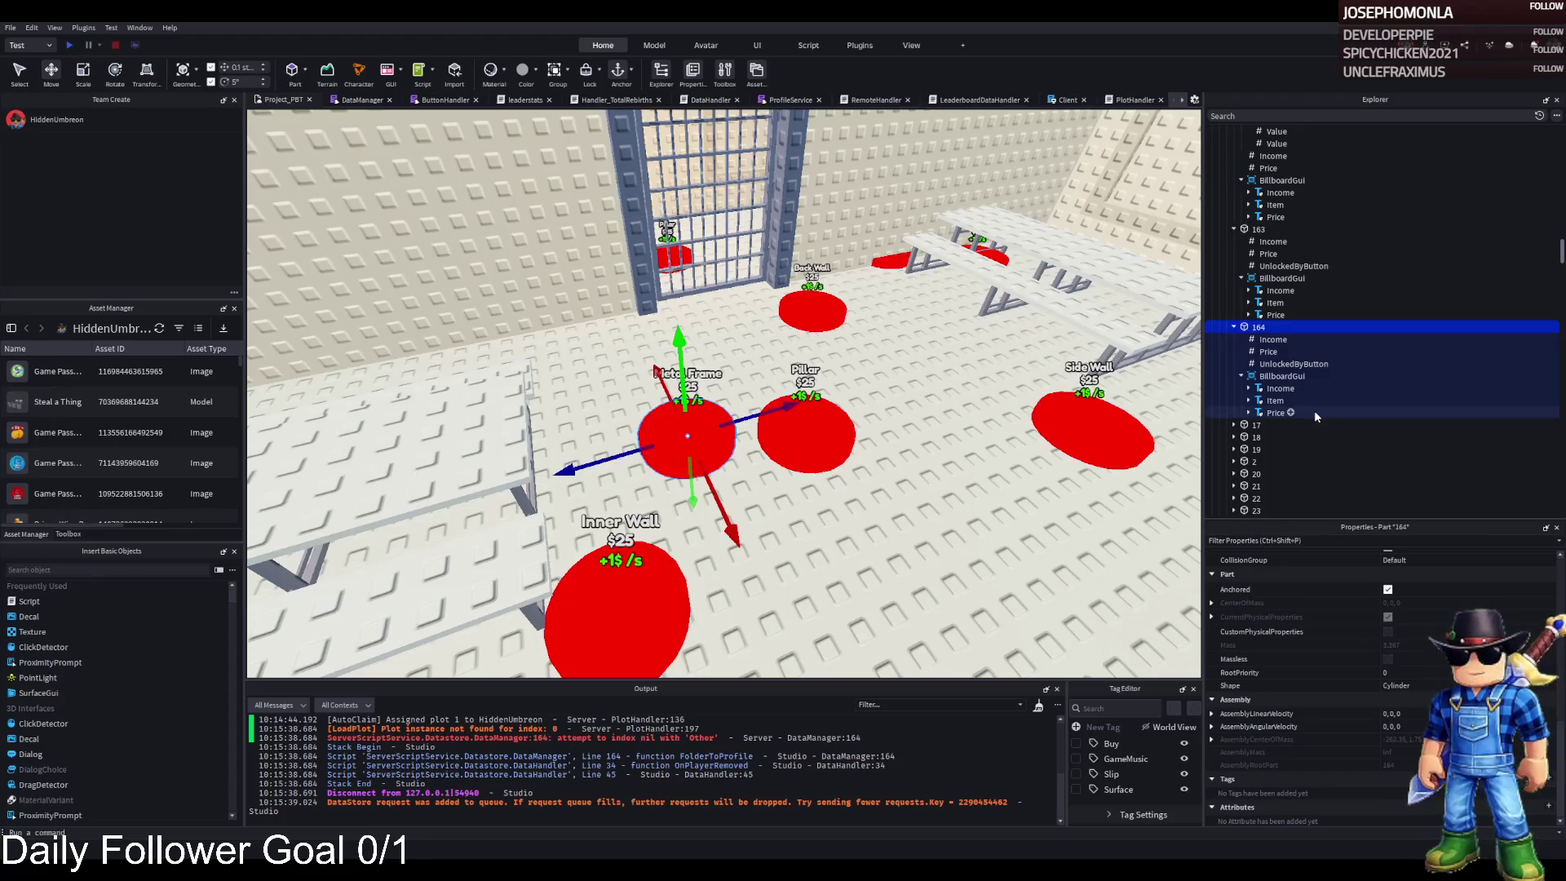
# - Lower pad 164's price by removing a zero
pyautogui.click(1287, 363)
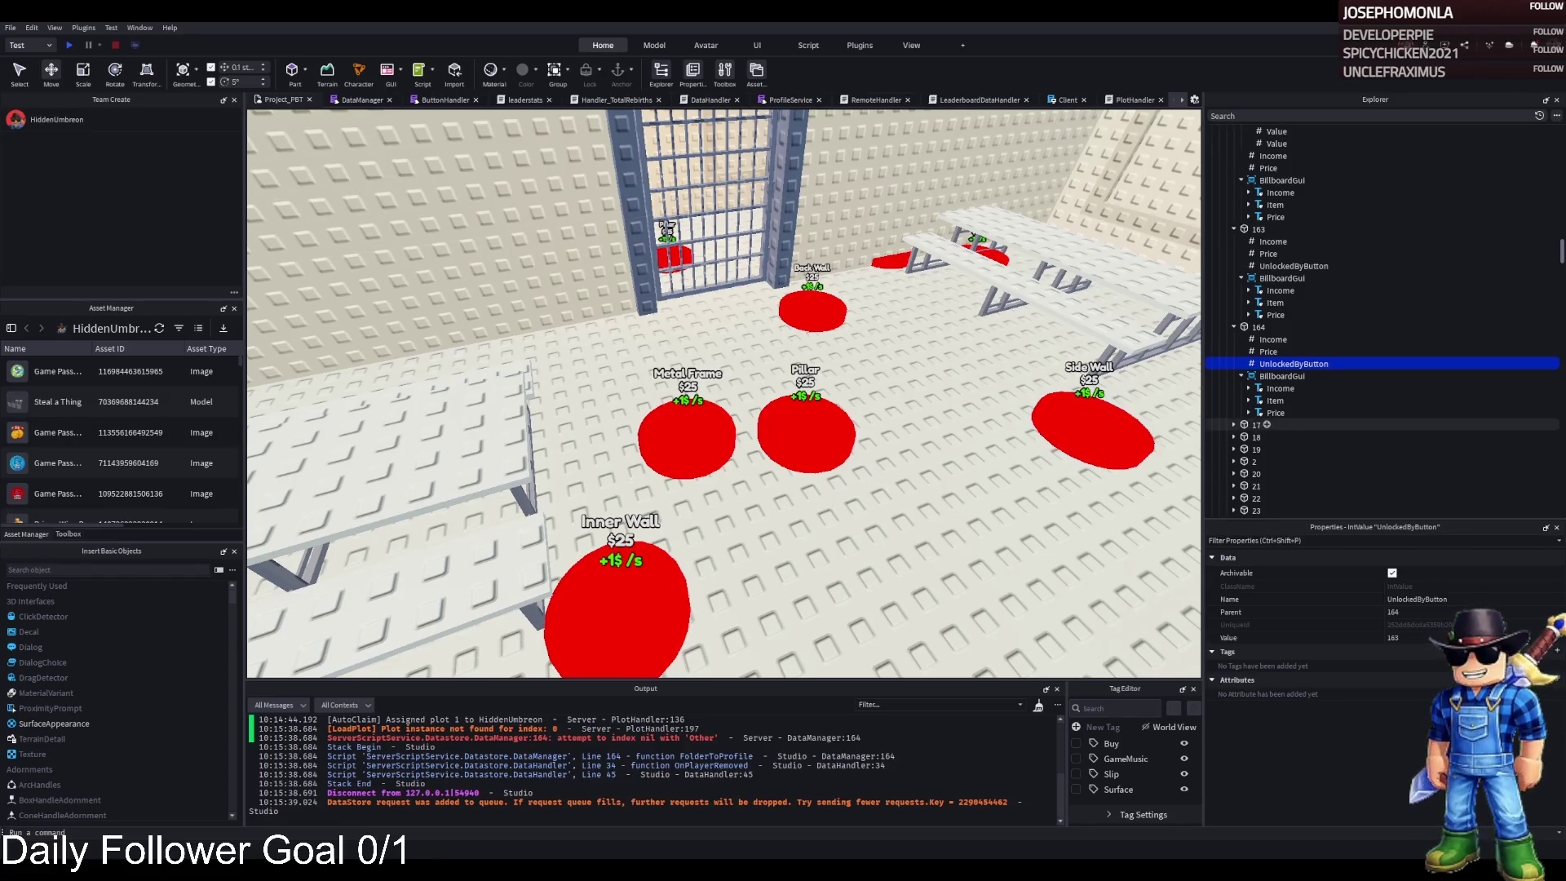
pyautogui.click(1268, 351)
pyautogui.click(1417, 636)
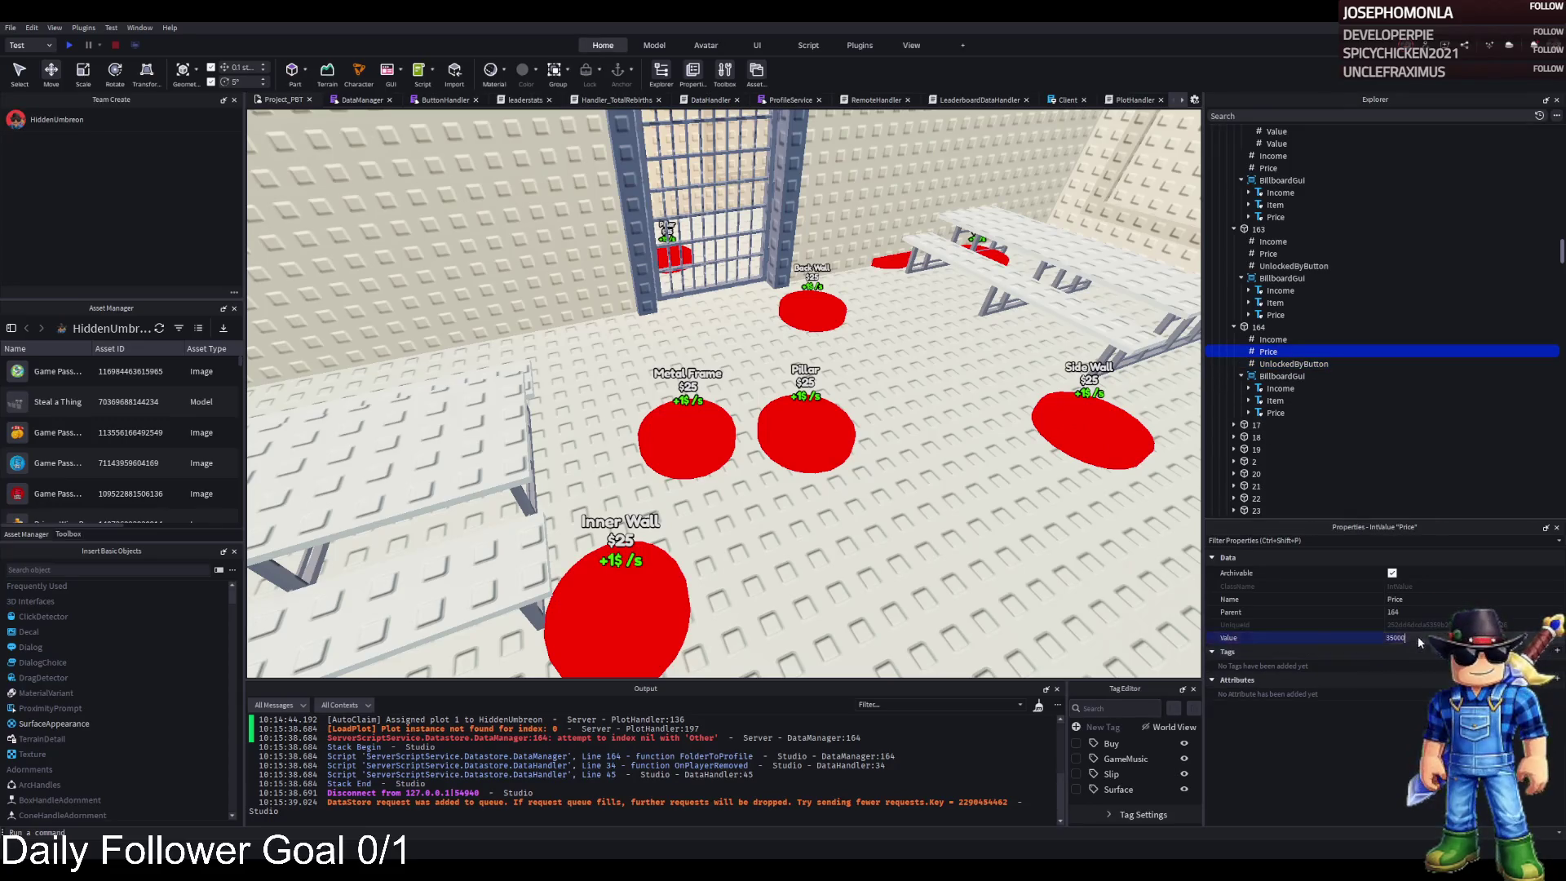
pyautogui.press('BackSpace')
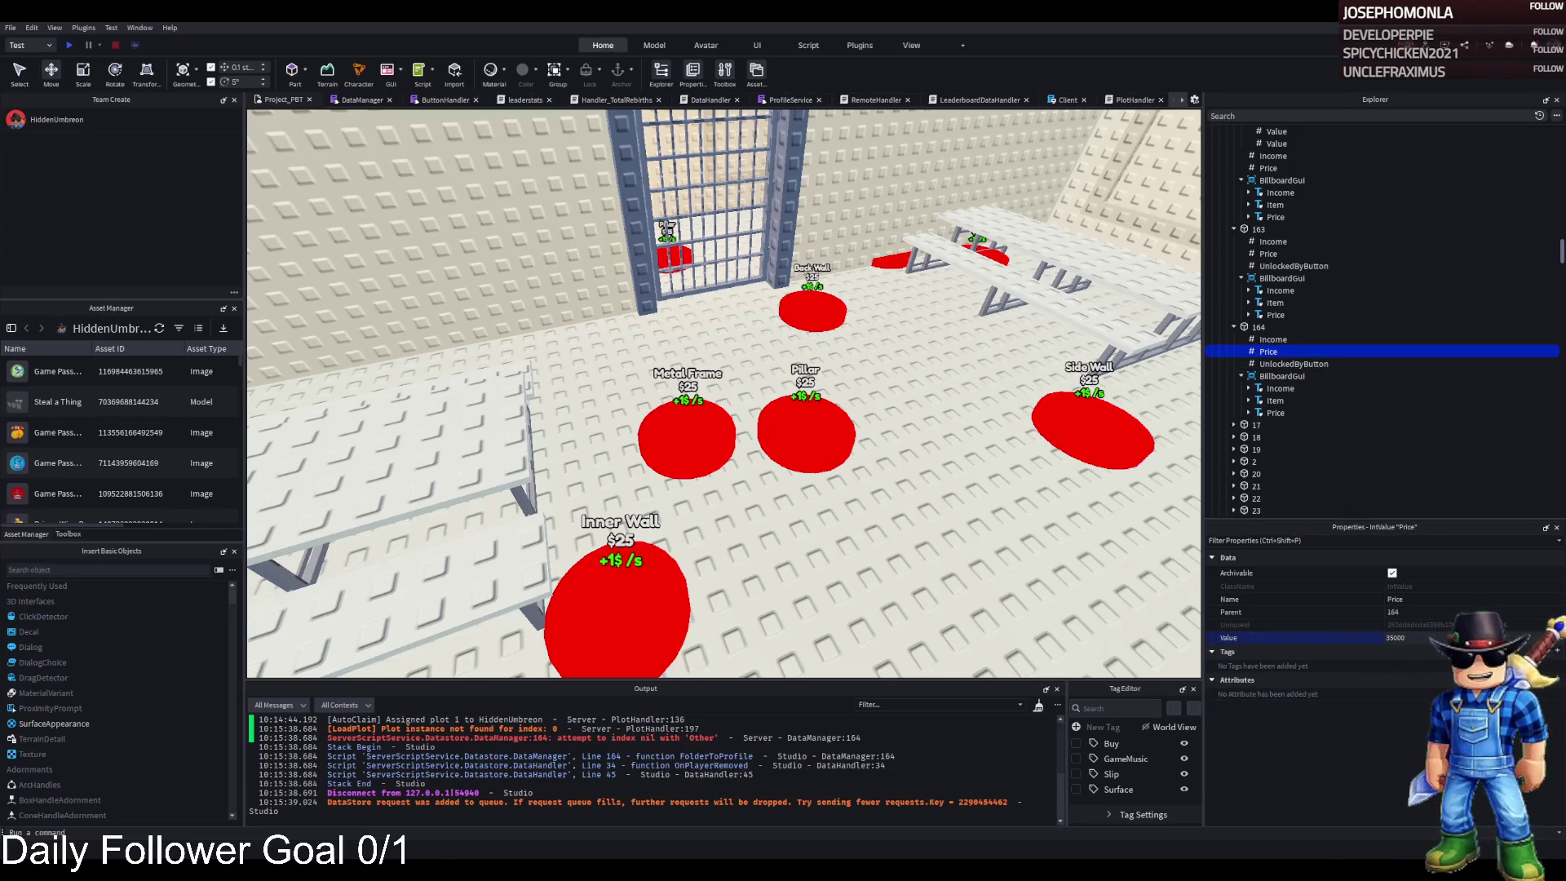
# - Duplicate pad 164 near the Back Wall pad and rename the copy 165
pyautogui.click(1305, 327)
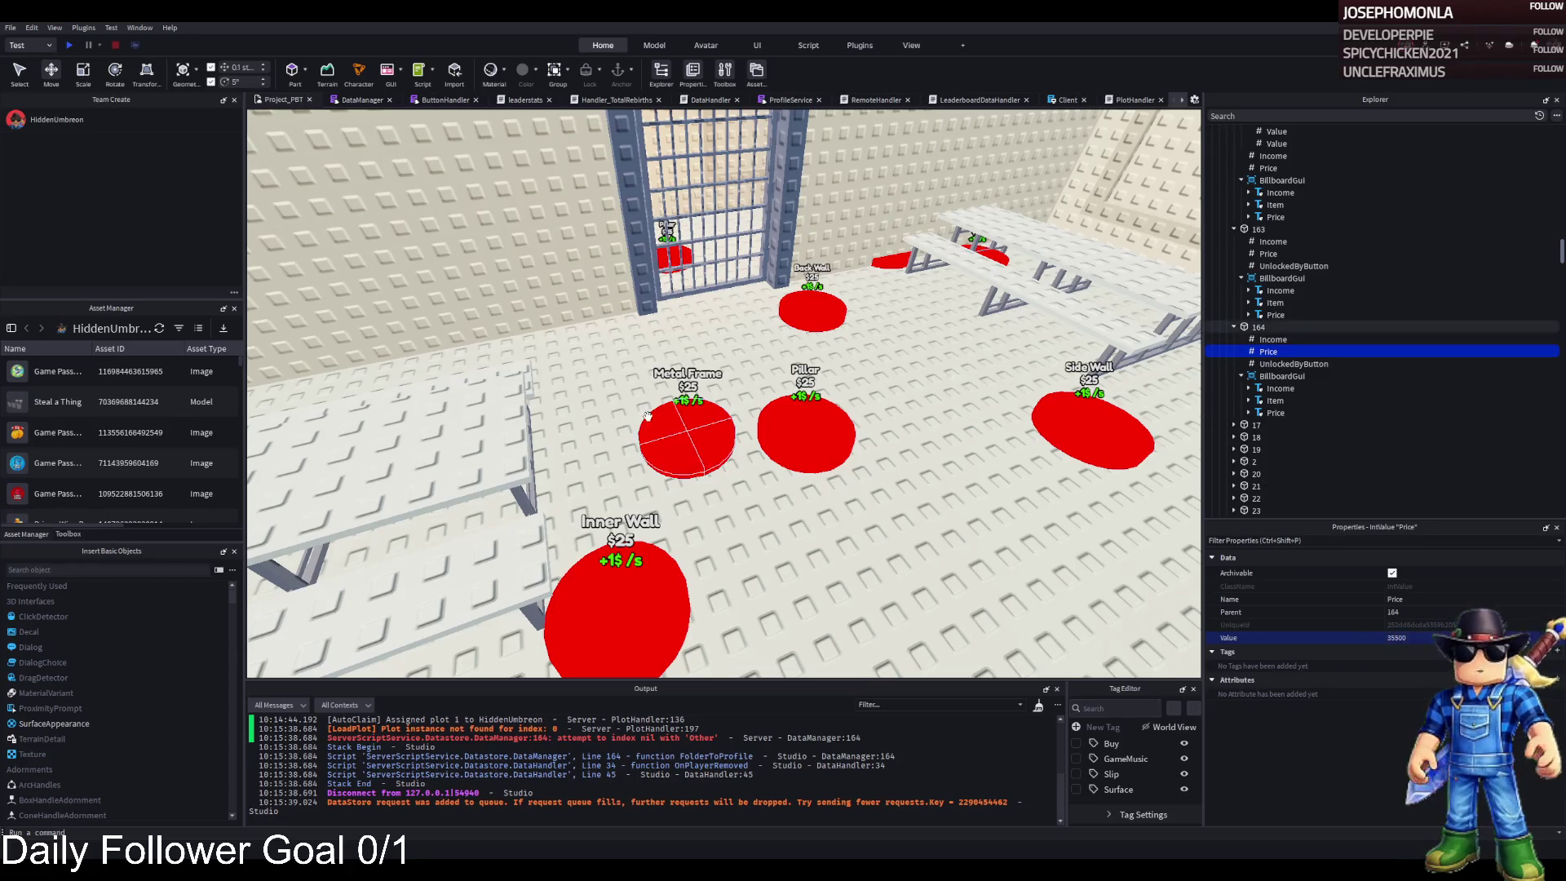
pyautogui.hotkey('ctrl', 'd')
pyautogui.moveTo(670, 417)
pyautogui.mouseDown()
pyautogui.moveTo(695, 414)
pyautogui.moveTo(739, 334)
pyautogui.mouseUp()
pyautogui.click(1491, 420)
pyautogui.write('165')
pyautogui.press('Return')
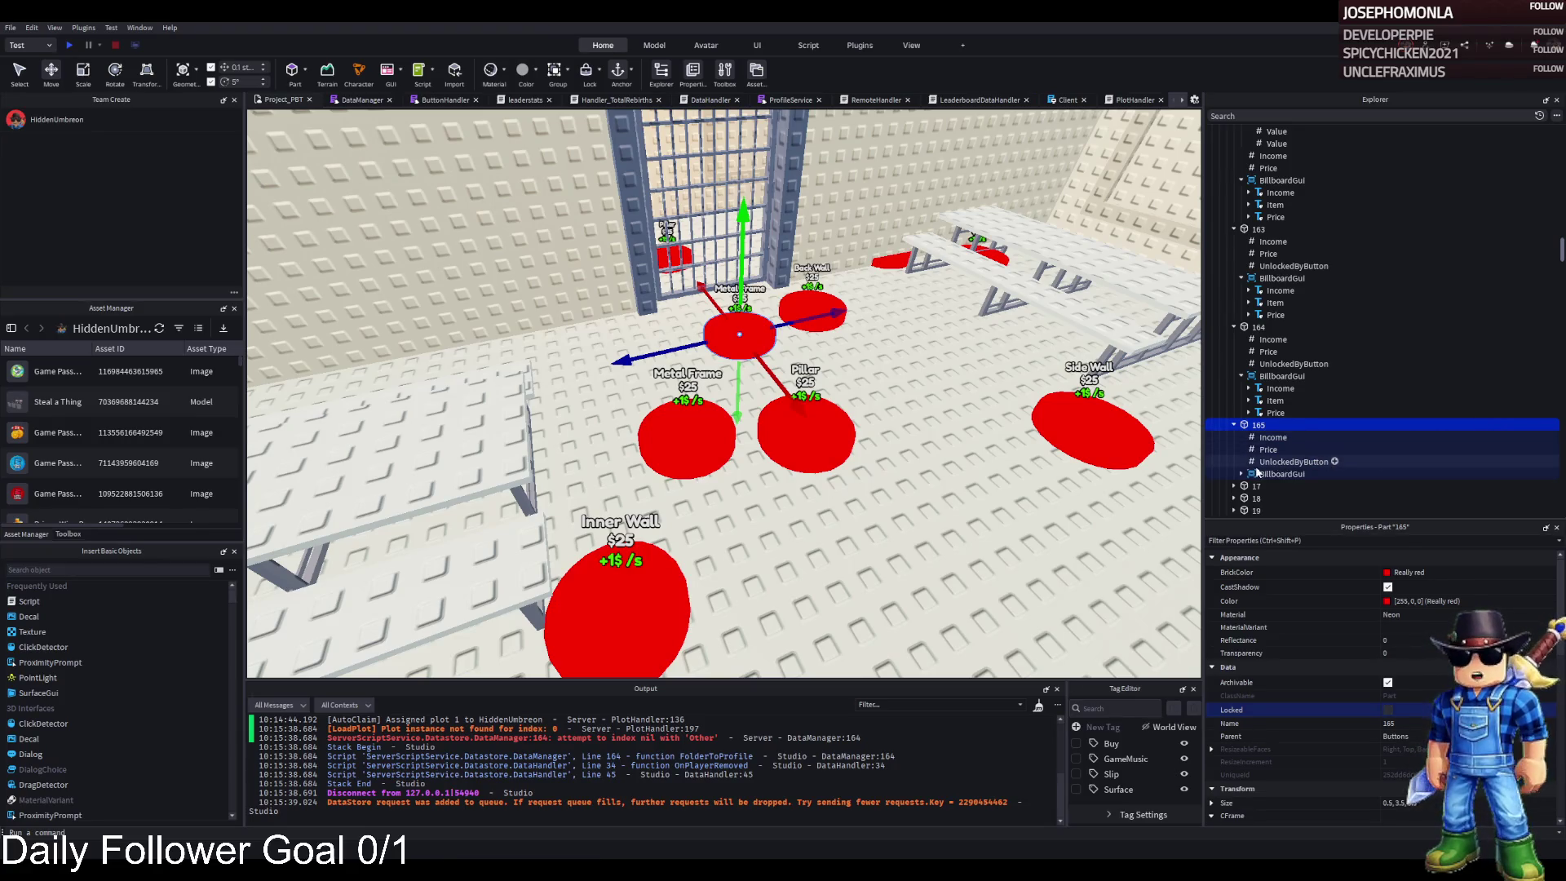
# - Set pad 165's UnlockedByButton value to 164
pyautogui.click(1289, 461)
pyautogui.click(1522, 637)
pyautogui.write('164')
pyautogui.press('Return')
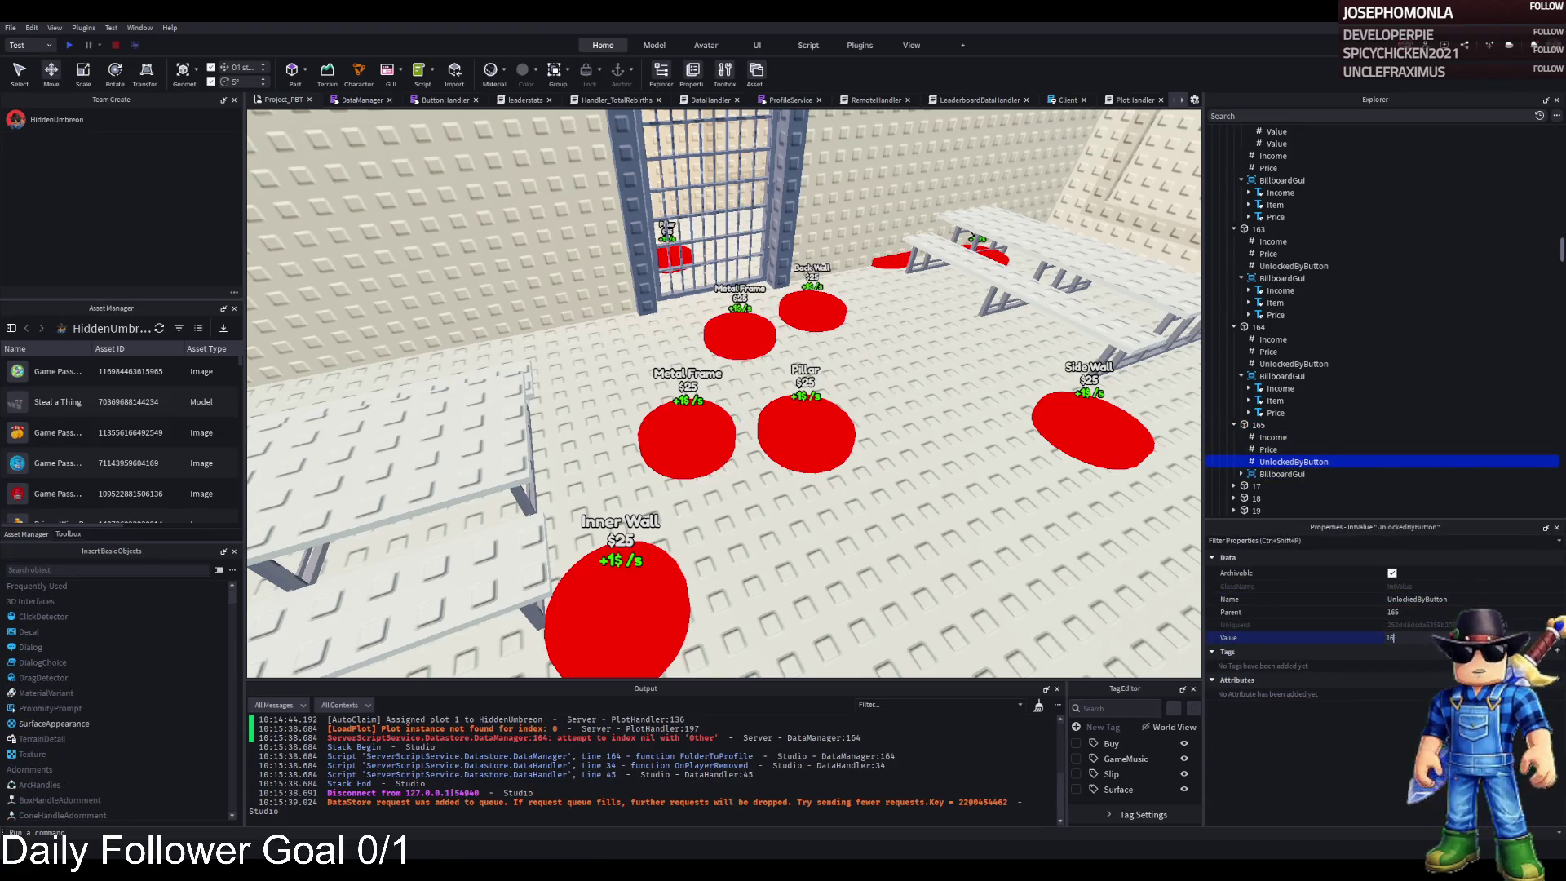
# - Change pad 165's Price to 36000, then undo it back to 35500
pyautogui.click(1268, 449)
pyautogui.click(1432, 637)
pyautogui.write('35500')
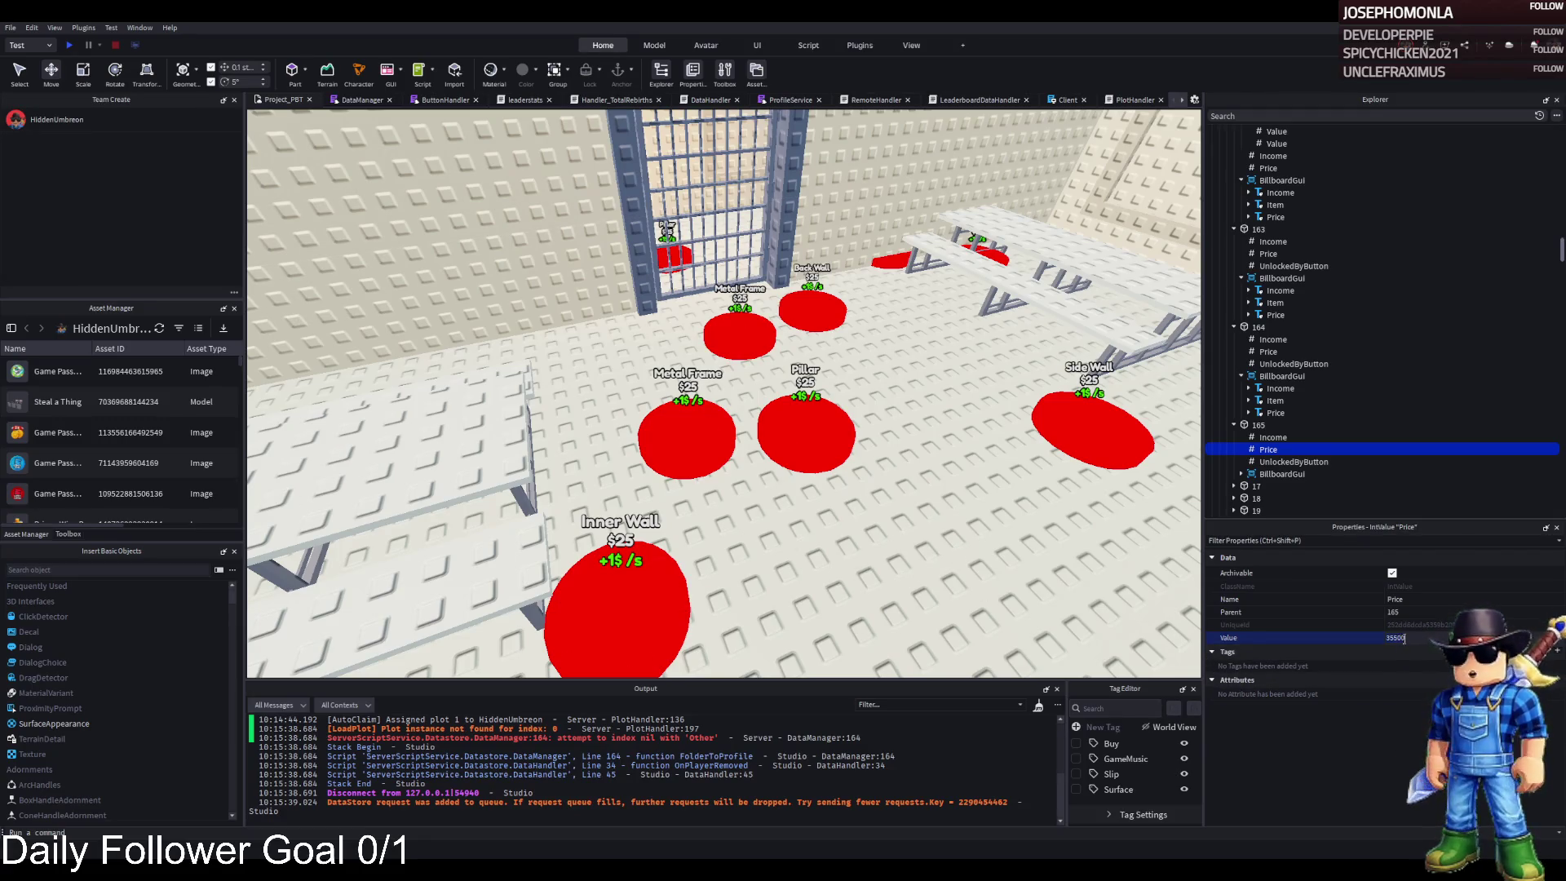
pyautogui.click(1394, 636)
pyautogui.press('BackSpace')
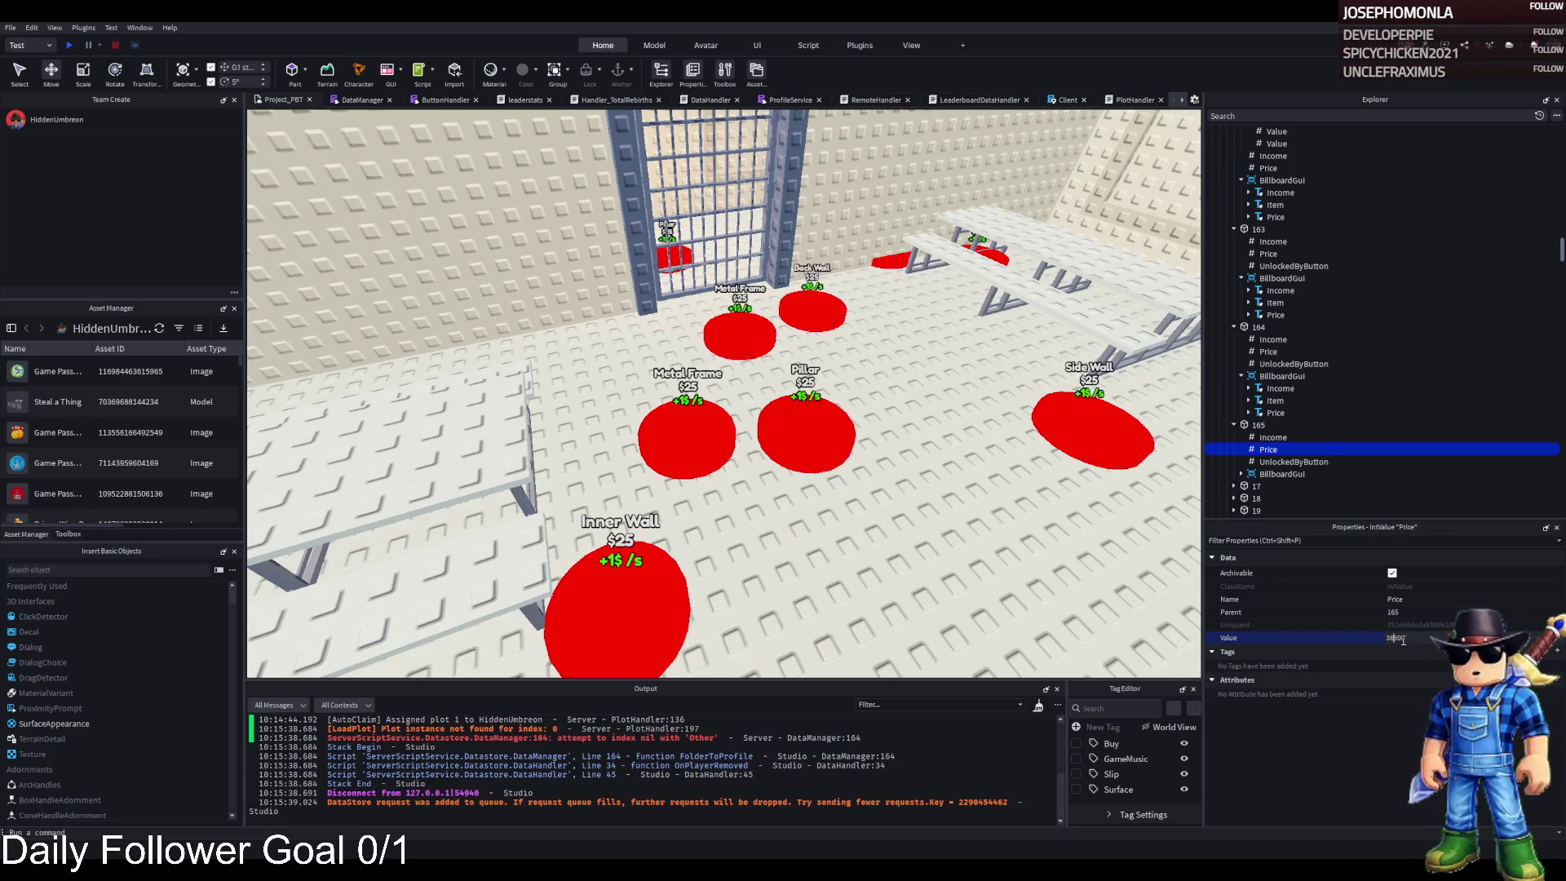
pyautogui.write('0')
pyautogui.press('Return')
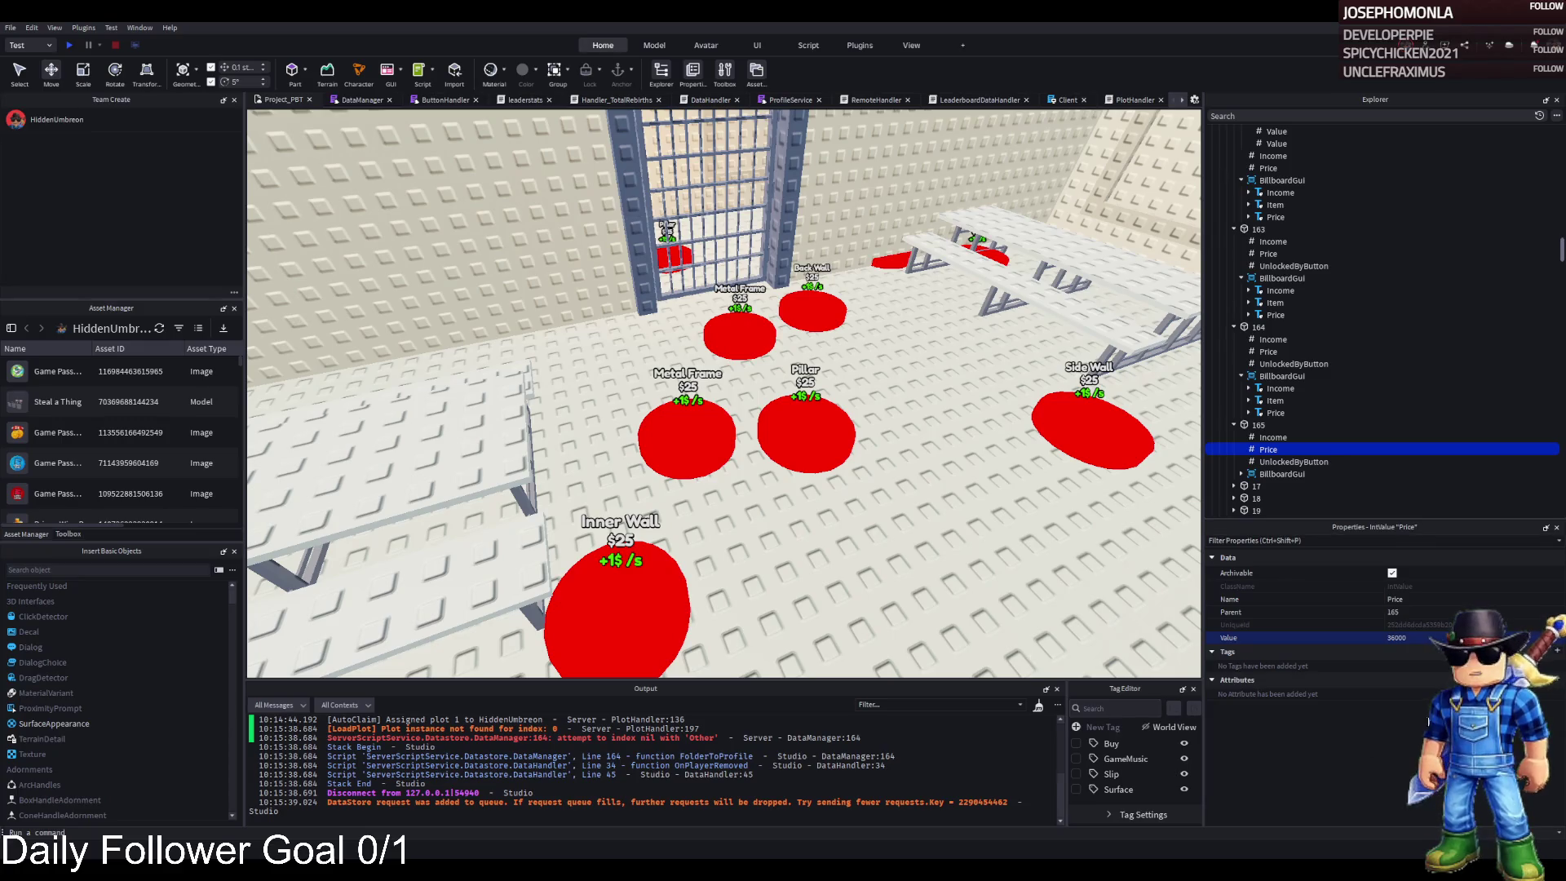
pyautogui.hotkey('ctrl', 'z')
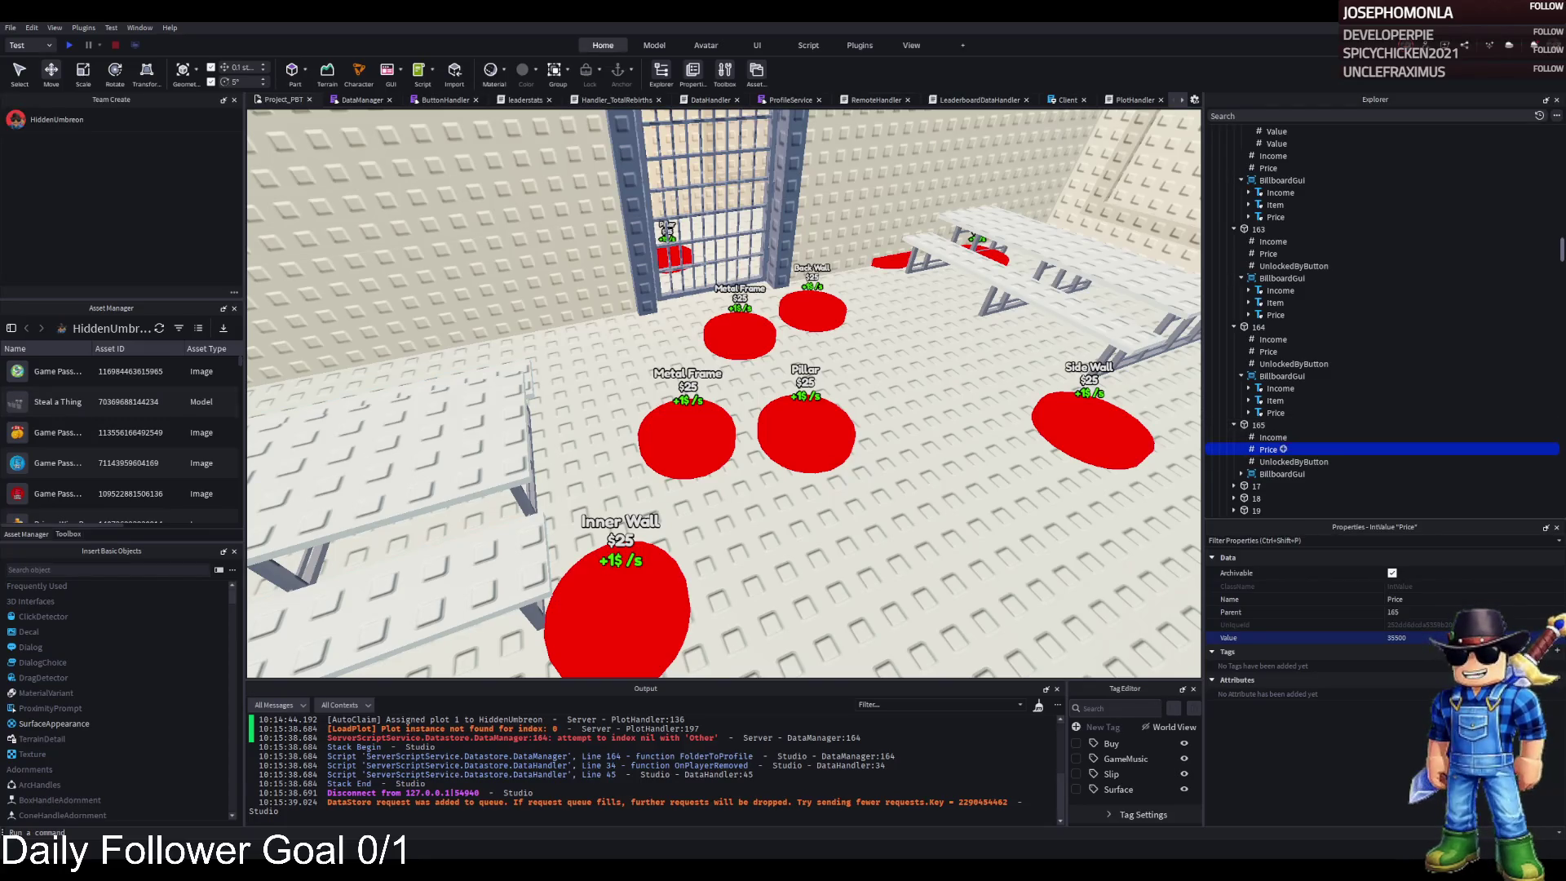
# - Select the Item label under pad 165's BillboardGui and fly the camera above the pads
pyautogui.click(1241, 474)
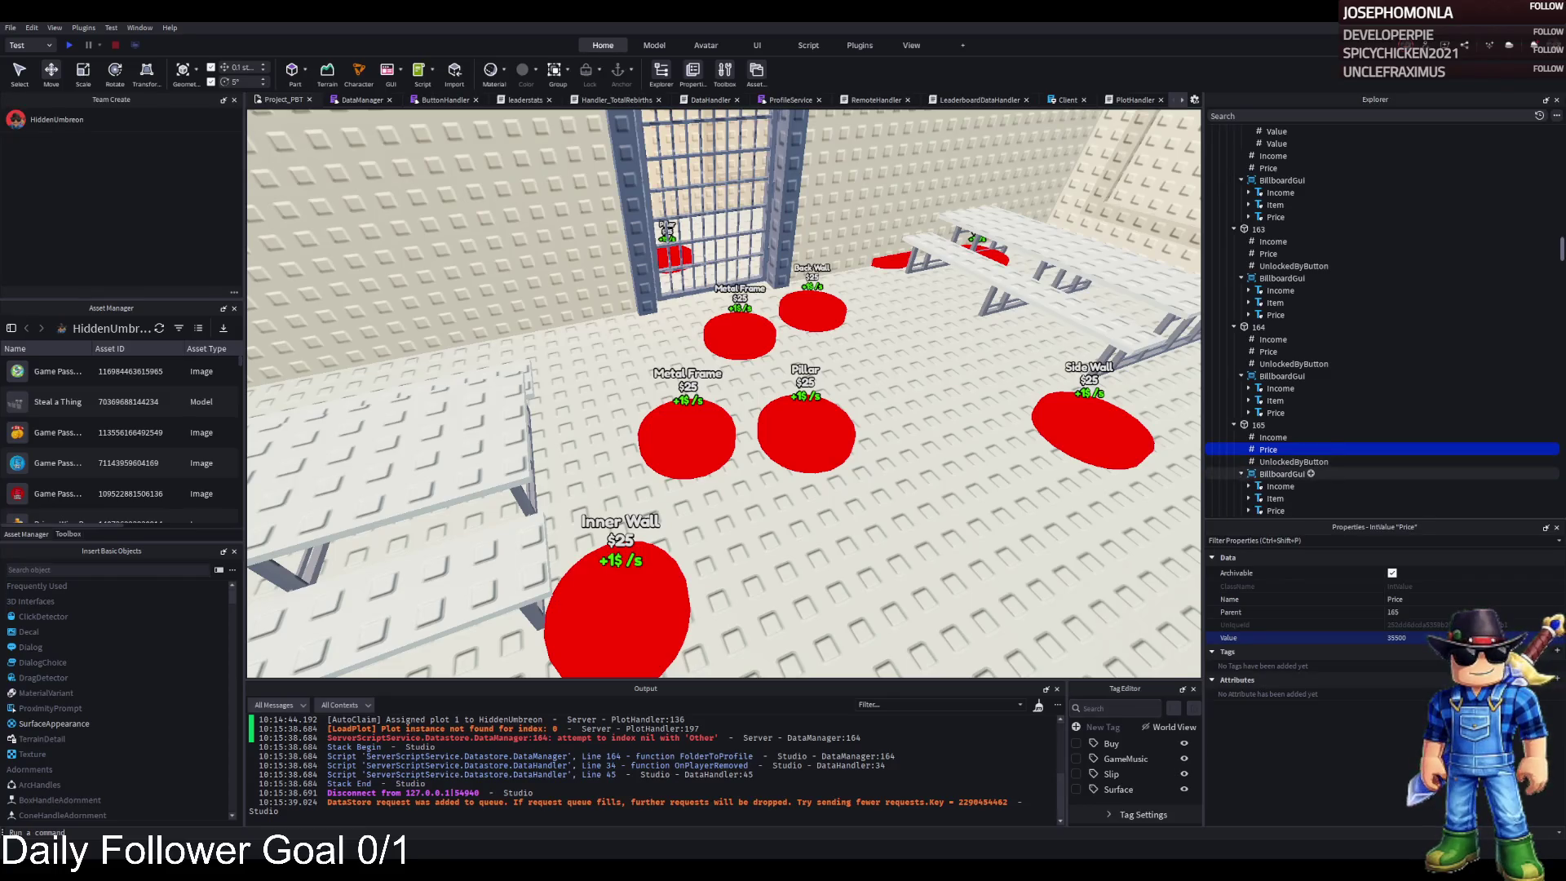
pyautogui.click(1275, 499)
pyautogui.scroll(-3, 1378, 408)
pyautogui.scroll(-5, 1305, 736)
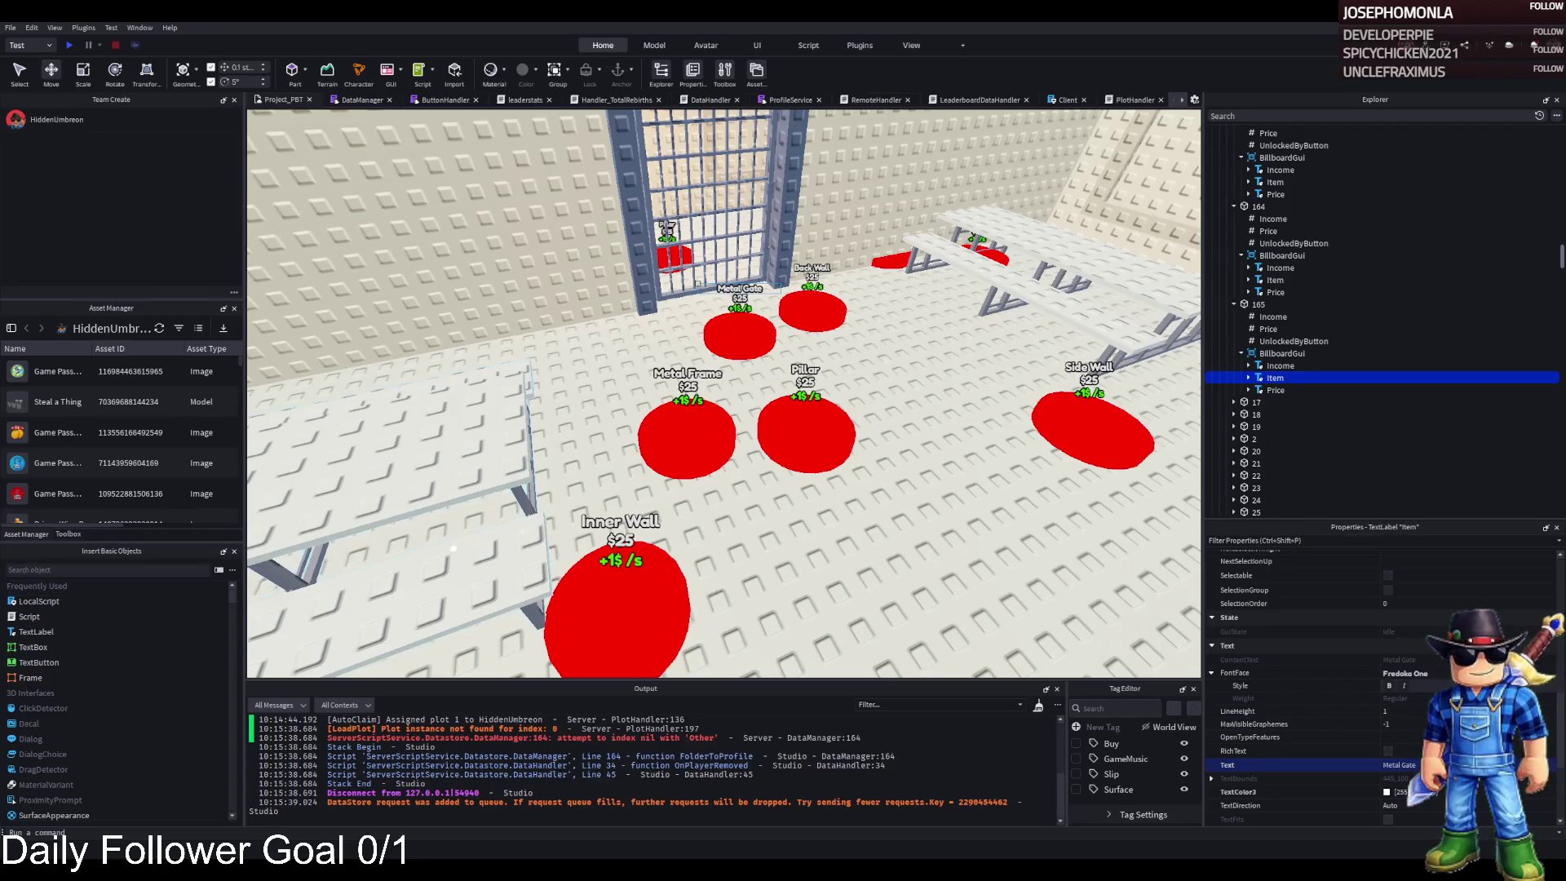
pyautogui.press('w')
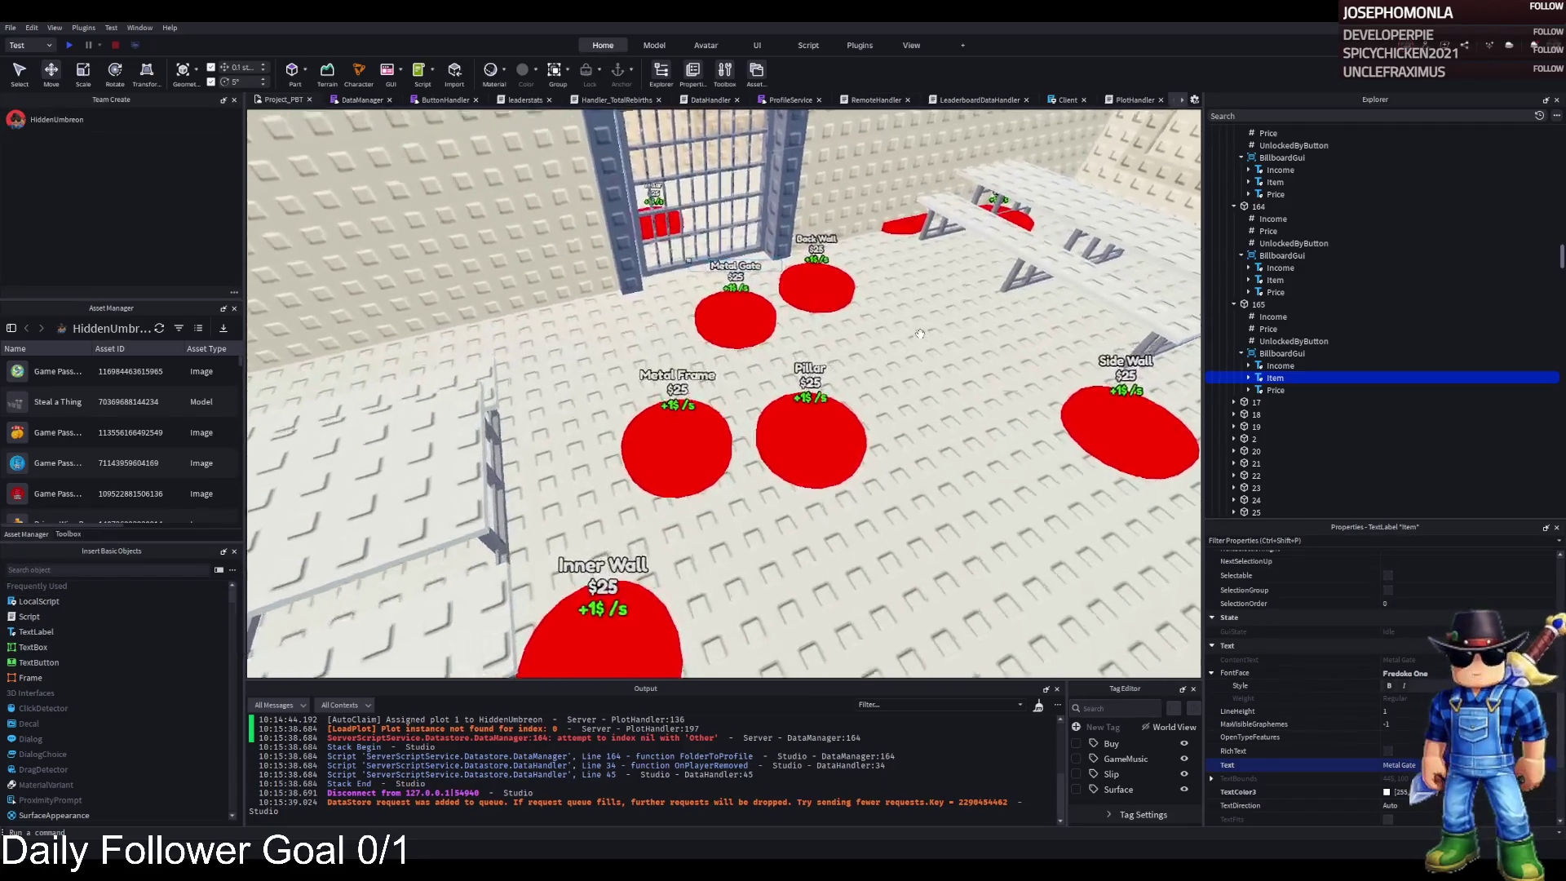
pyautogui.press('e')
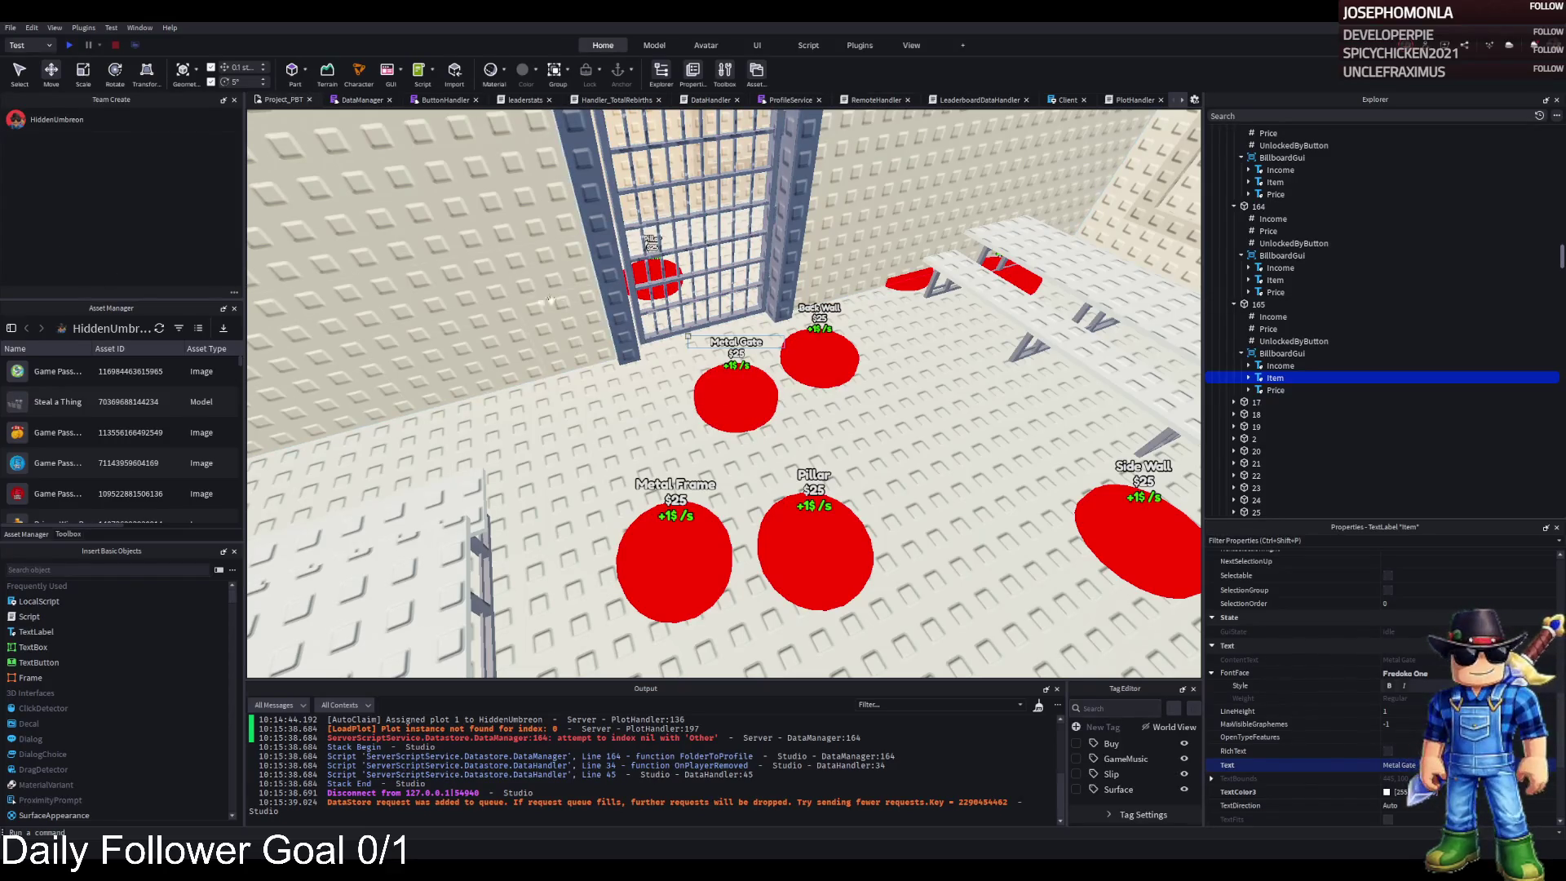
pyautogui.moveTo(609, 292)
pyautogui.mouseDown()
pyautogui.moveTo(734, 441)
pyautogui.moveTo(629, 403)
pyautogui.mouseUp()
# - Focus on the Metal Gate pad and duplicate it as pad 166
pyautogui.click(628, 404)
pyautogui.press('f')
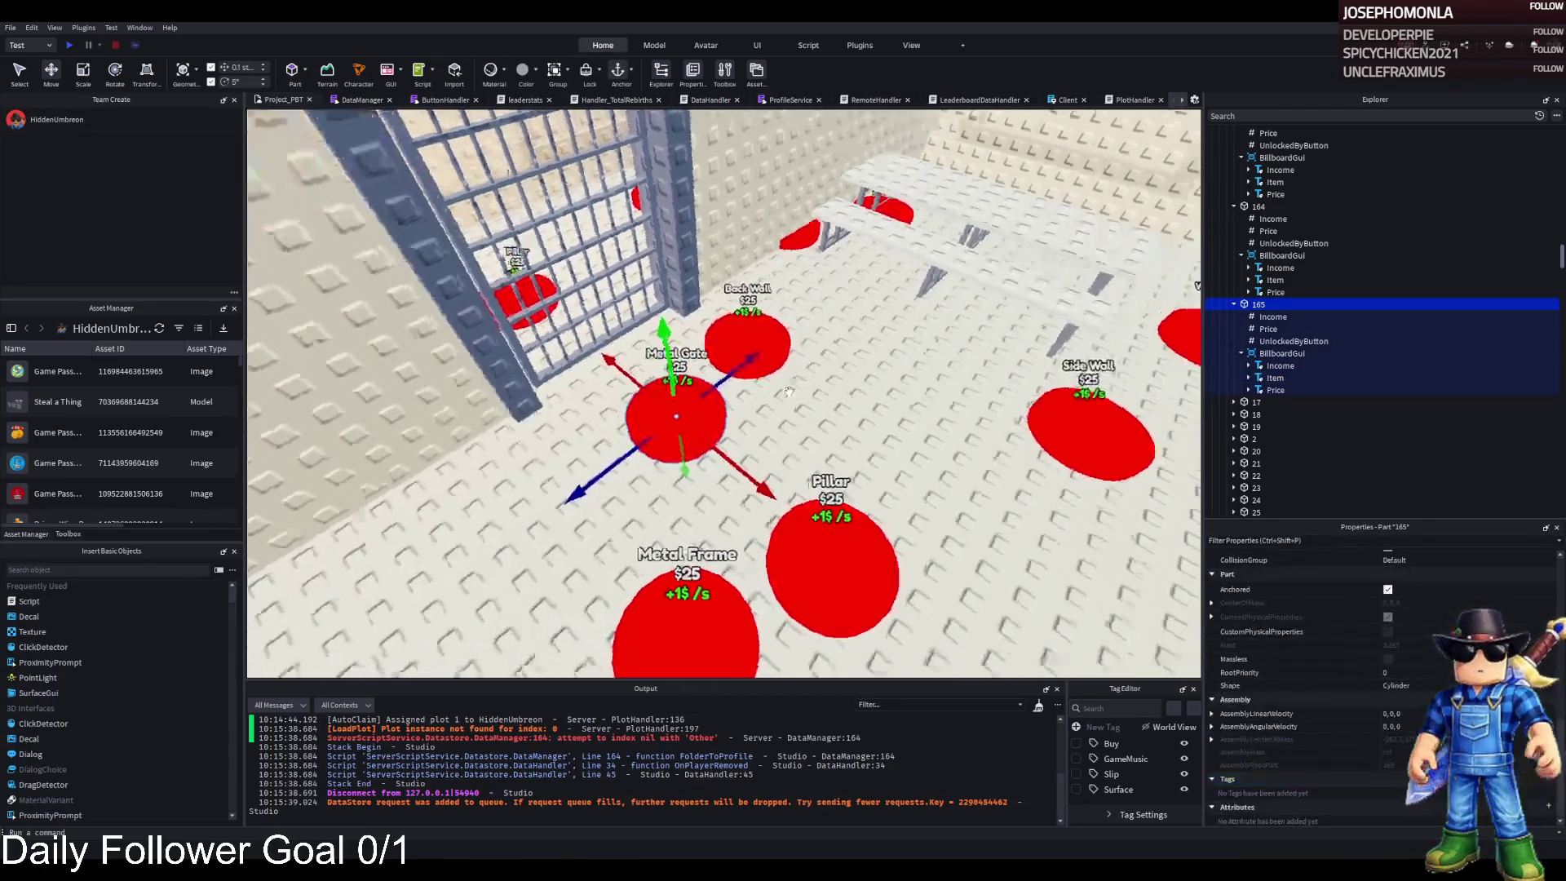
pyautogui.moveTo(789, 392)
pyautogui.mouseDown()
pyautogui.moveTo(804, 375)
pyautogui.moveTo(821, 423)
pyautogui.moveTo(738, 426)
pyautogui.mouseUp()
pyautogui.hotkey('ctrl', 'd')
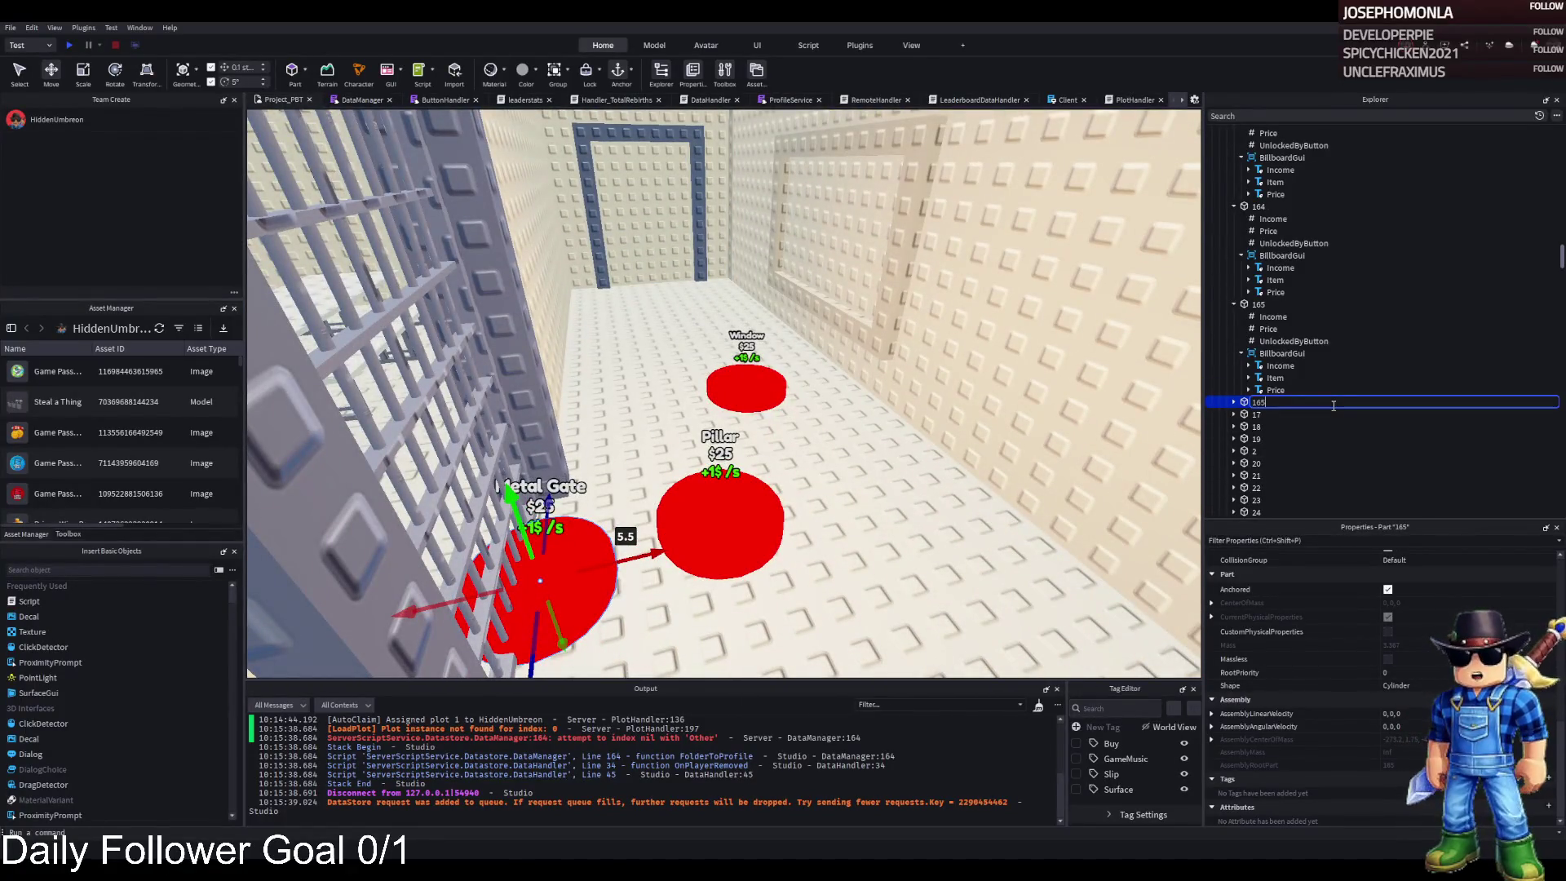
pyautogui.doubleClick(1314, 402)
pyautogui.write('166')
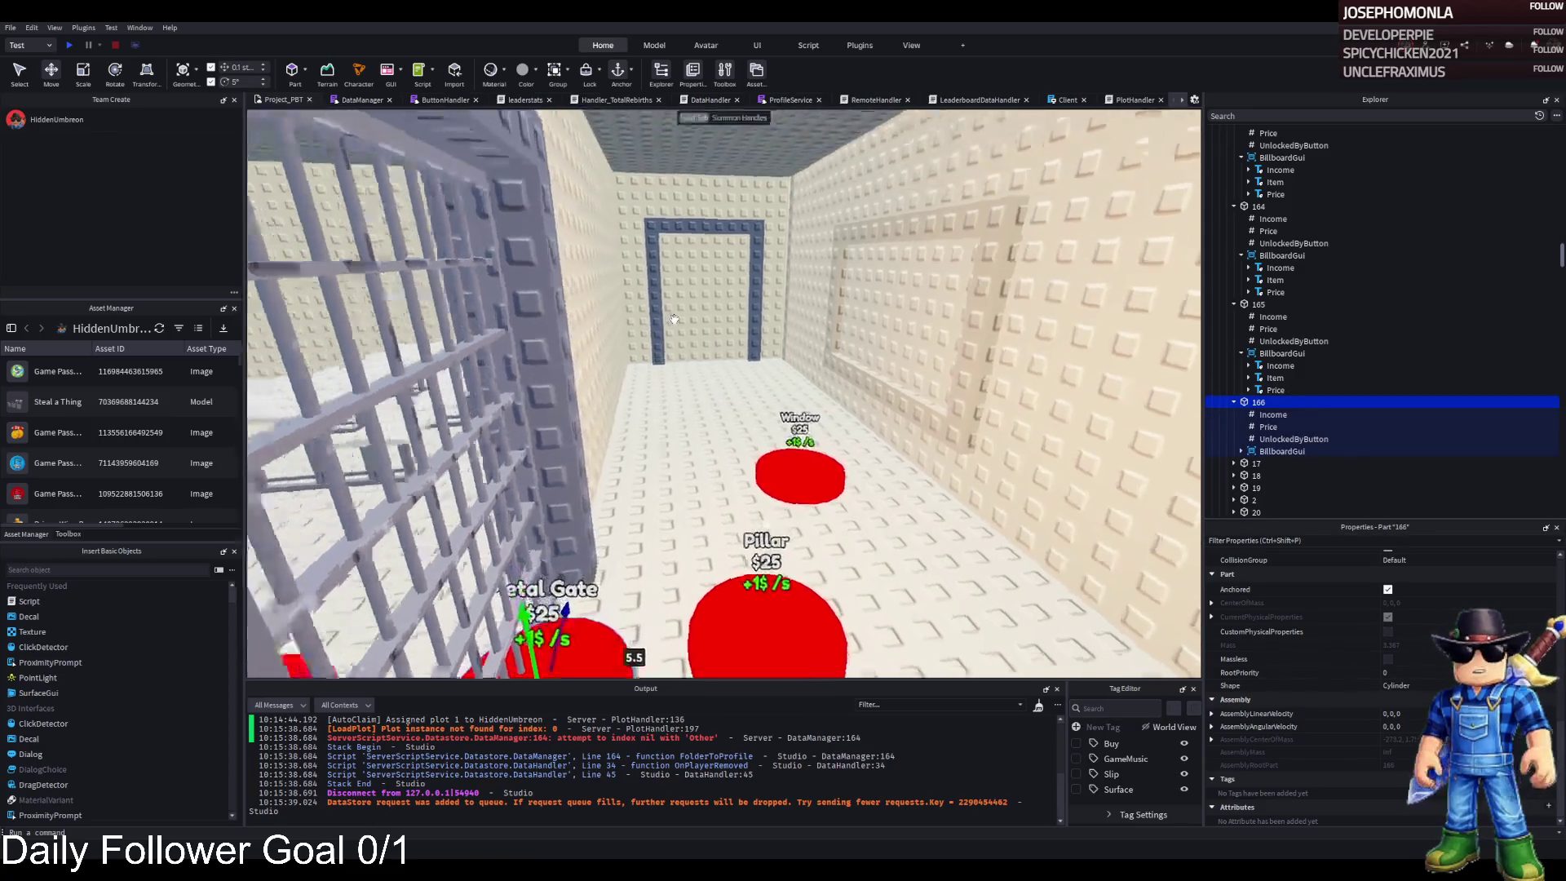
# - Fly the camera along the row of pads and expand pad 166's label group
pyautogui.press('w')
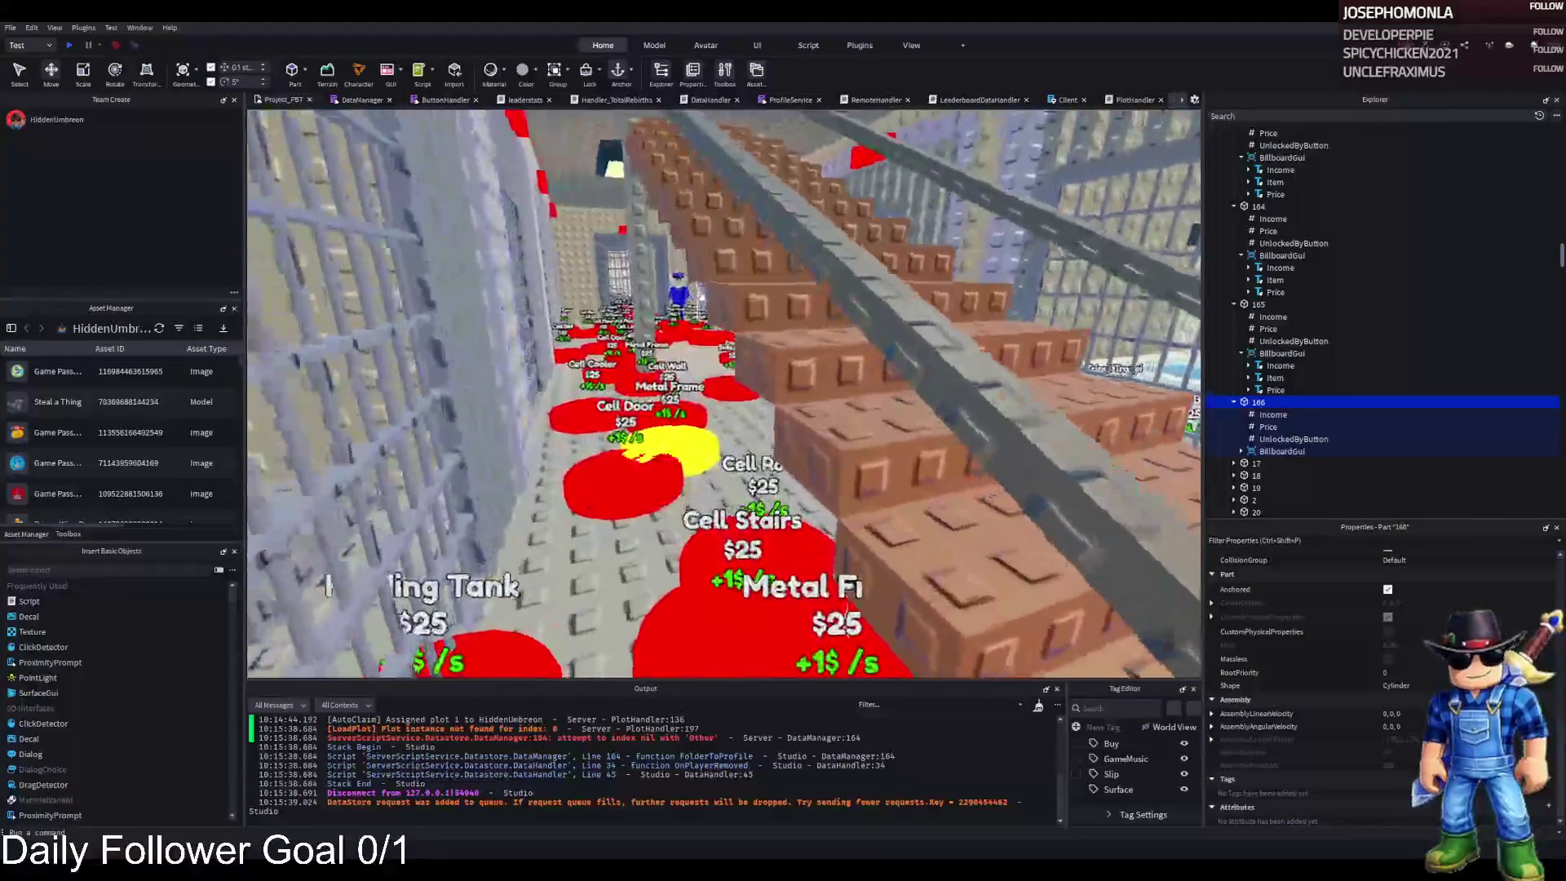
pyautogui.press('w')
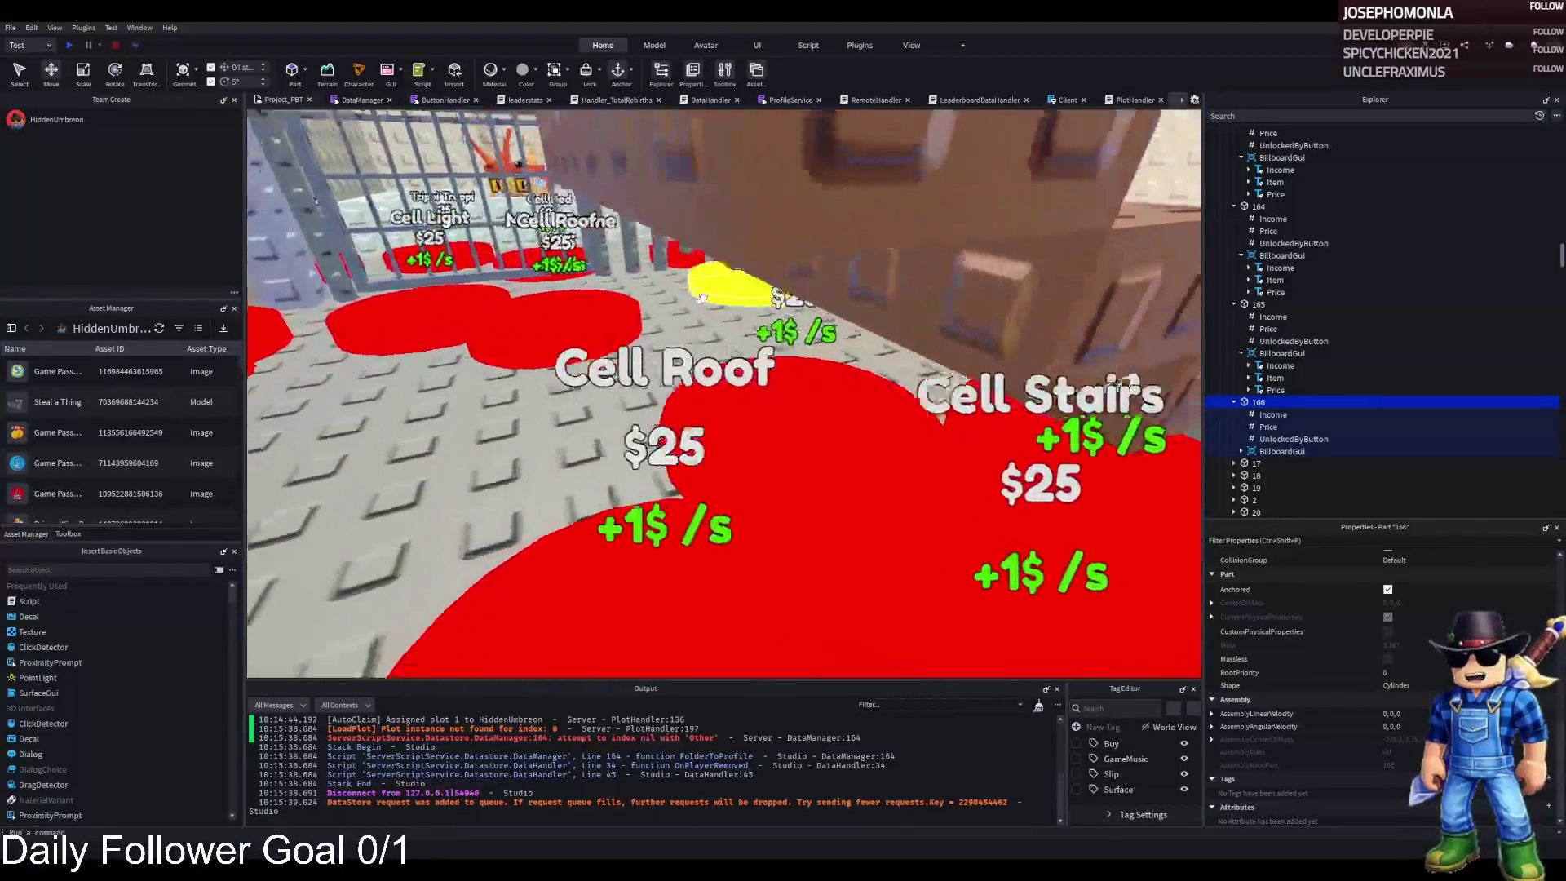
pyautogui.press('a')
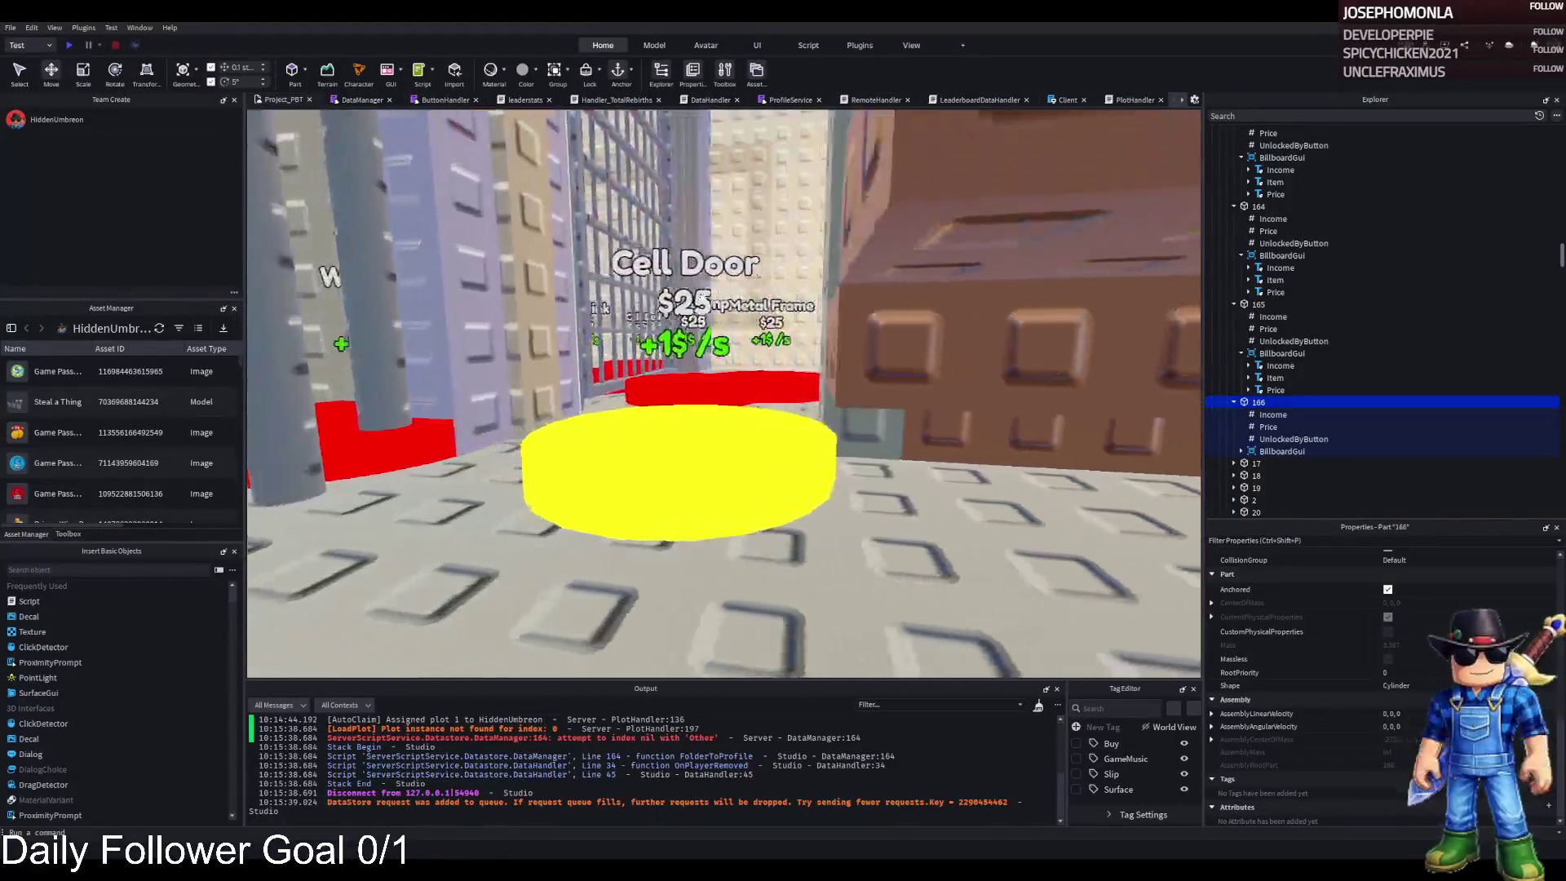
pyautogui.press('w')
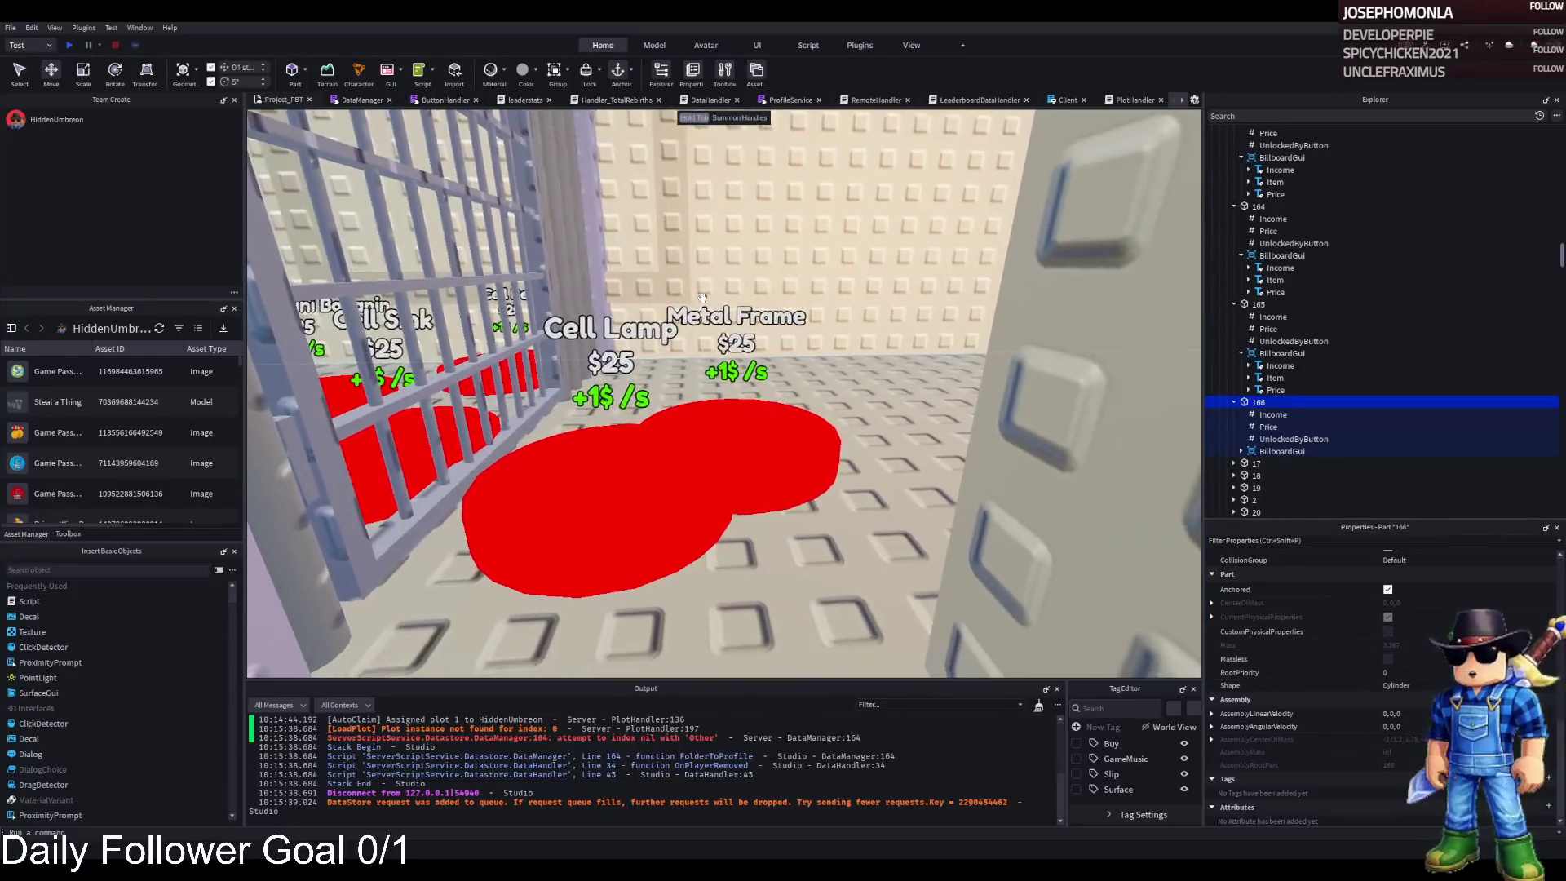
pyautogui.press('s')
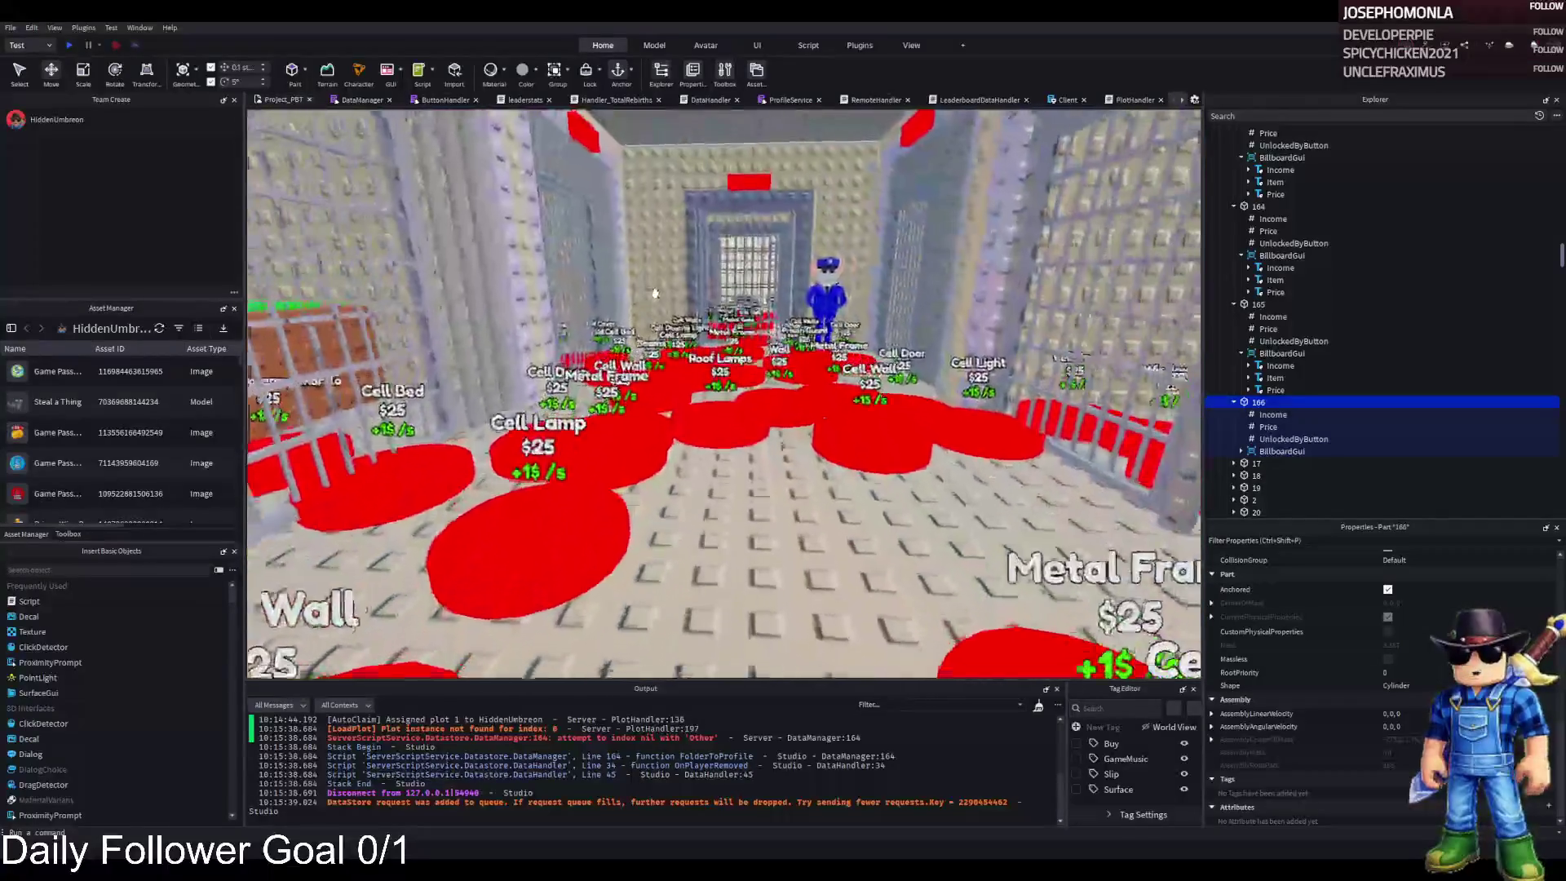
pyautogui.press('w')
pyautogui.click(1241, 451)
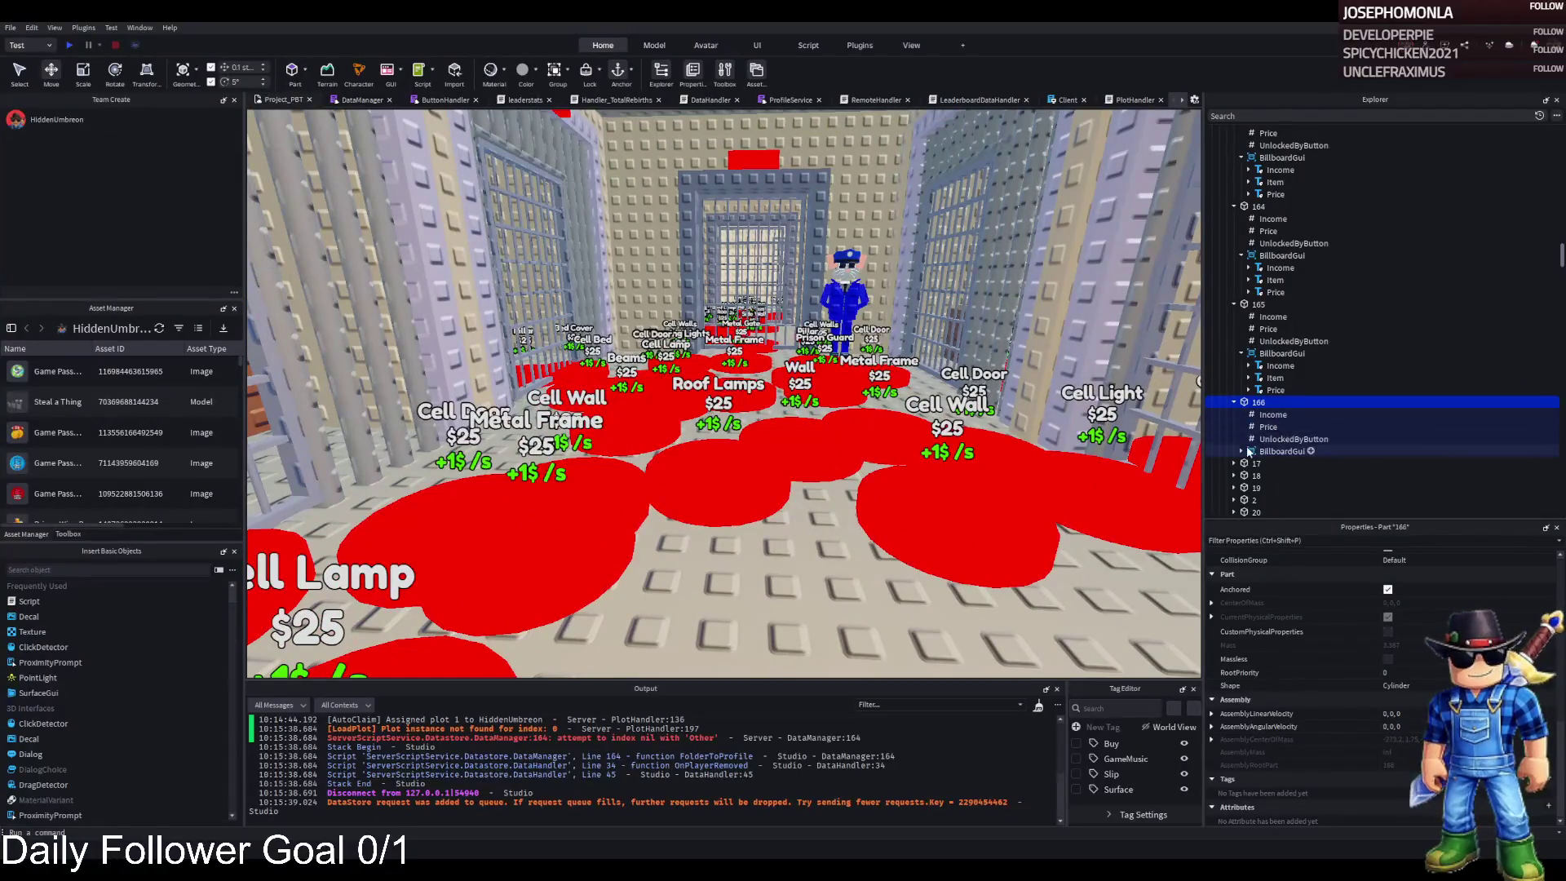
# - Change pad 166's Item label text to Roof Lamp
pyautogui.click(1275, 476)
pyautogui.scroll(-5, 1378, 669)
pyautogui.click(1429, 629)
pyautogui.write('Roof')
pyautogui.write('Lamp')
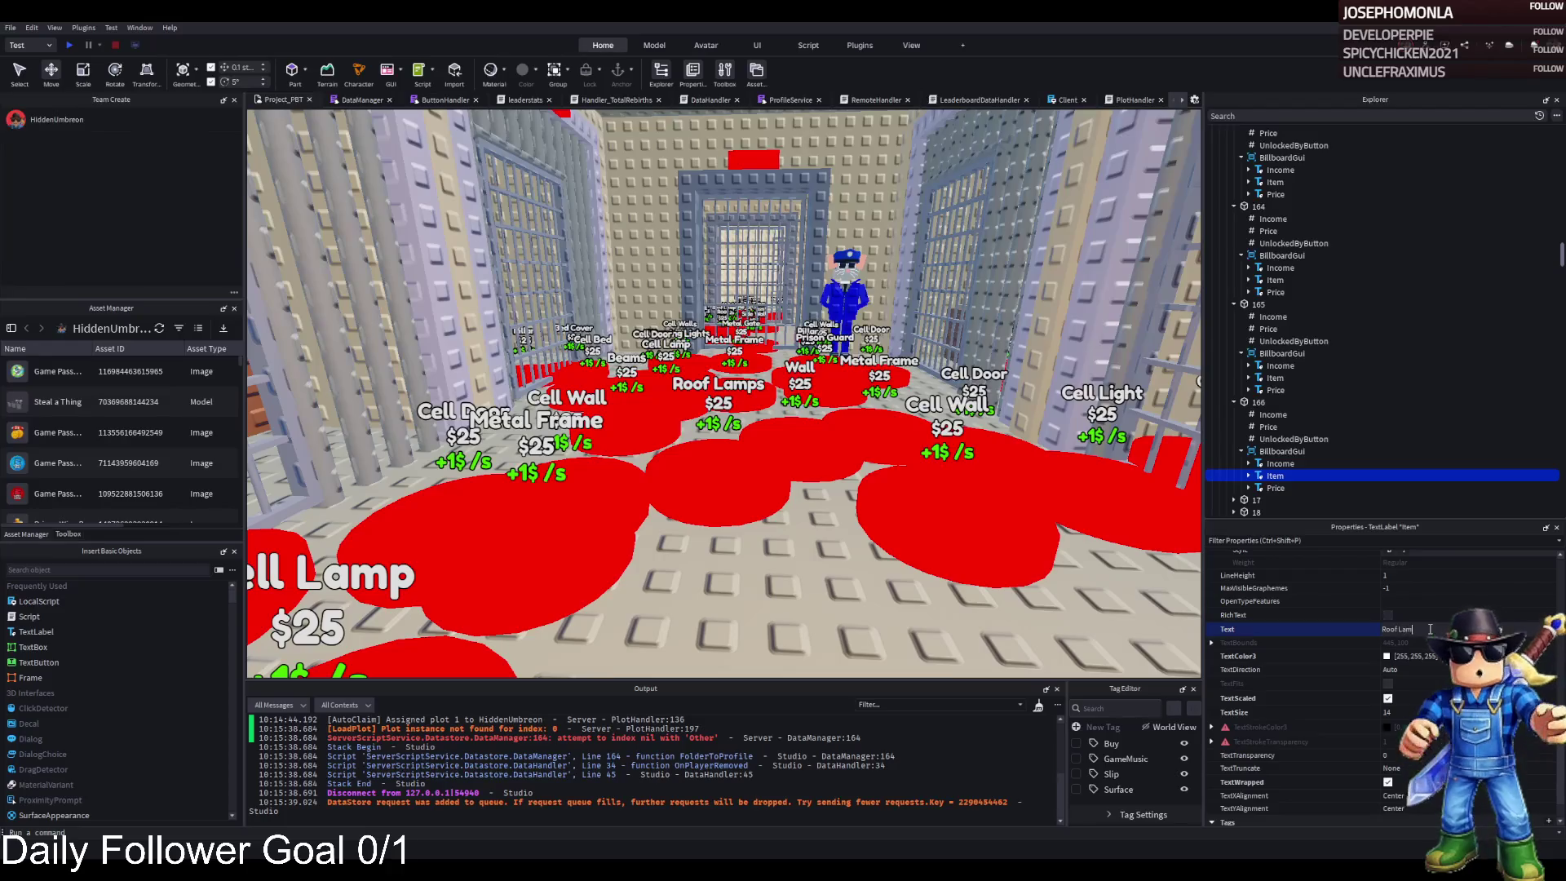
pyautogui.press('Return')
# - Set pad 166's Price value to 36000
pyautogui.click(1243, 402)
pyautogui.press('f')
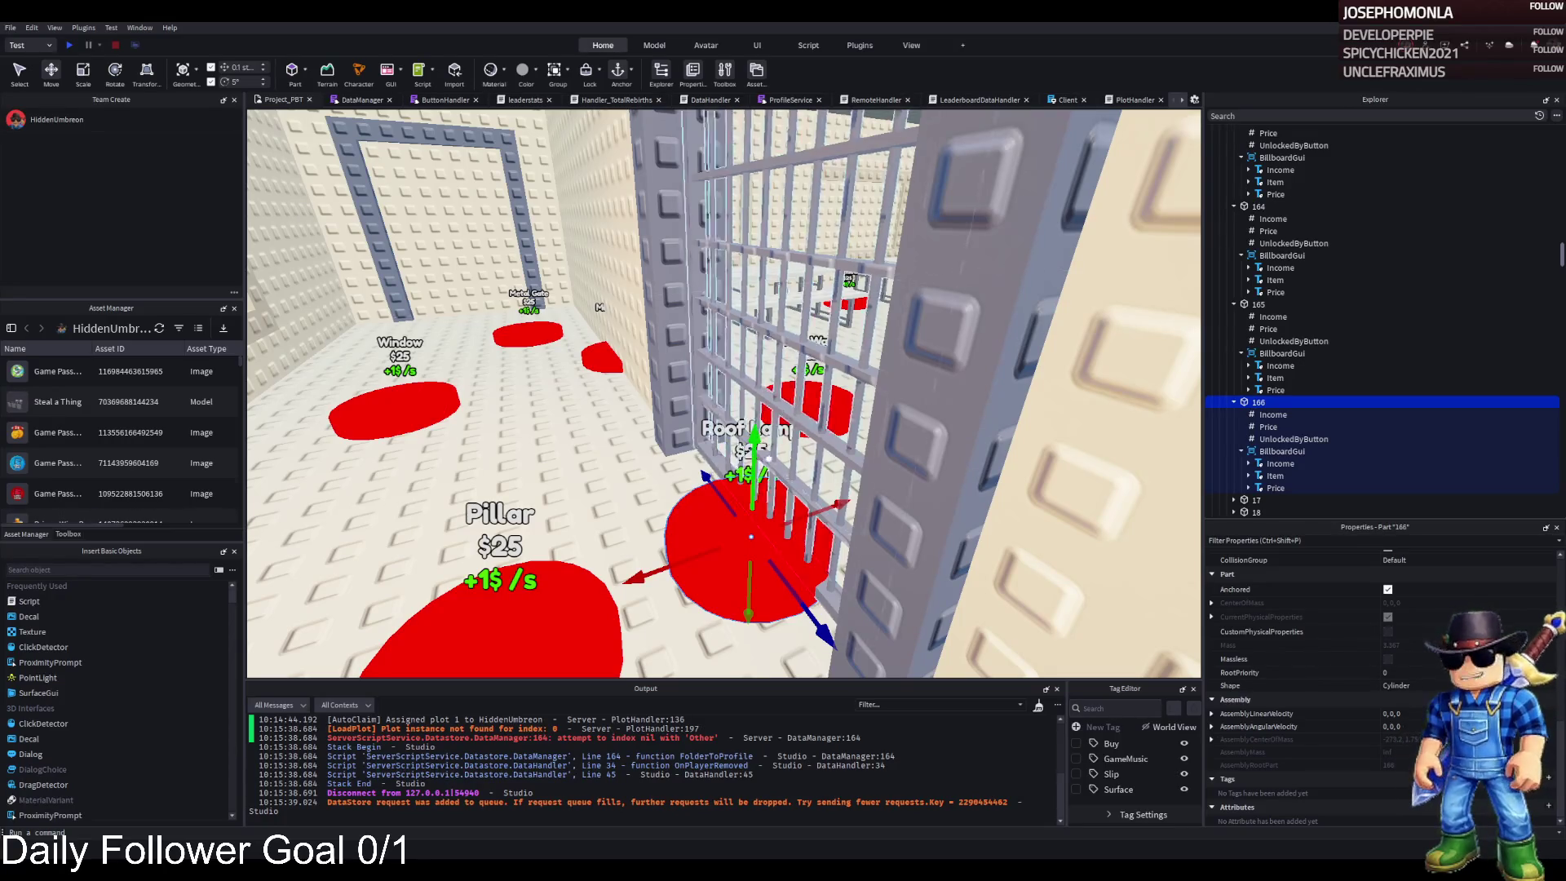
pyautogui.click(1268, 426)
pyautogui.click(1404, 639)
pyautogui.write('36000')
pyautogui.press('Return')
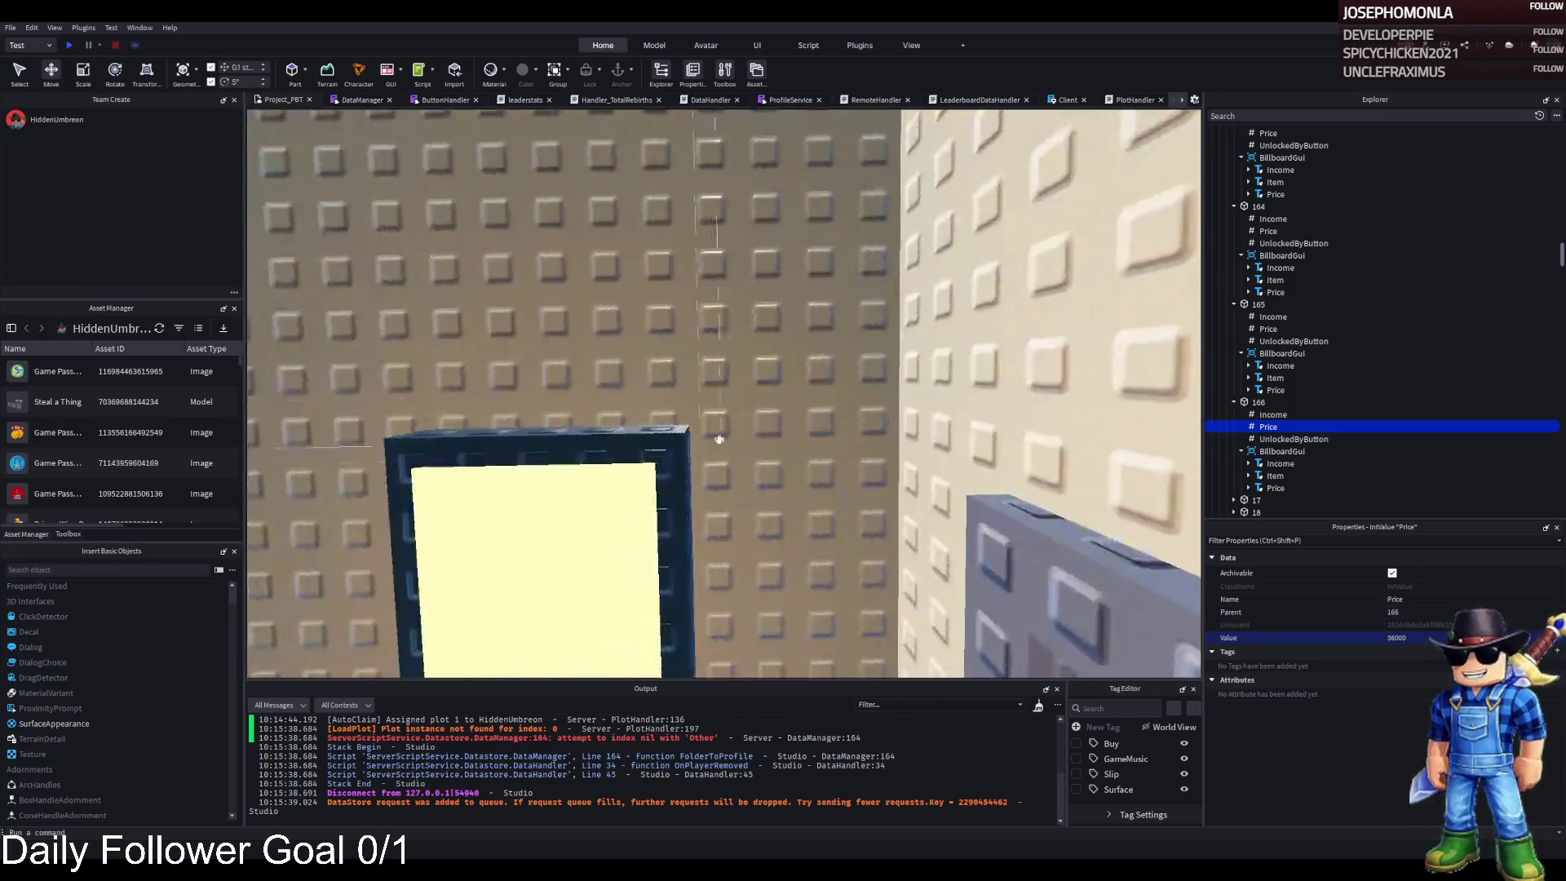
pyautogui.click(629, 492)
# - Duplicate upgrade group 165 and rename the copy 166
pyautogui.click(629, 492)
pyautogui.scroll(-5, 978, 294)
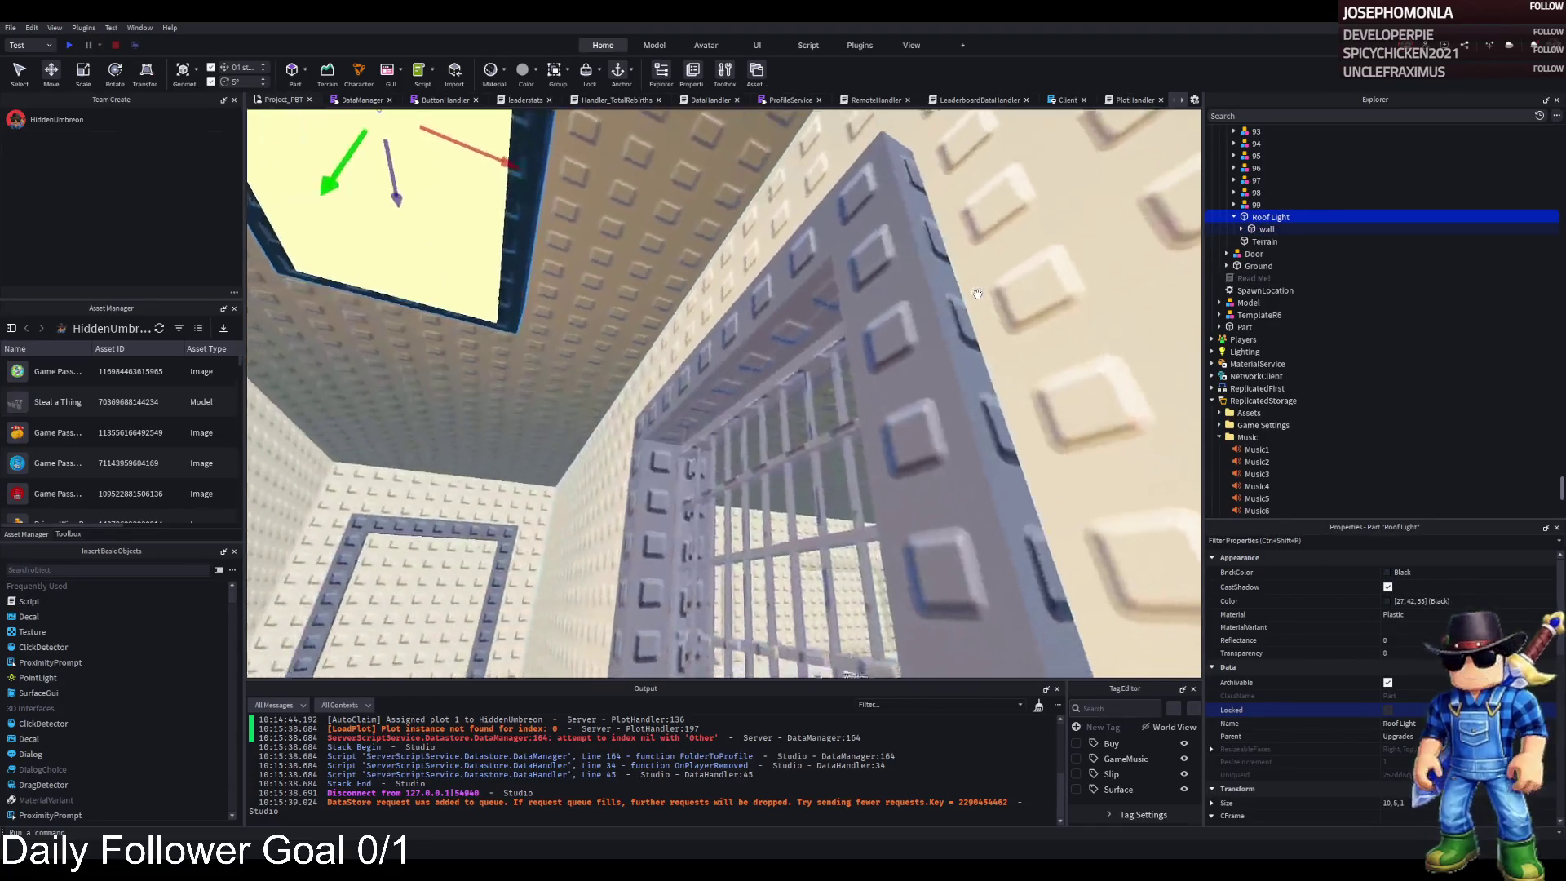
pyautogui.click(902, 307)
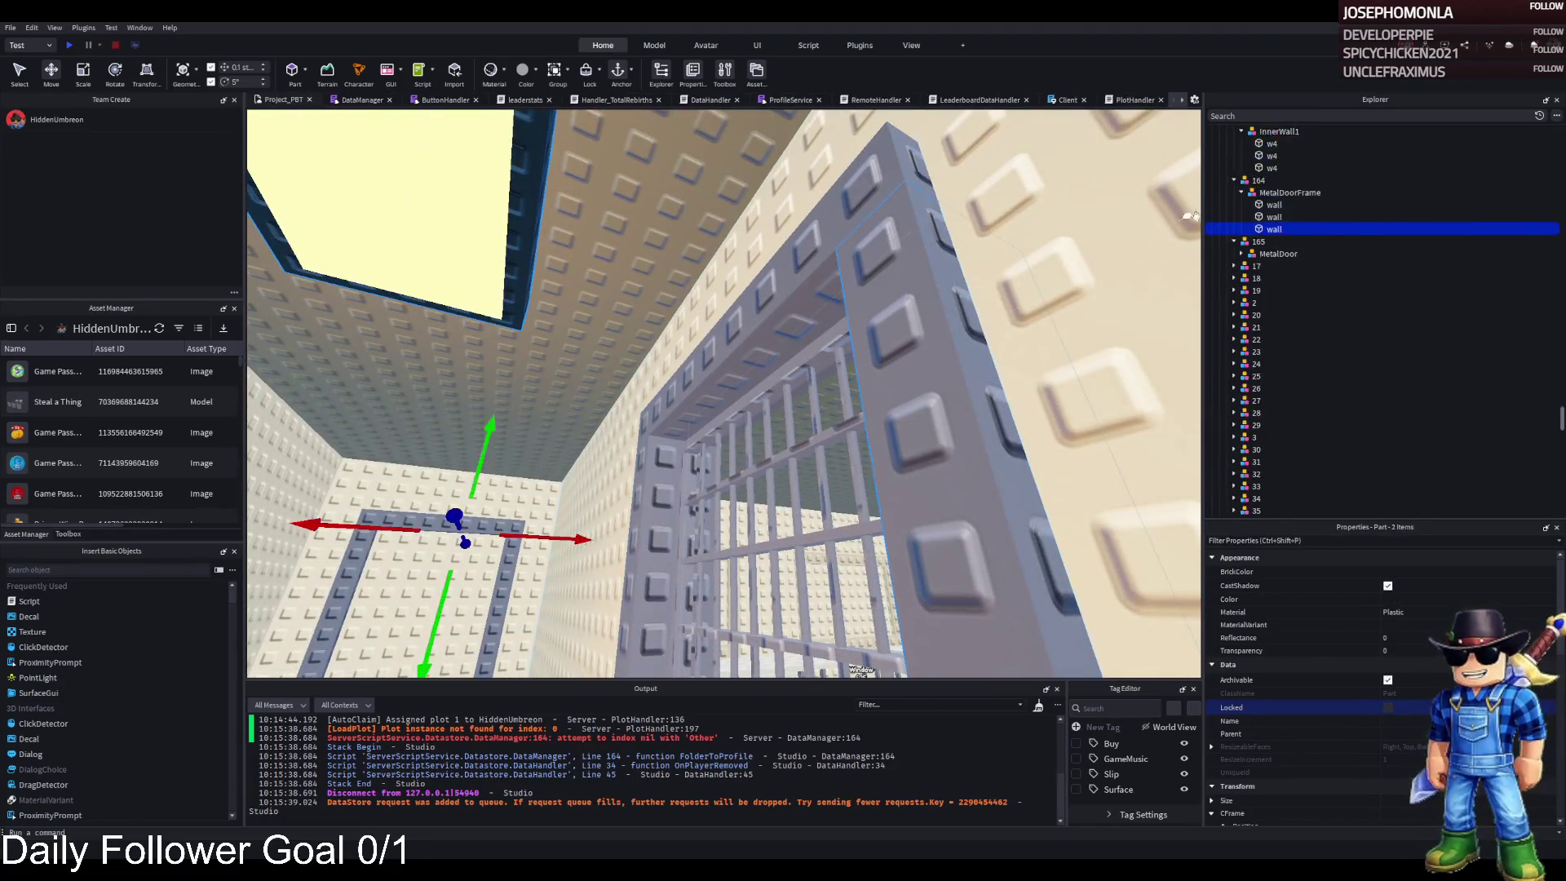
pyautogui.keyDown('ctrl'); pyautogui.click(1246, 203); pyautogui.keyUp('ctrl')
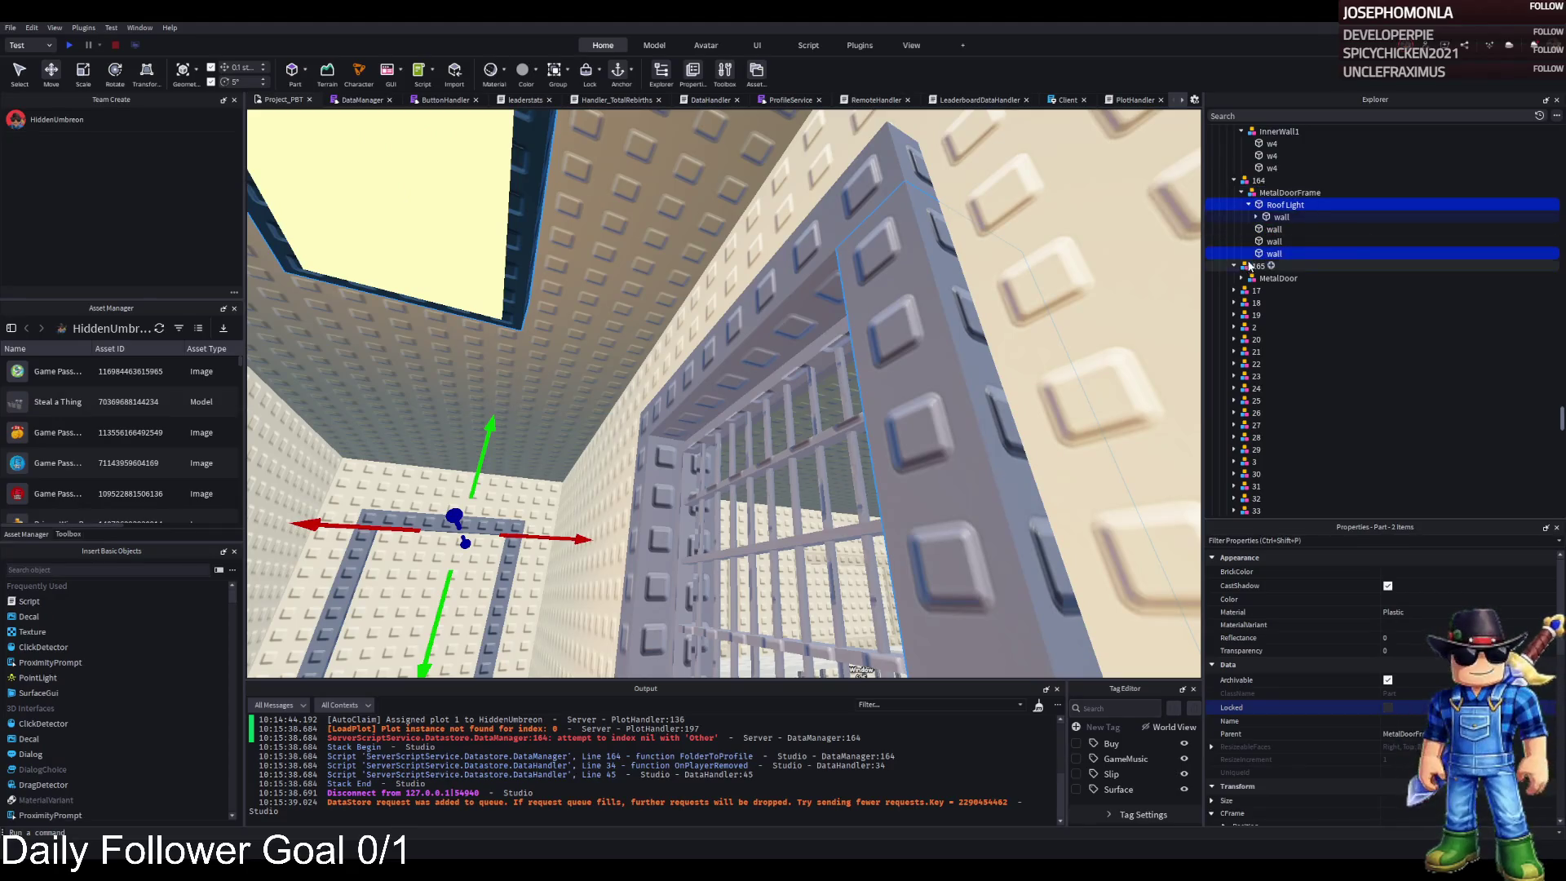
pyautogui.click(1332, 265)
pyautogui.hotkey('ctrl', 'd')
pyautogui.press('F2')
pyautogui.press('BackSpace')
pyautogui.write('66')
pyautogui.press('Return')
# - Move the Roof Light model into group 166
pyautogui.click(1234, 290)
pyautogui.click(1270, 303)
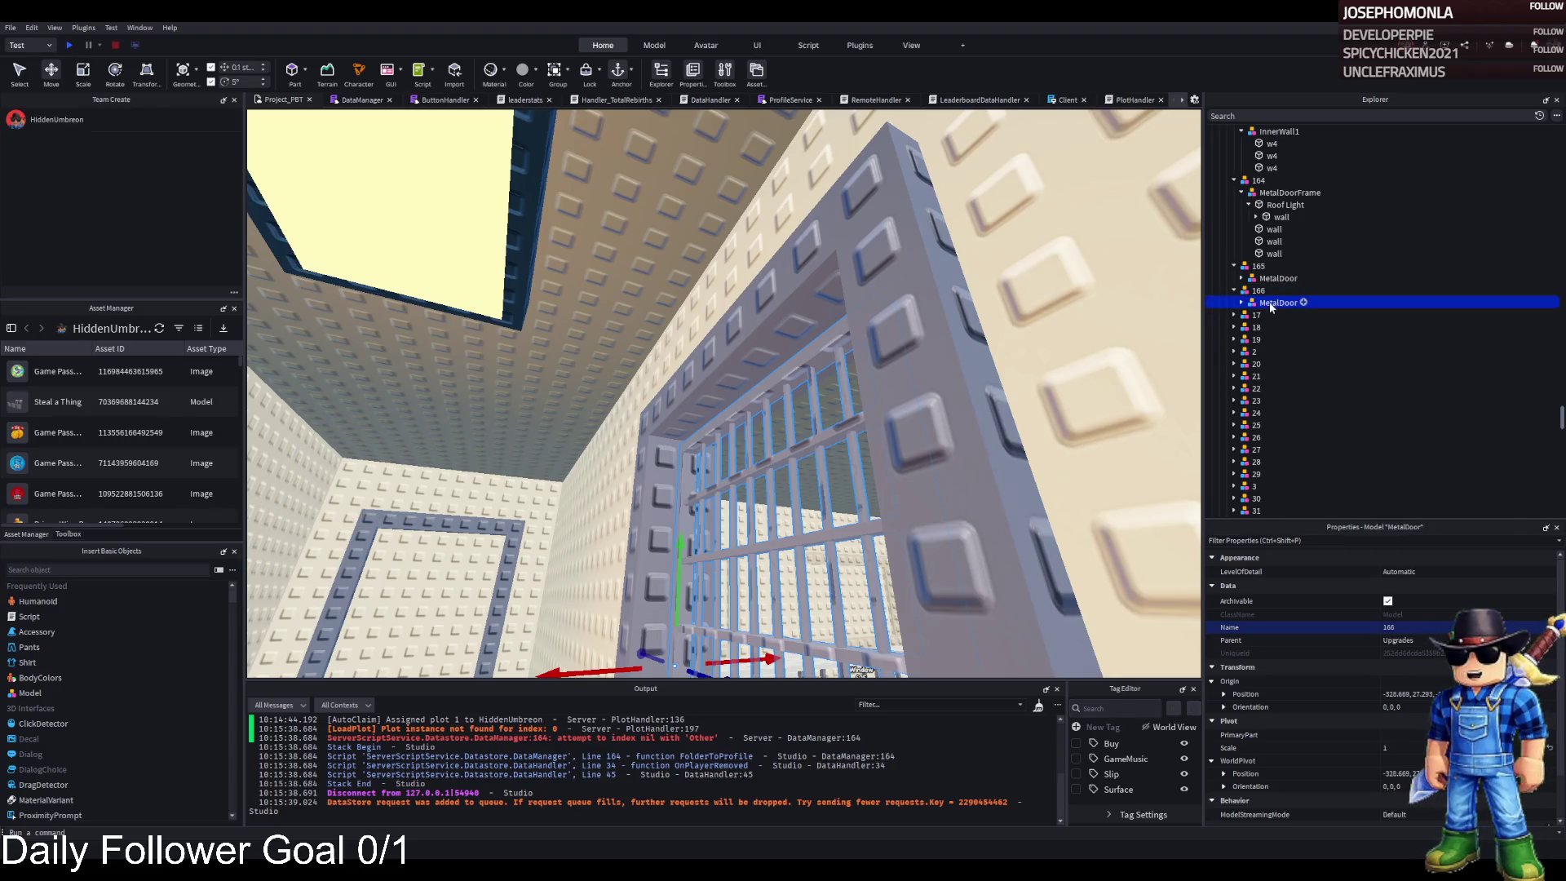
pyautogui.click(1284, 205)
pyautogui.moveTo(1258, 295); pyautogui.dragTo(1258, 292)
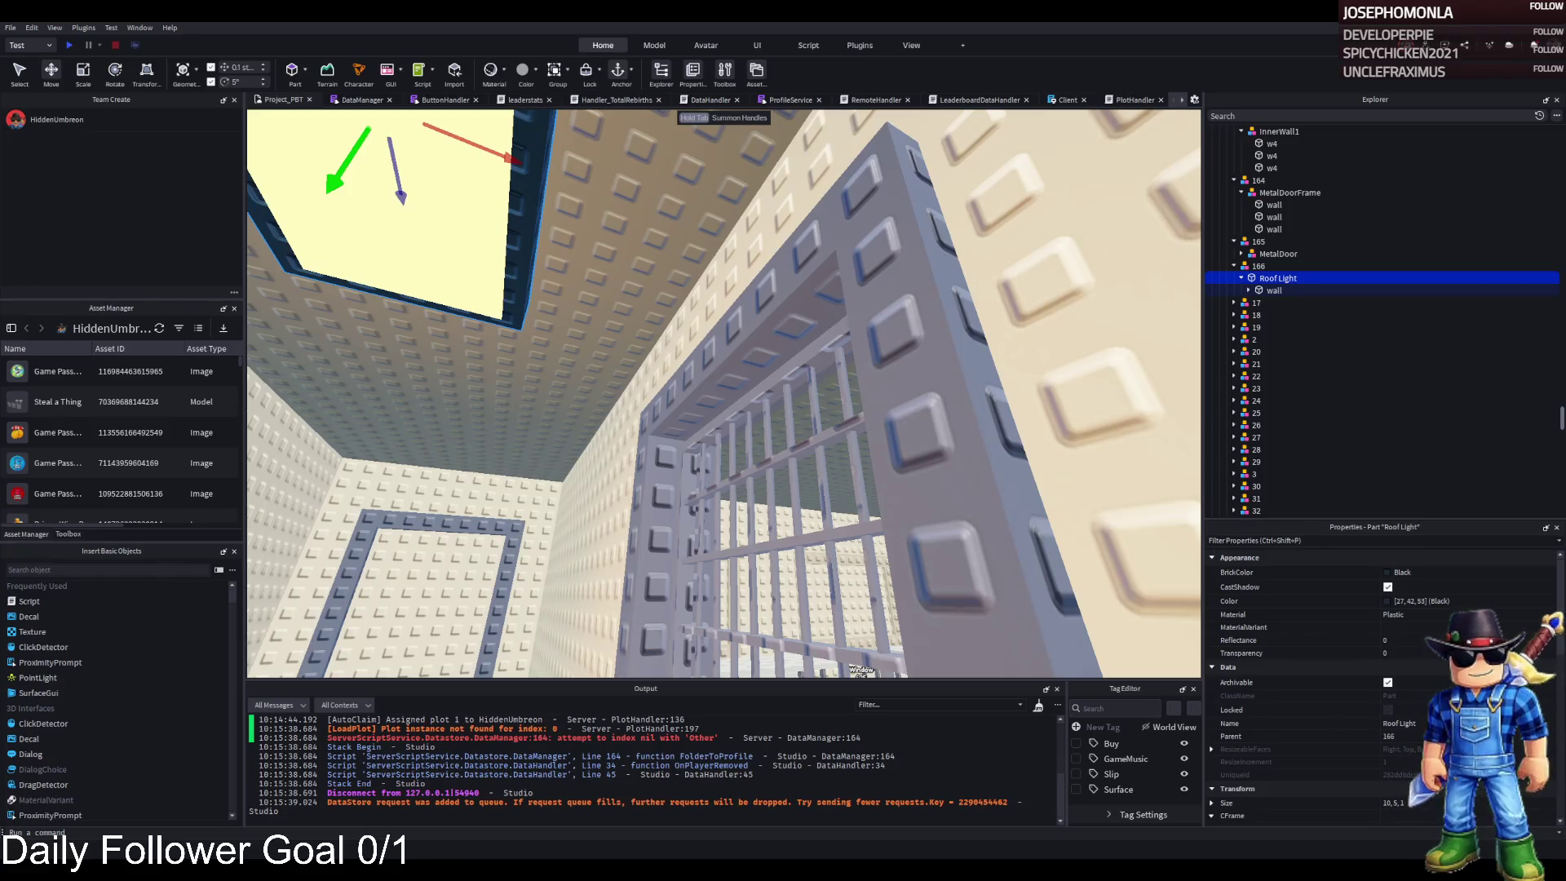
# - Select TemplatePlot, frame it in the viewport, and start Play mode with F5
pyautogui.scroll(-5, 396, 474)
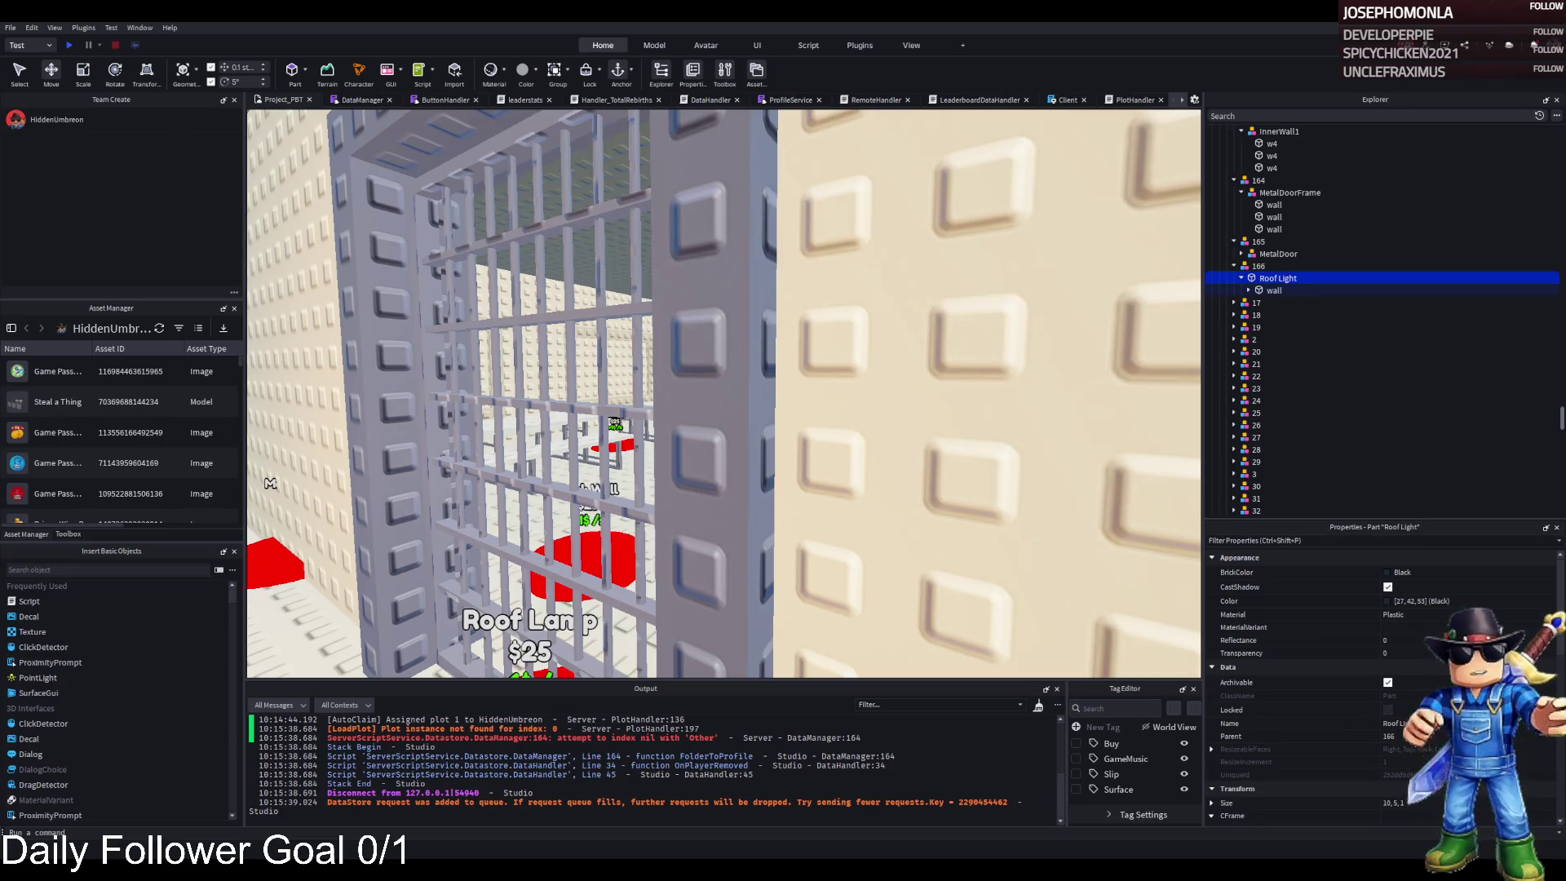
pyautogui.press('w')
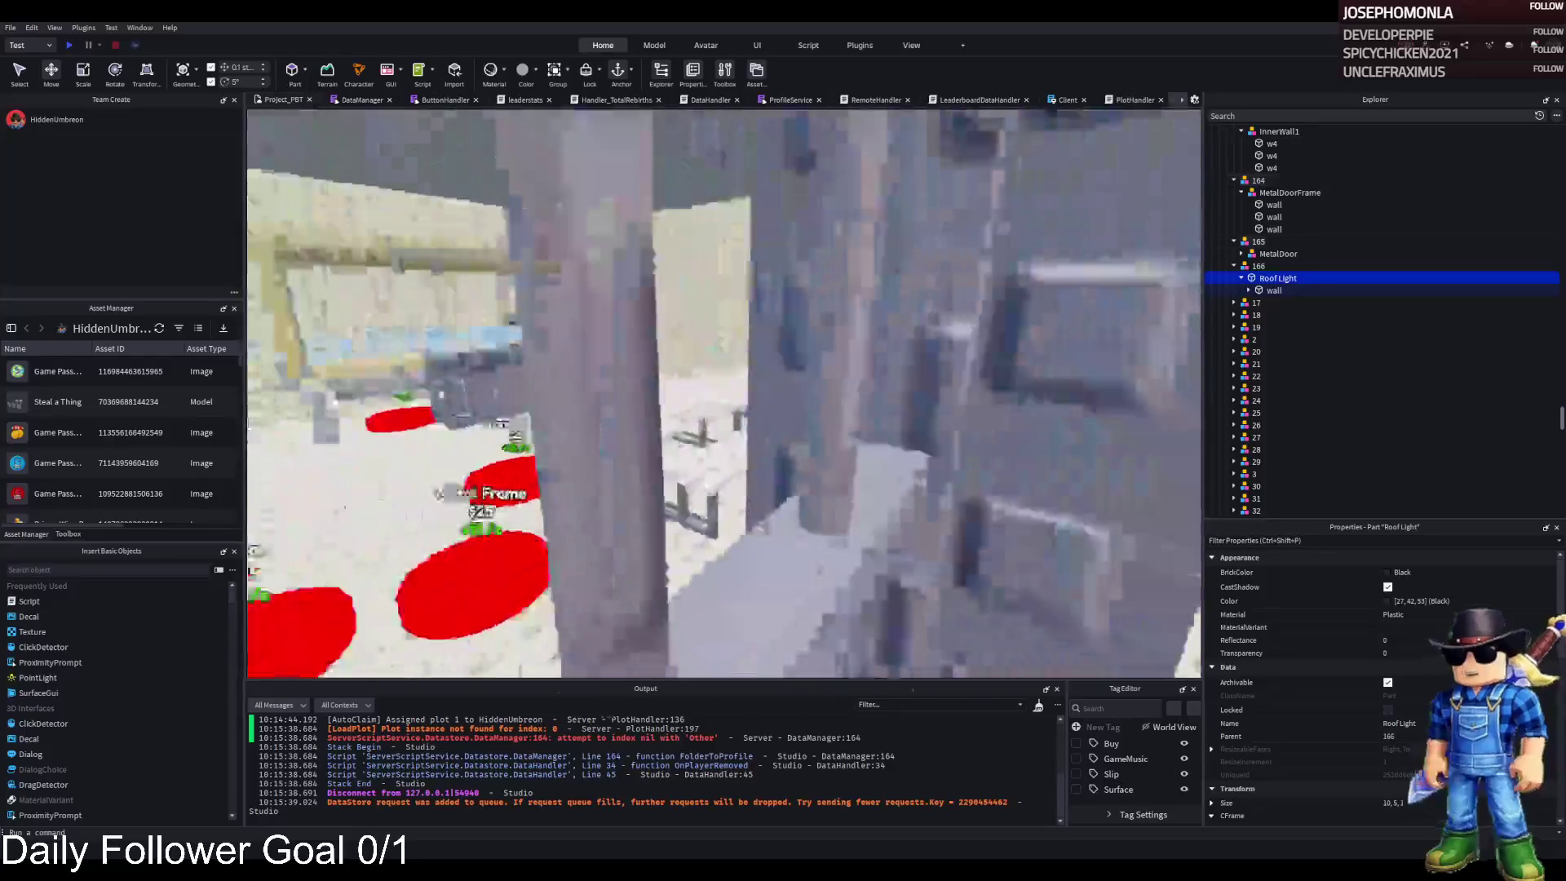
pyautogui.press('s')
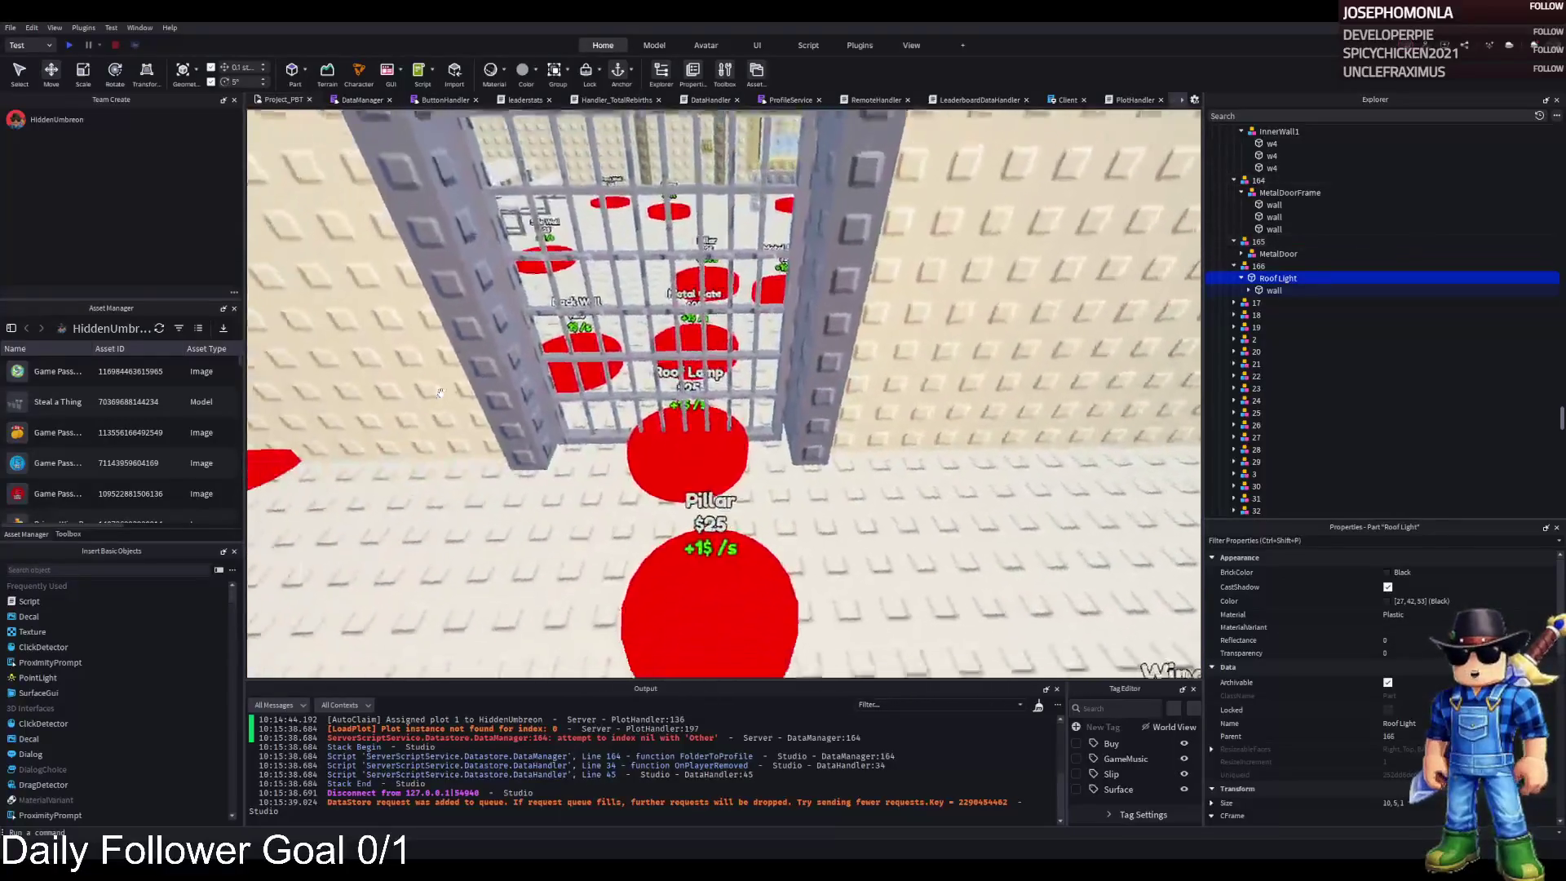
pyautogui.press('w')
pyautogui.click(1248, 243)
pyautogui.press('Left')
pyautogui.press('Left')
pyautogui.press('Left')
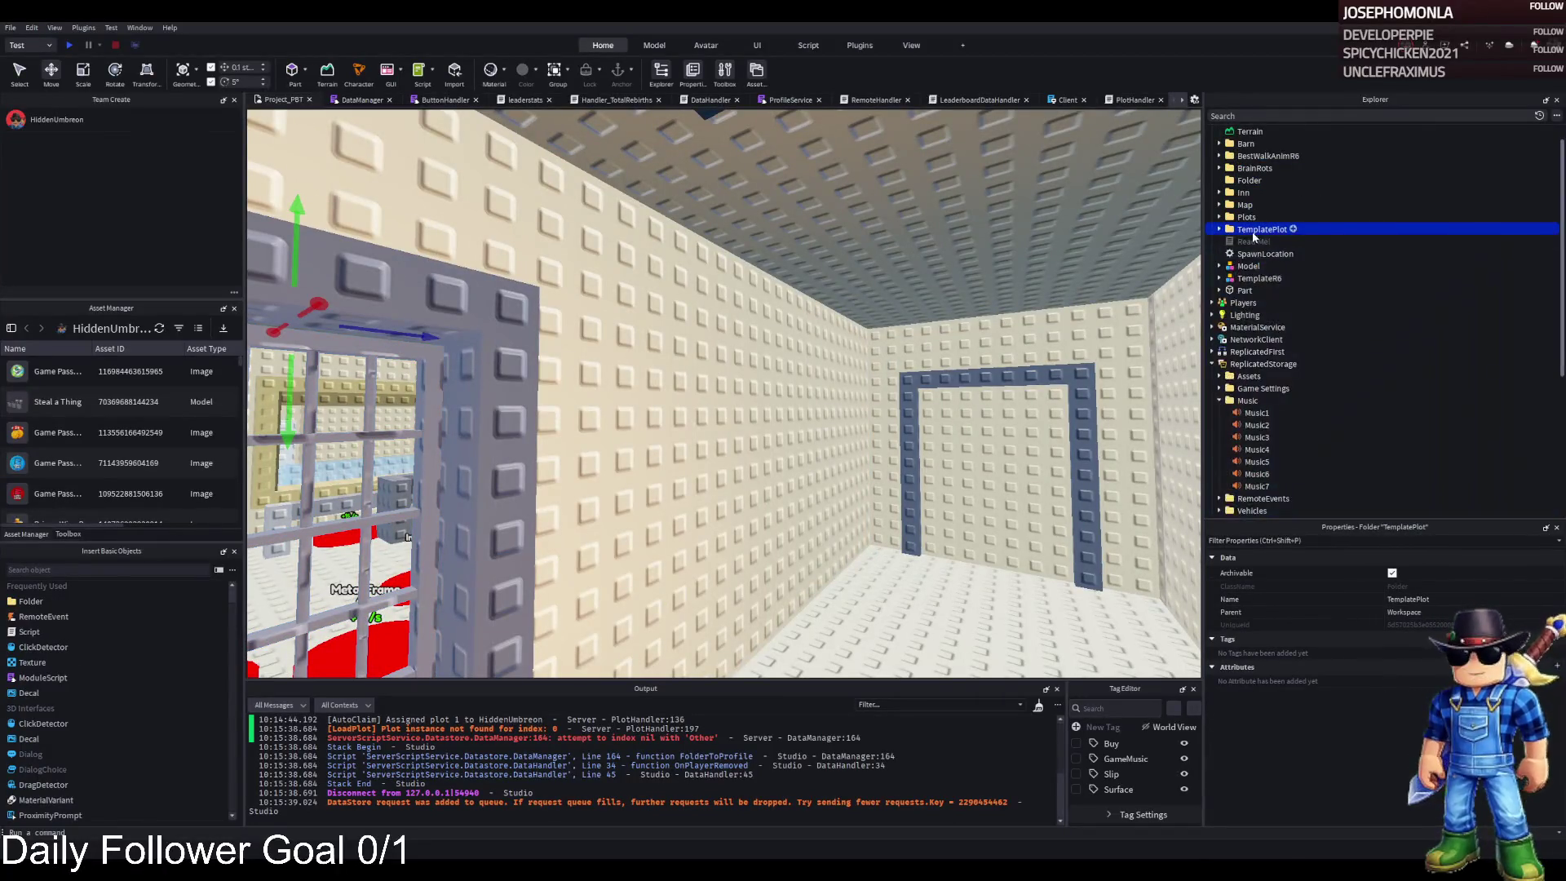
pyautogui.press('f')
pyautogui.press('F5')
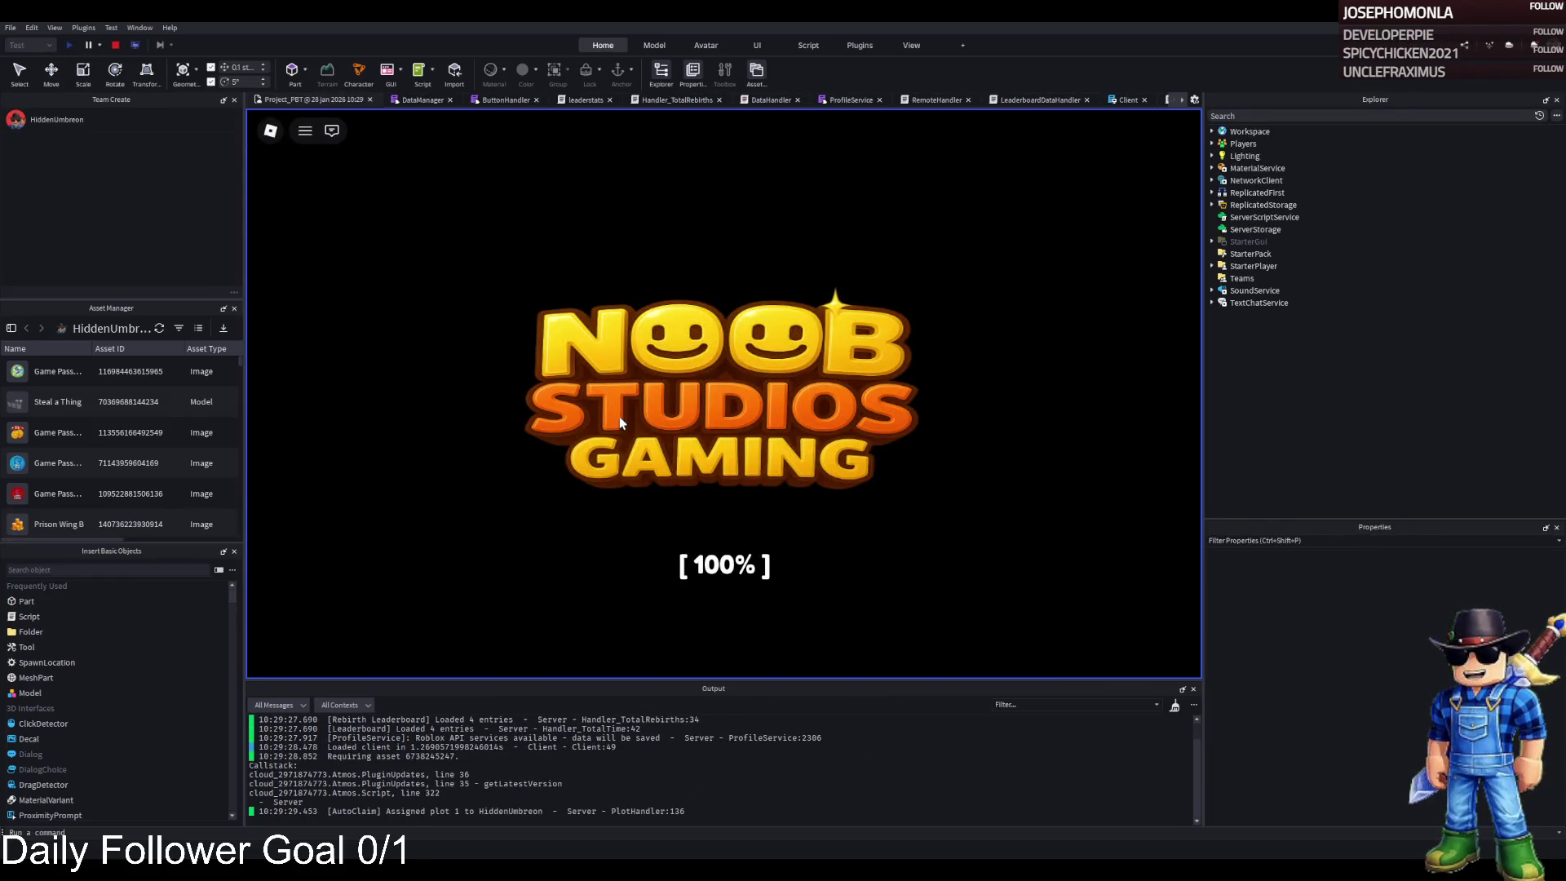
# - Walk the character through the gate and along the fenced wall to the barred metal gate
pyautogui.press('w')
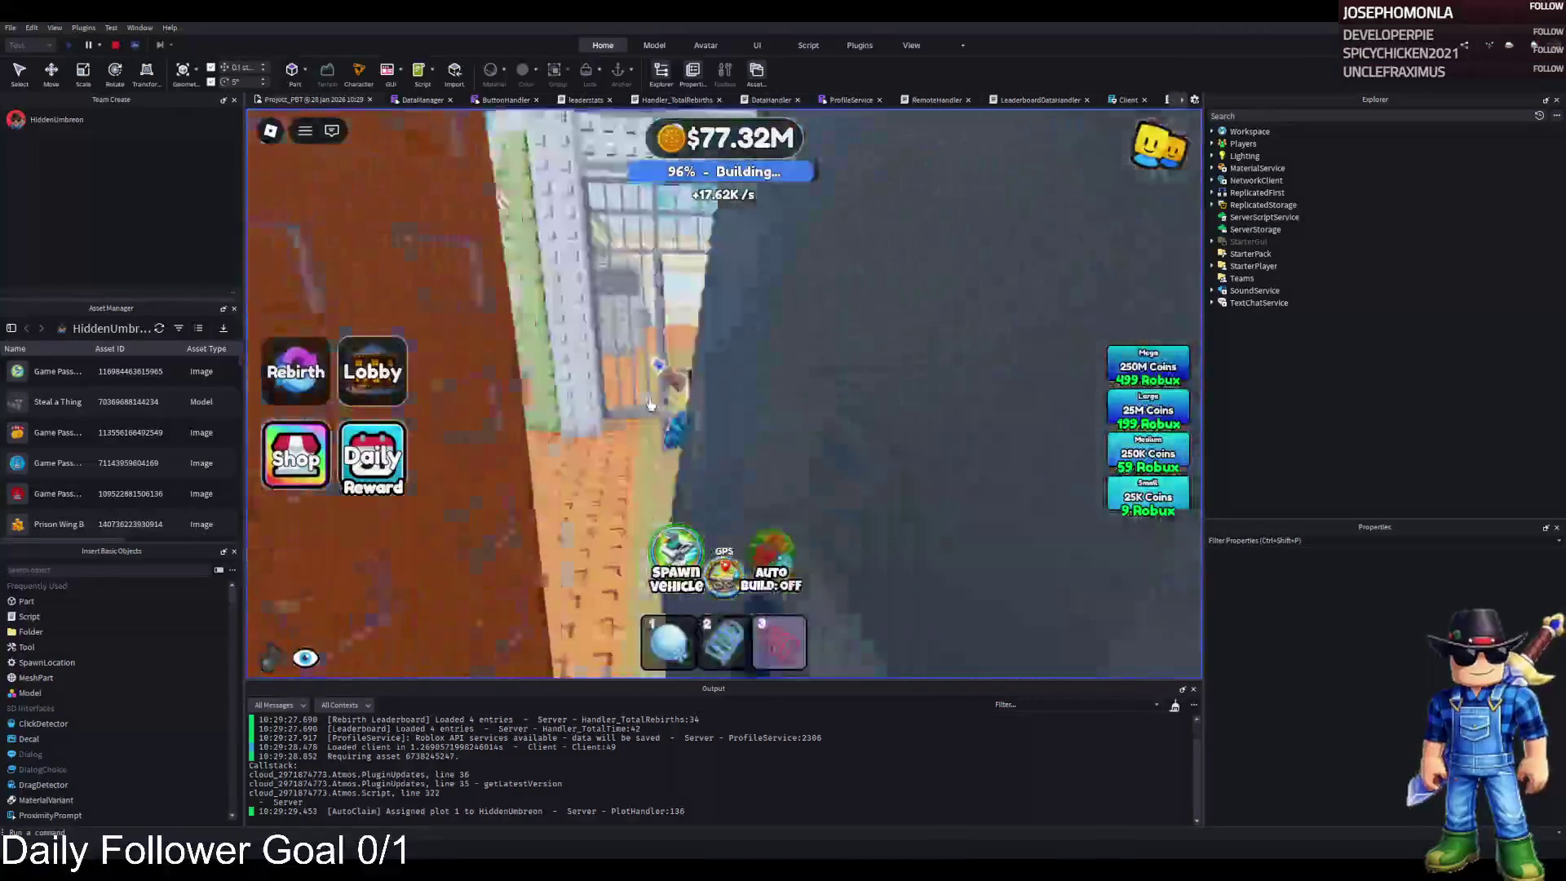
pyautogui.press('w')
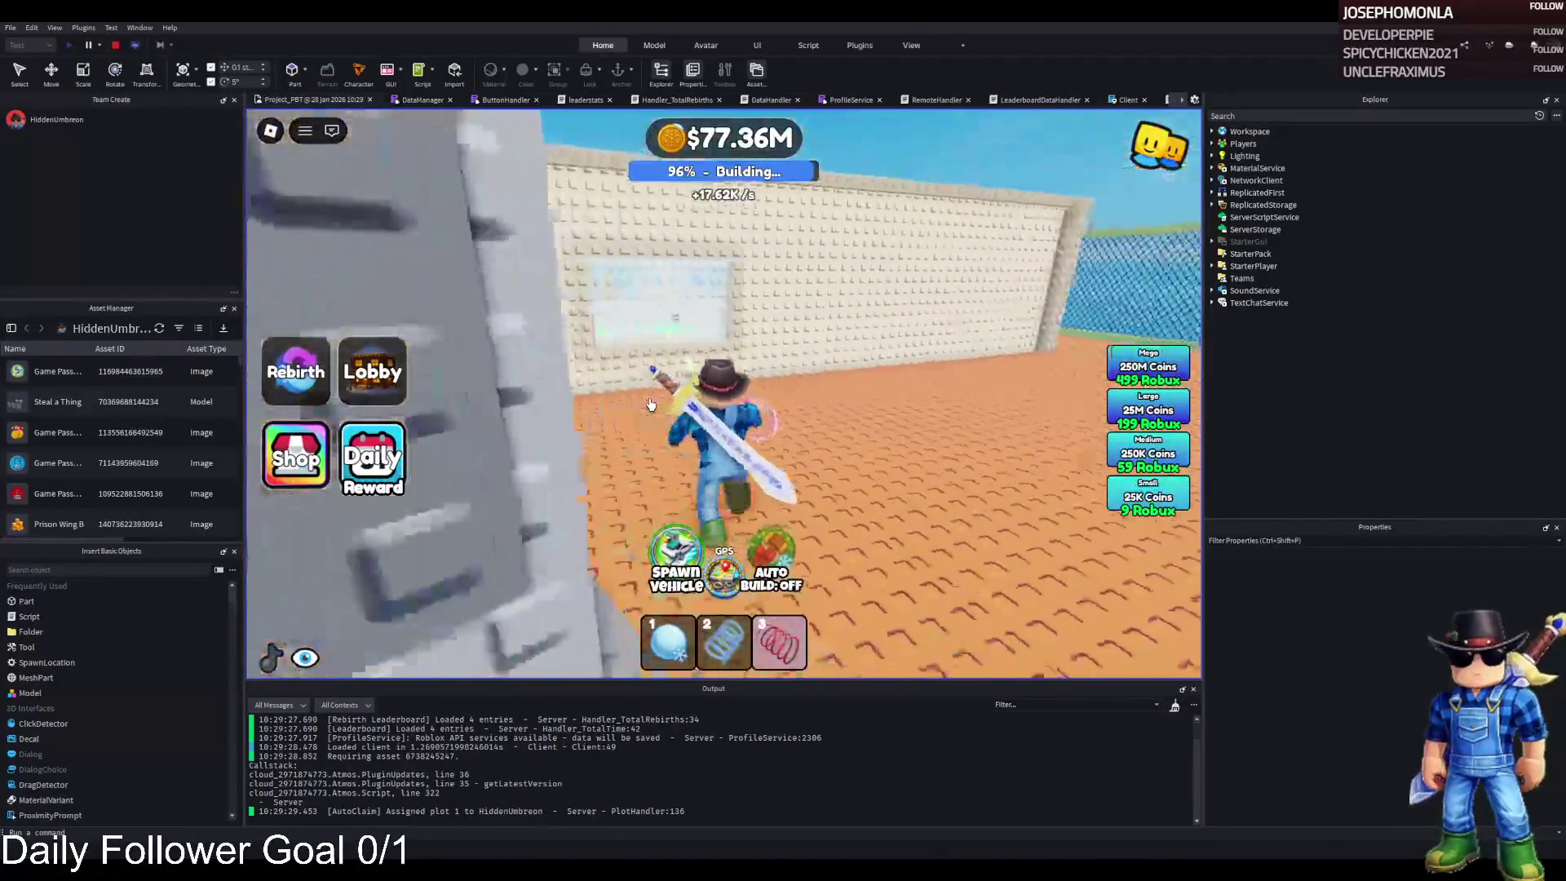
pyautogui.press('w')
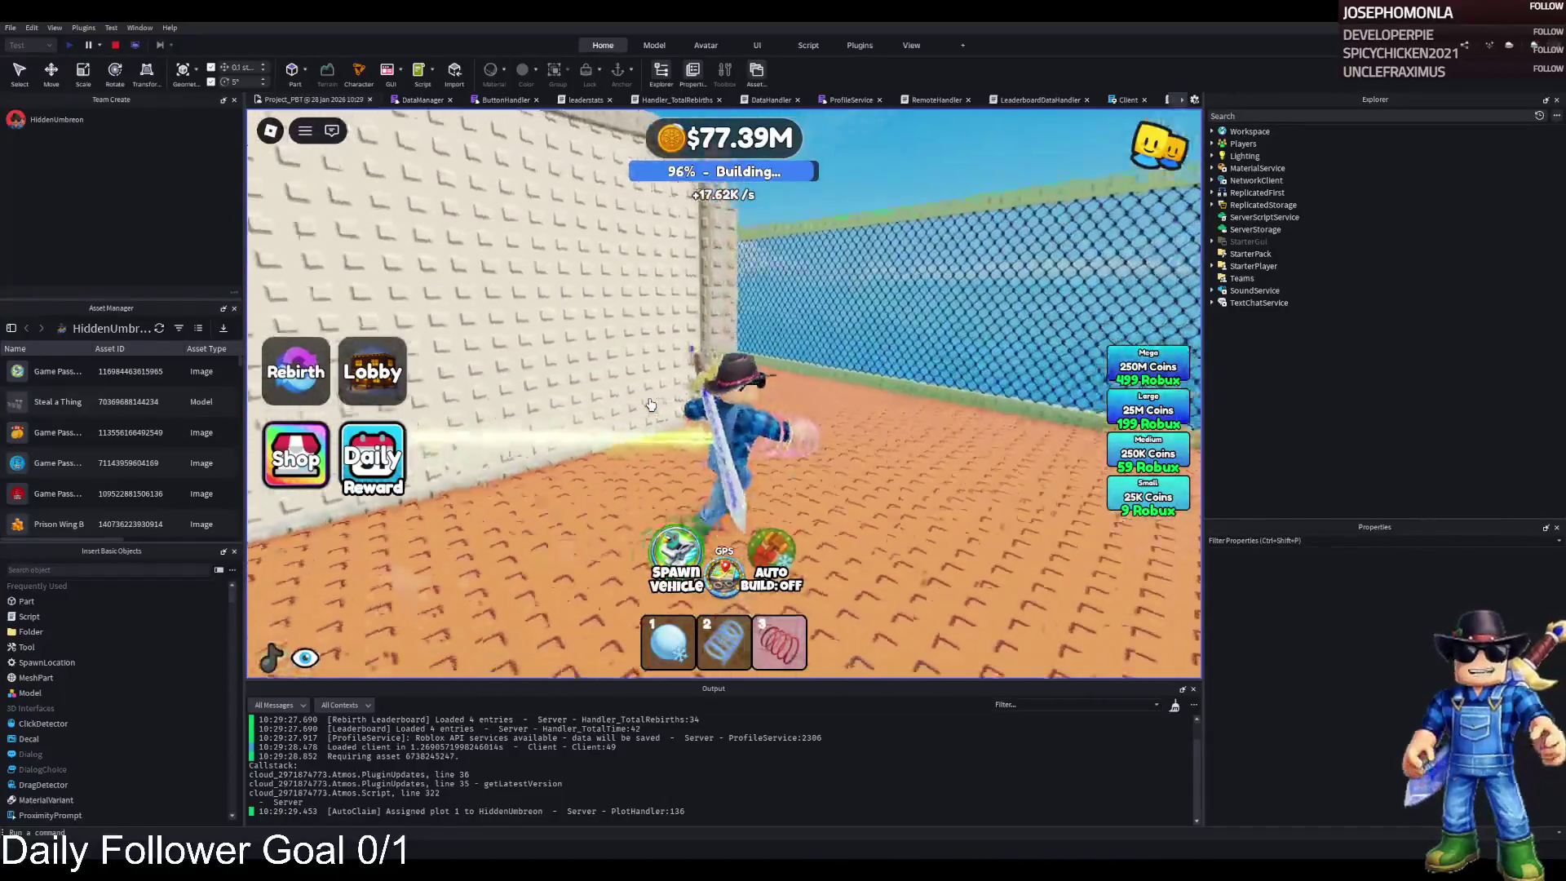
pyautogui.press('a')
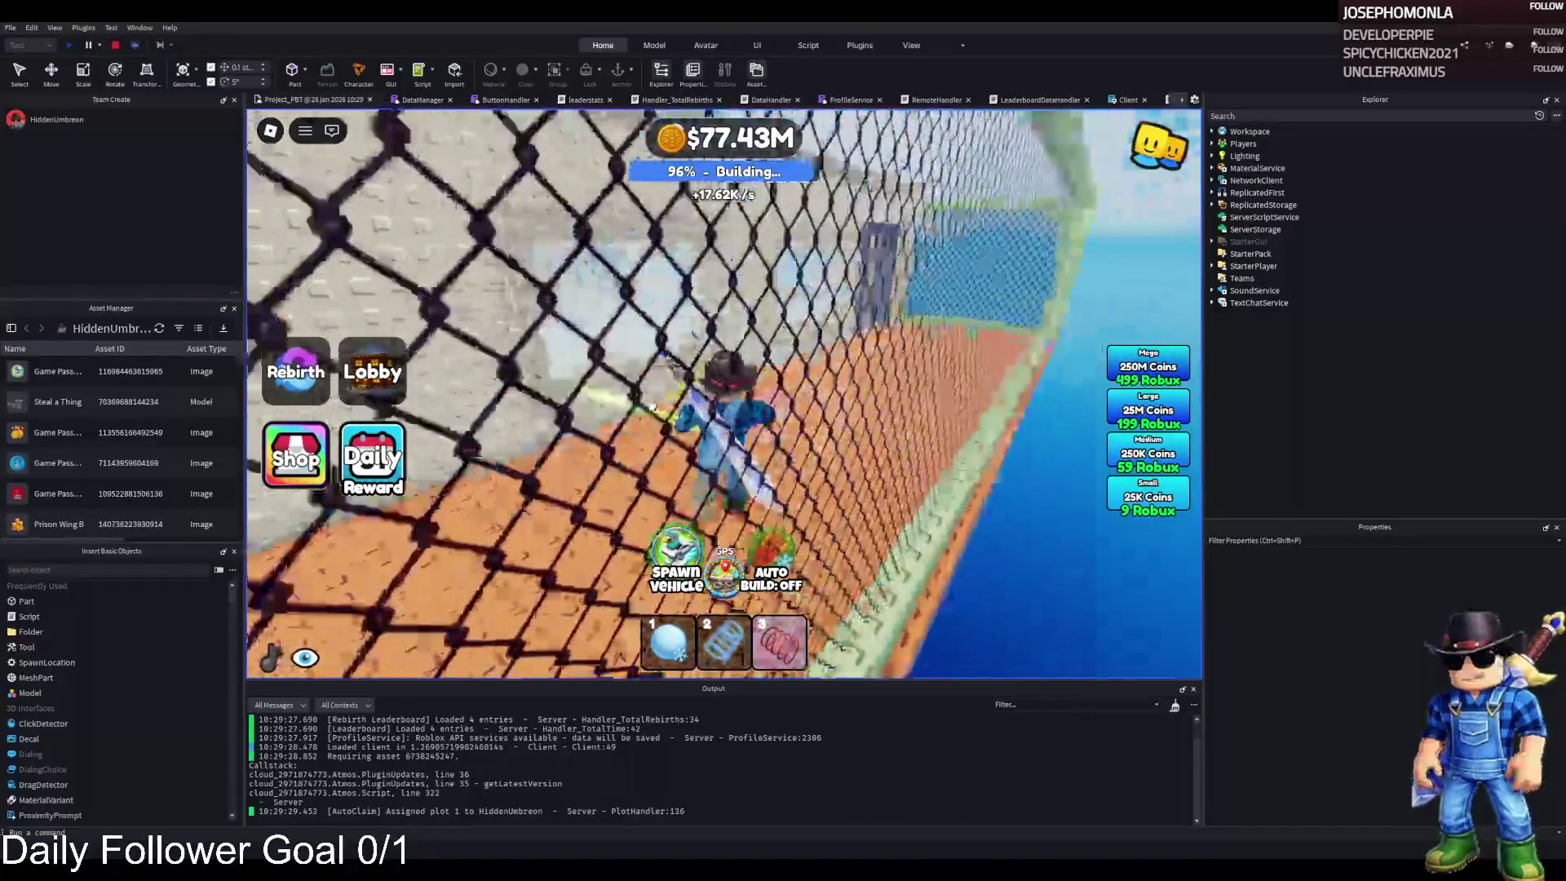
pyautogui.press('w')
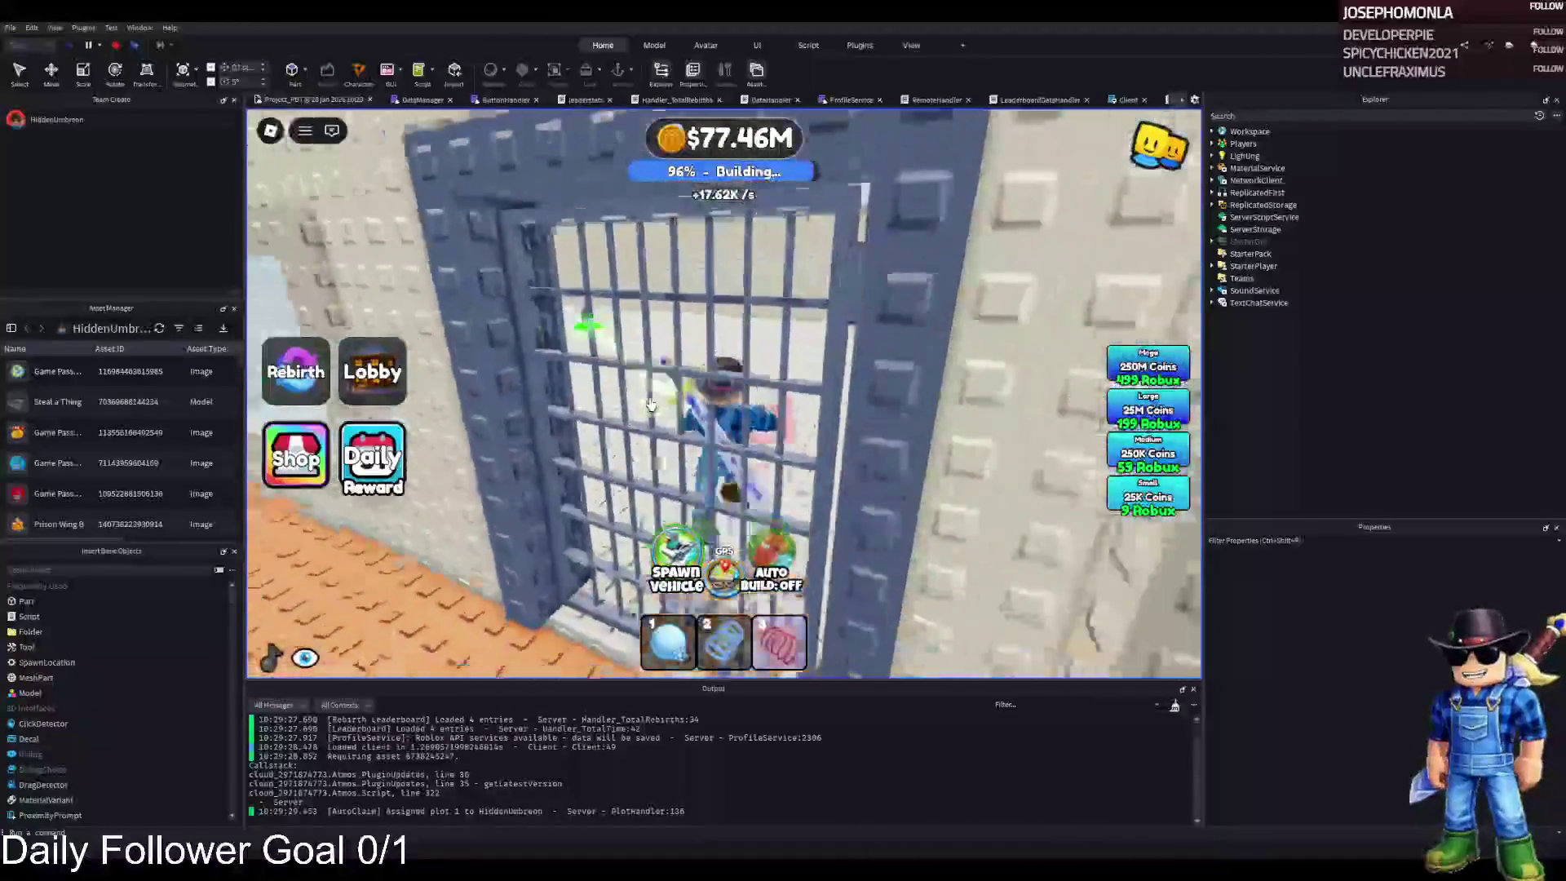
pyautogui.press('s')
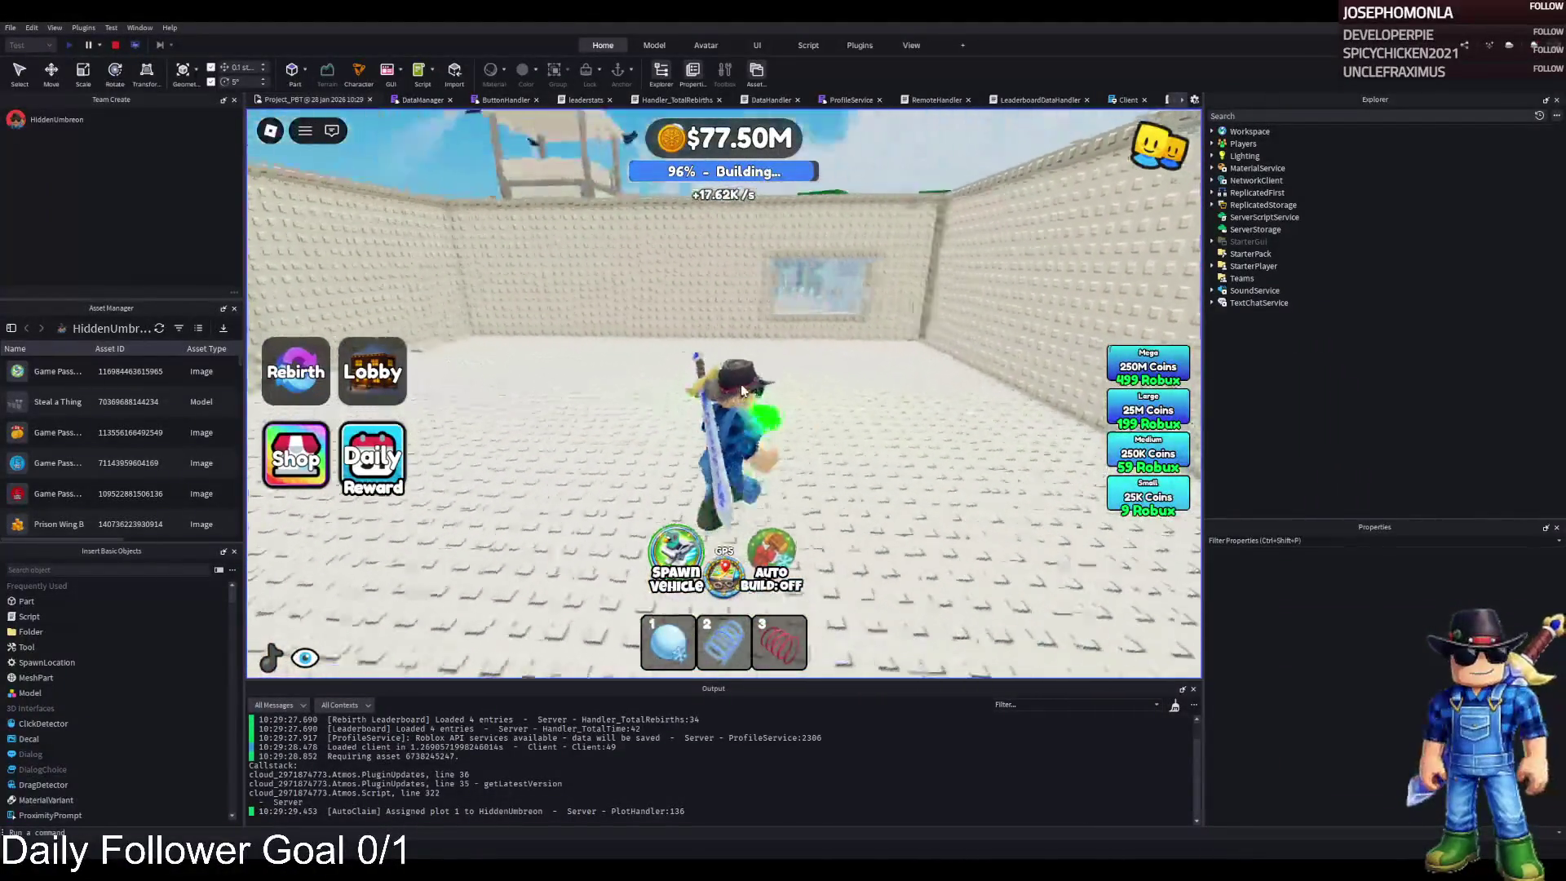
pyautogui.press('w')
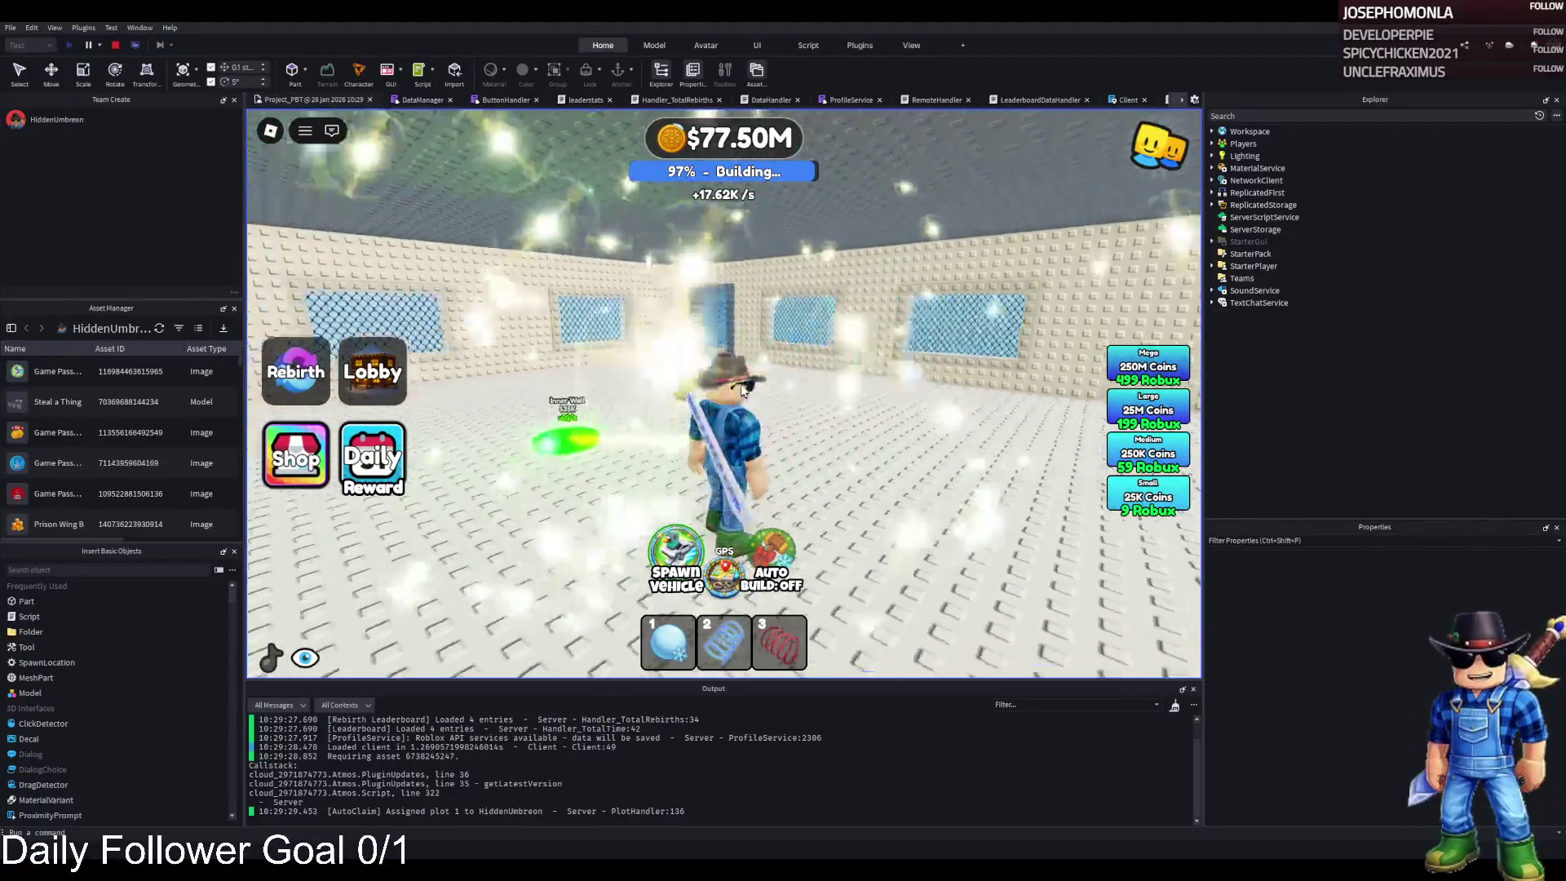
pyautogui.press('w')
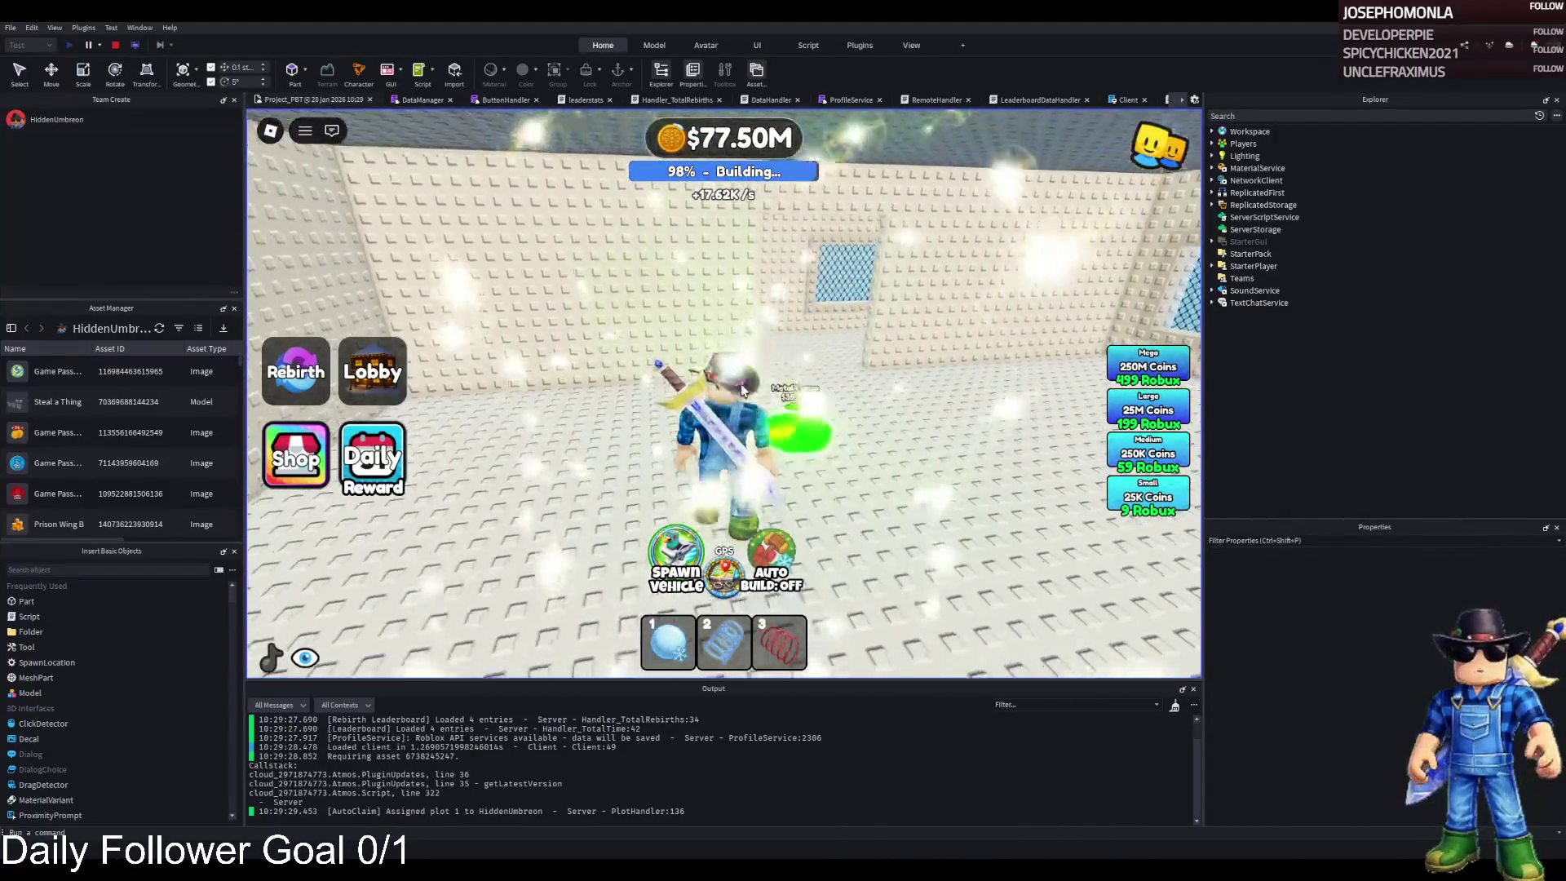
pyautogui.press('w')
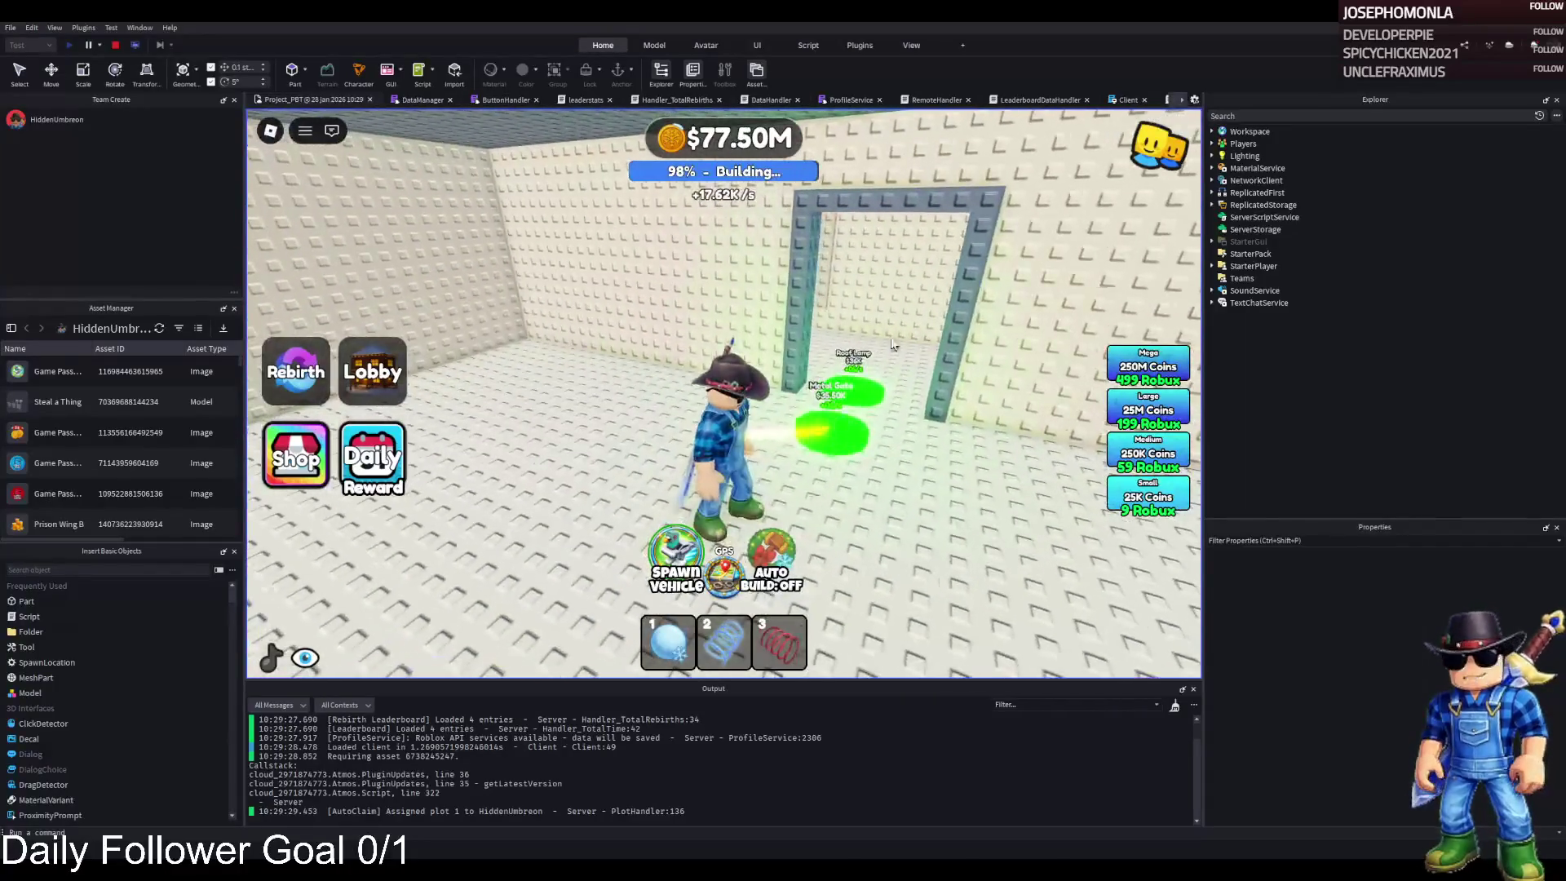
pyautogui.press('w')
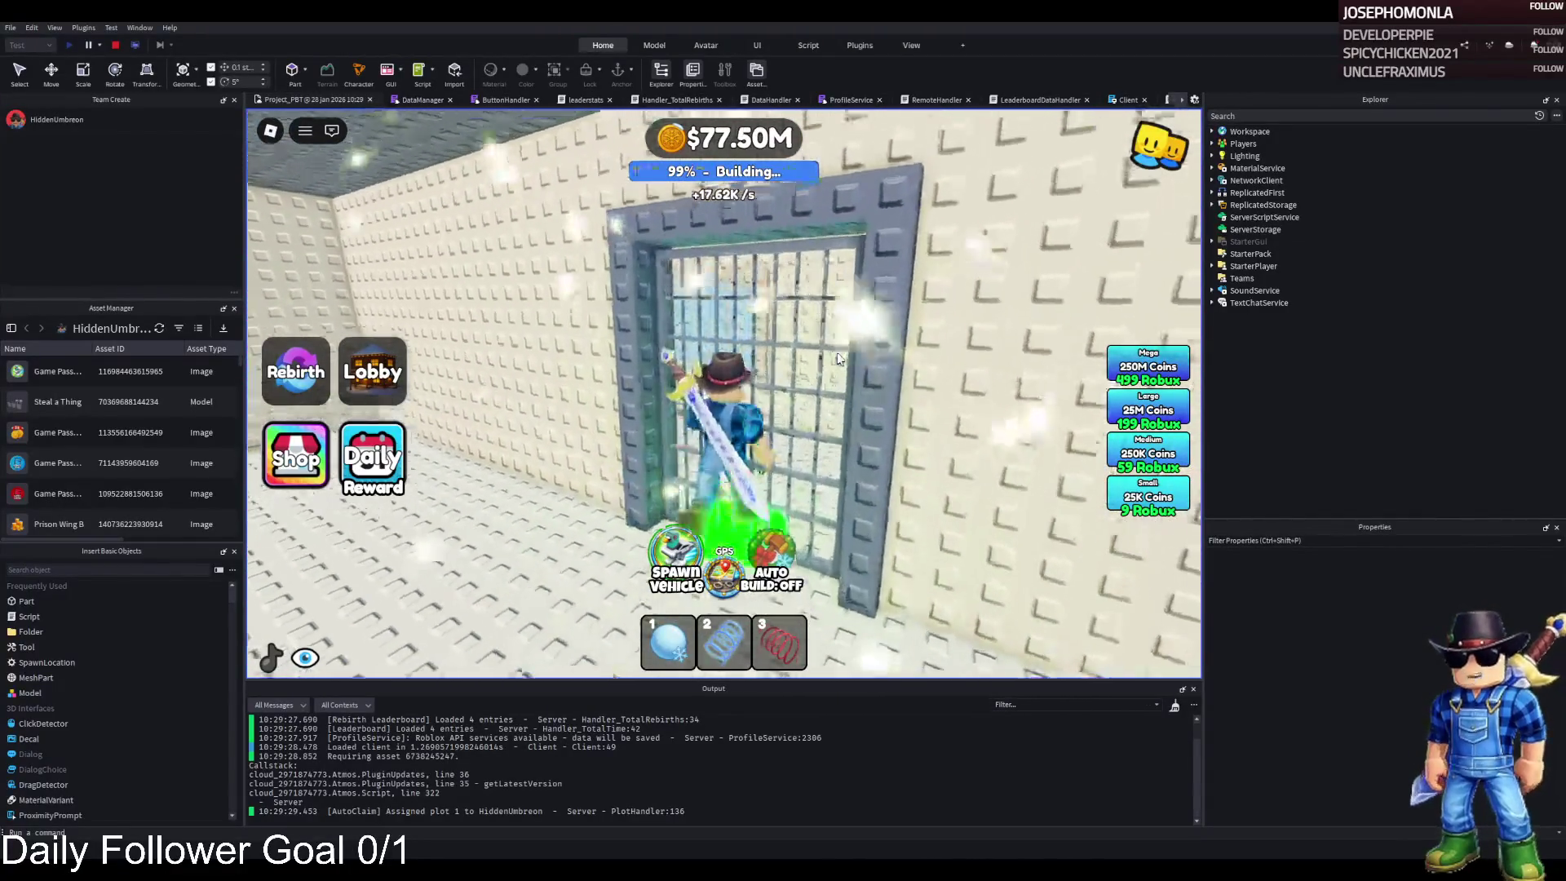
pyautogui.press('w')
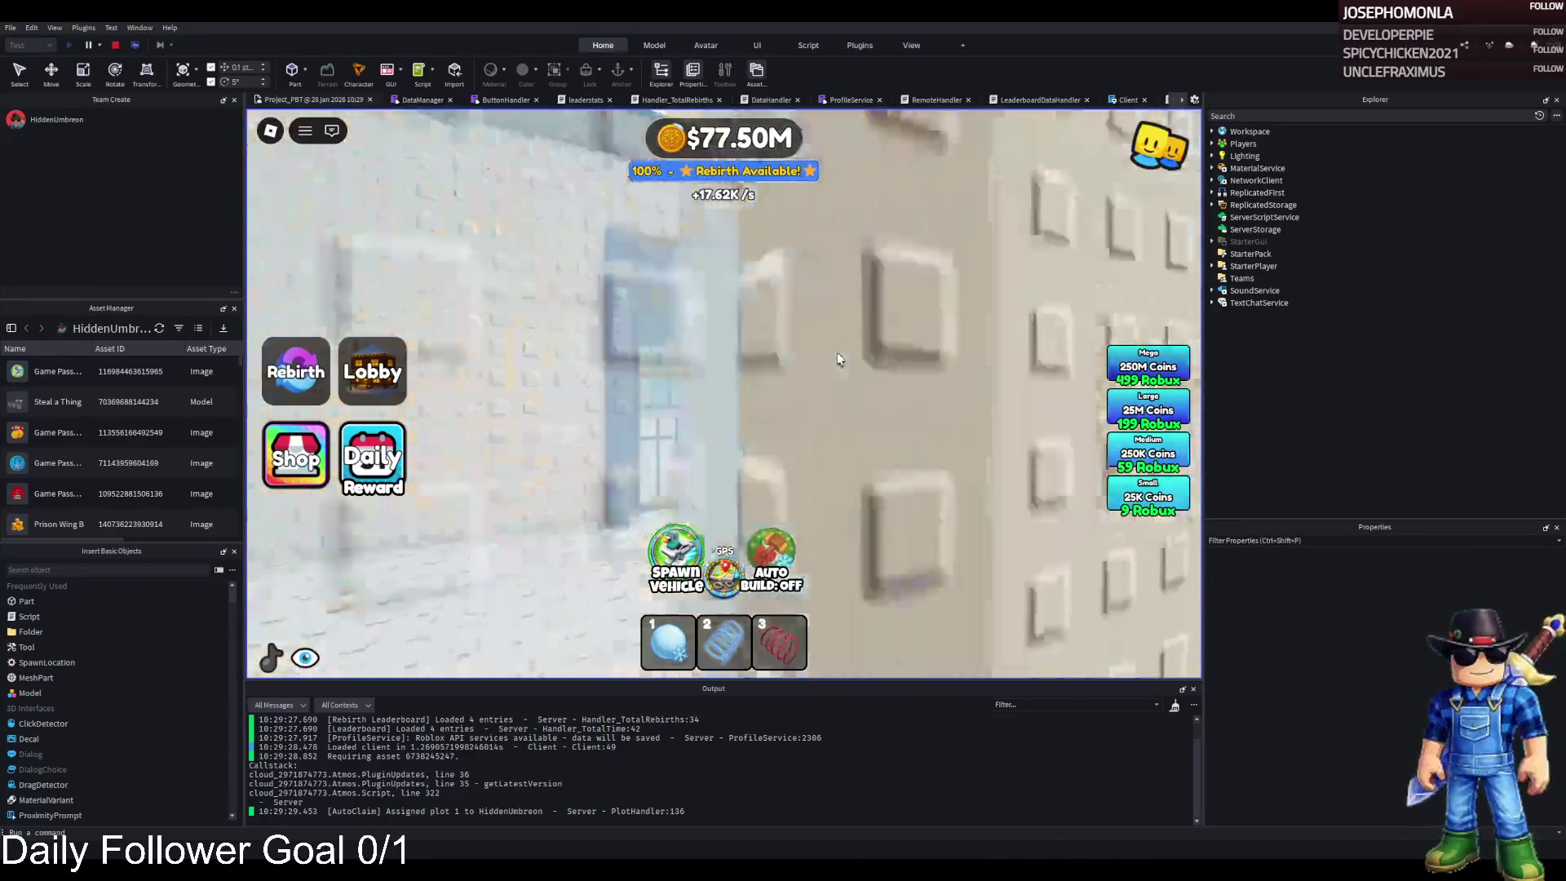
pyautogui.press('a')
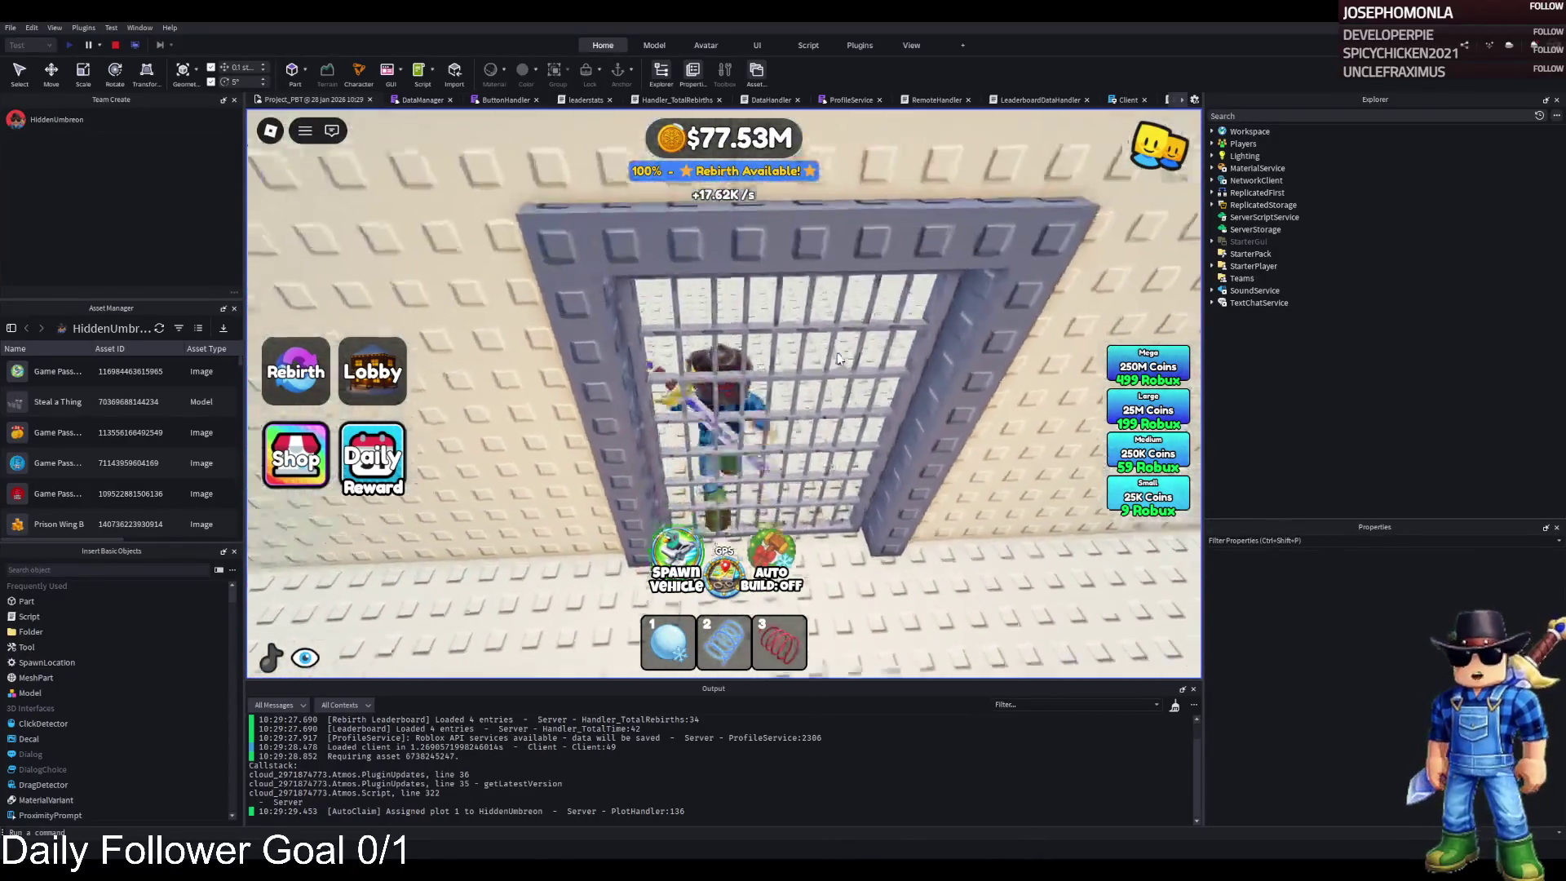
pyautogui.press('s')
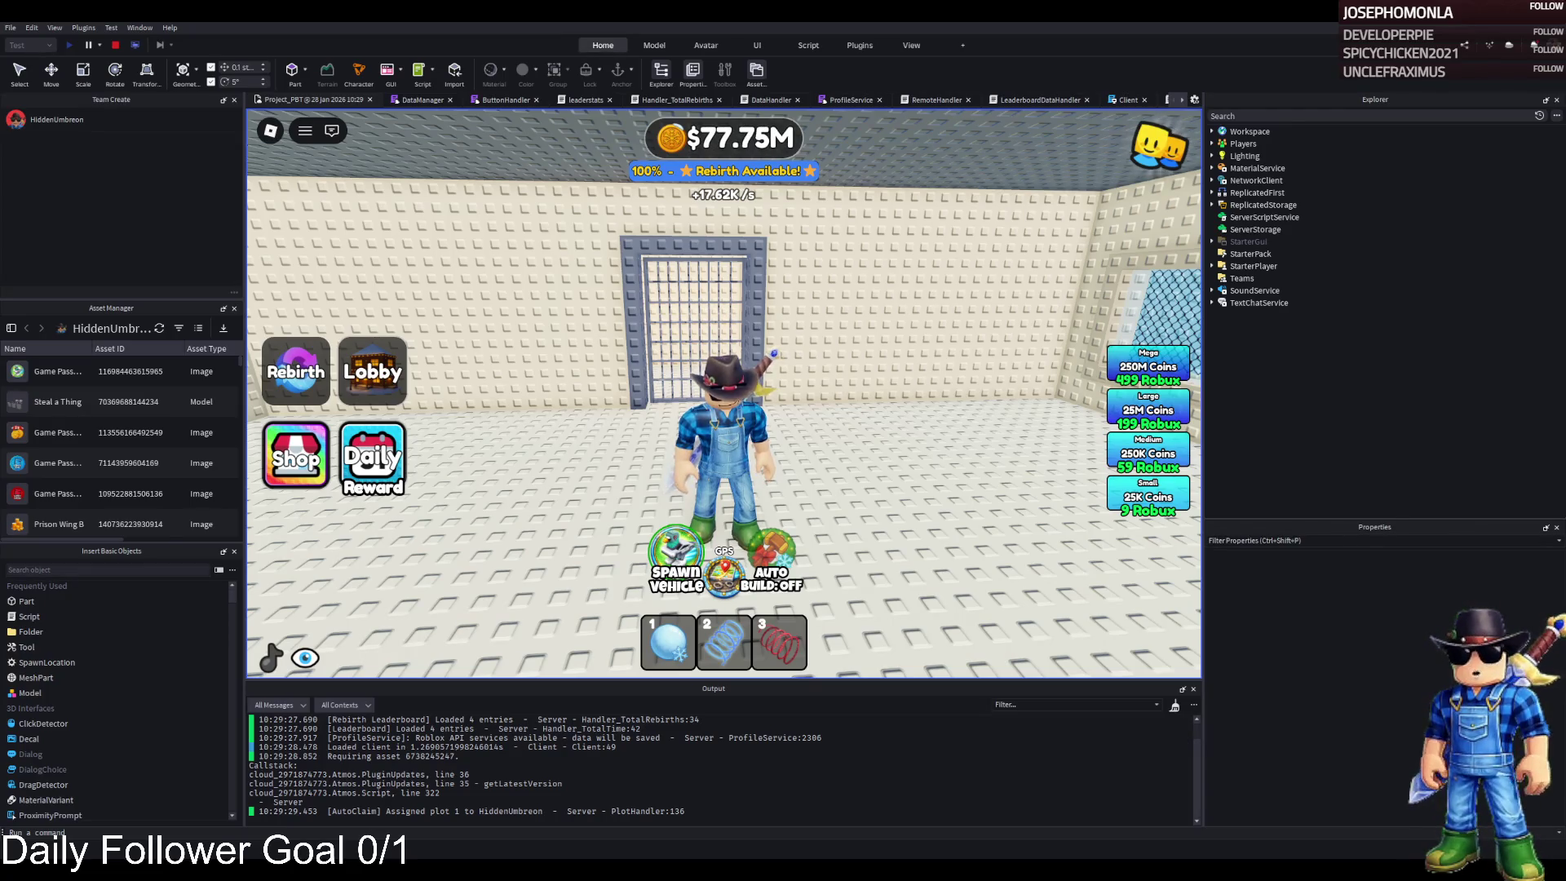
# - Walk across the room, through the cell door, and up the staircase to the tower top
pyautogui.moveTo(367, 302); pyautogui.dragTo(449, 302)
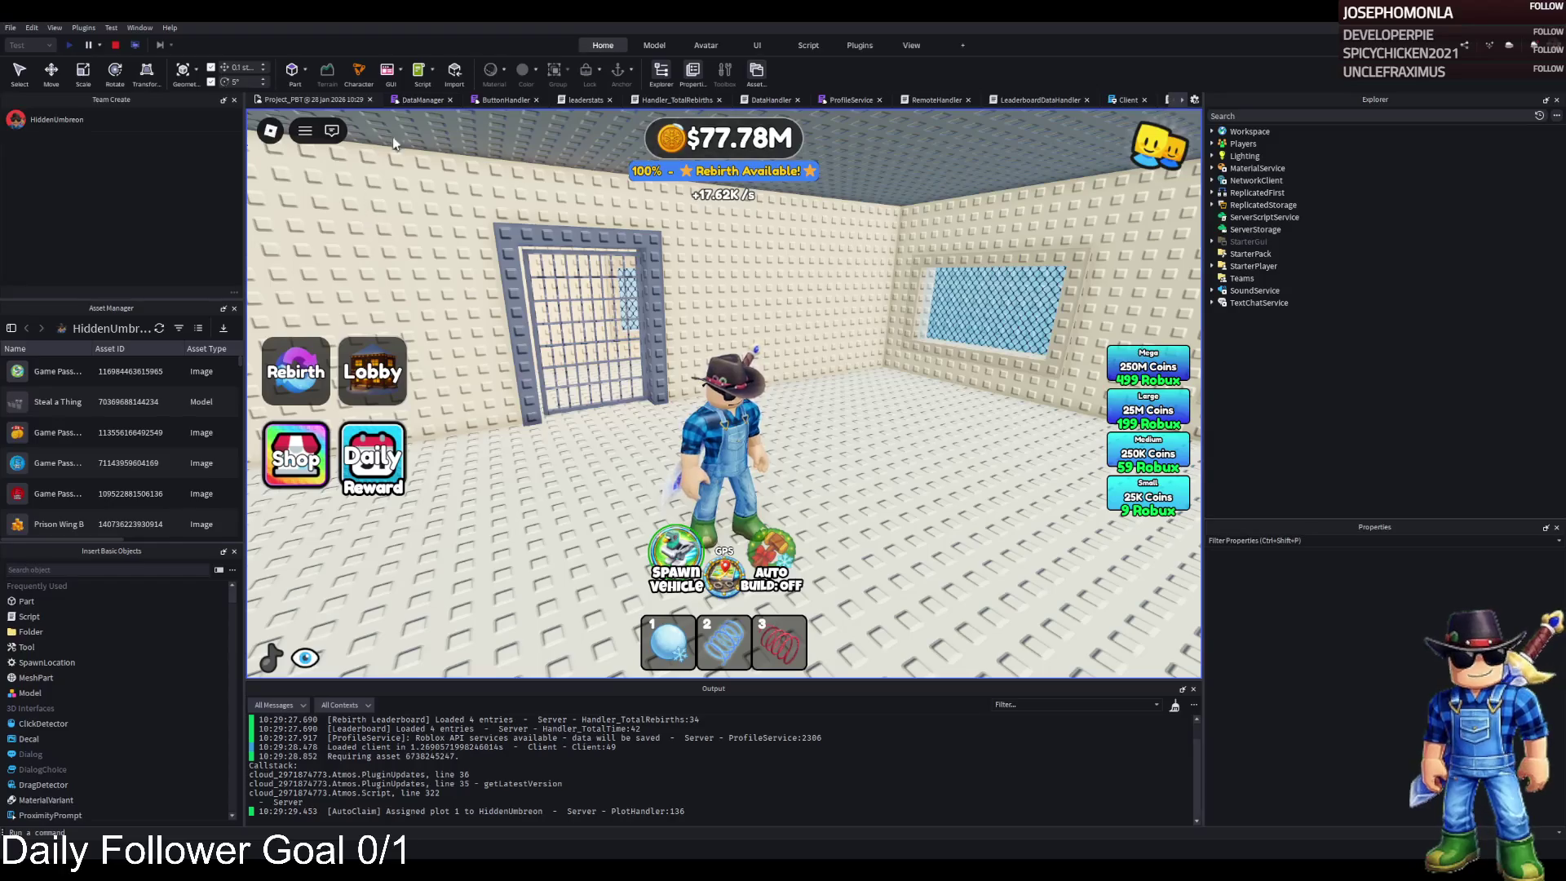
pyautogui.press('w')
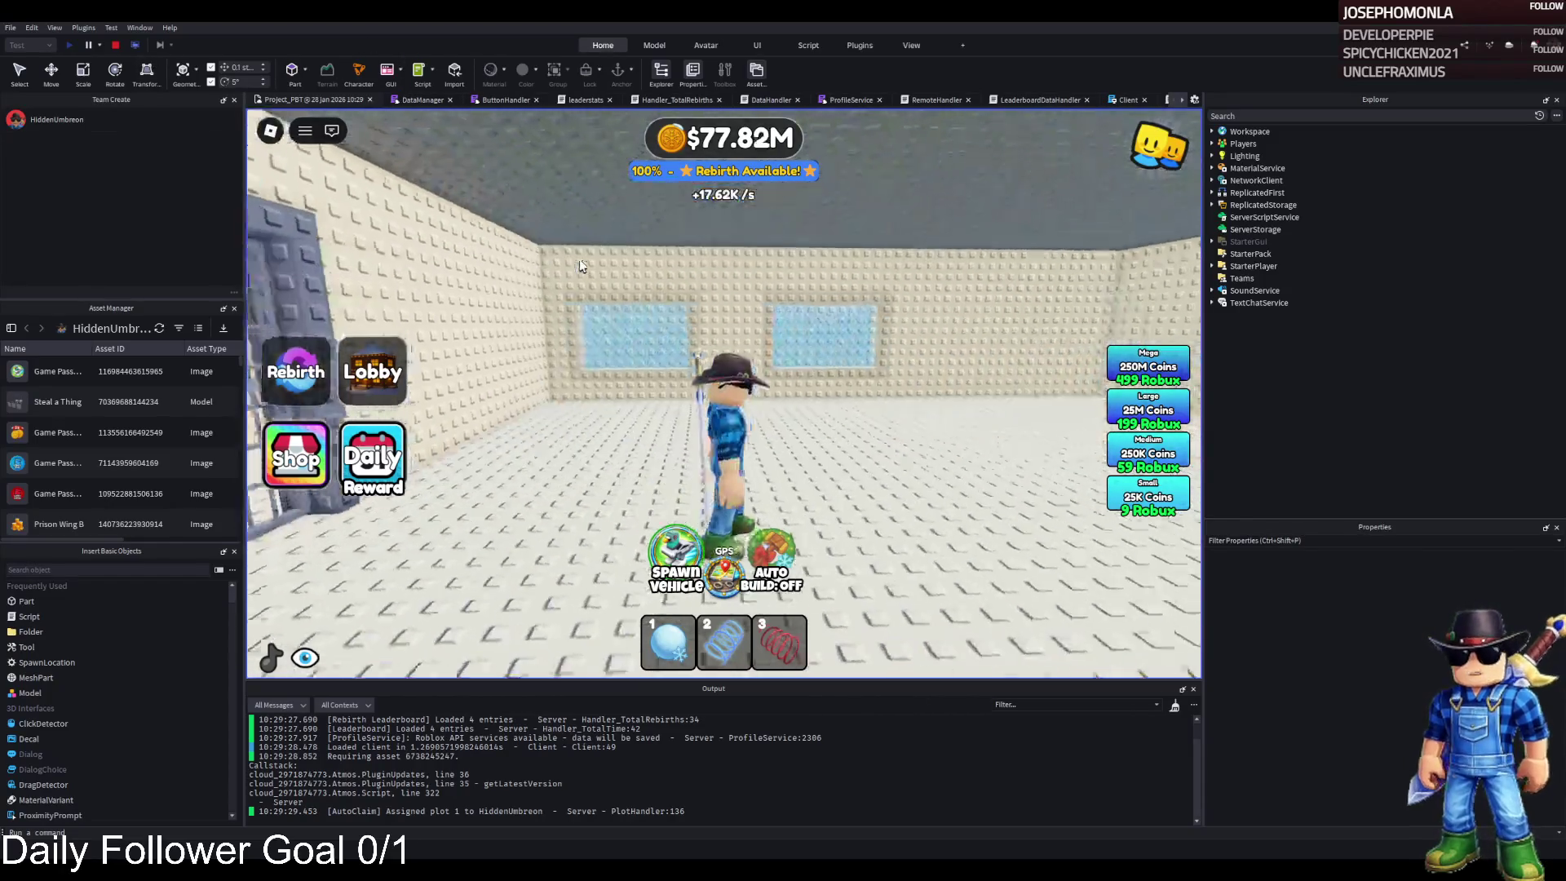
pyautogui.press('w')
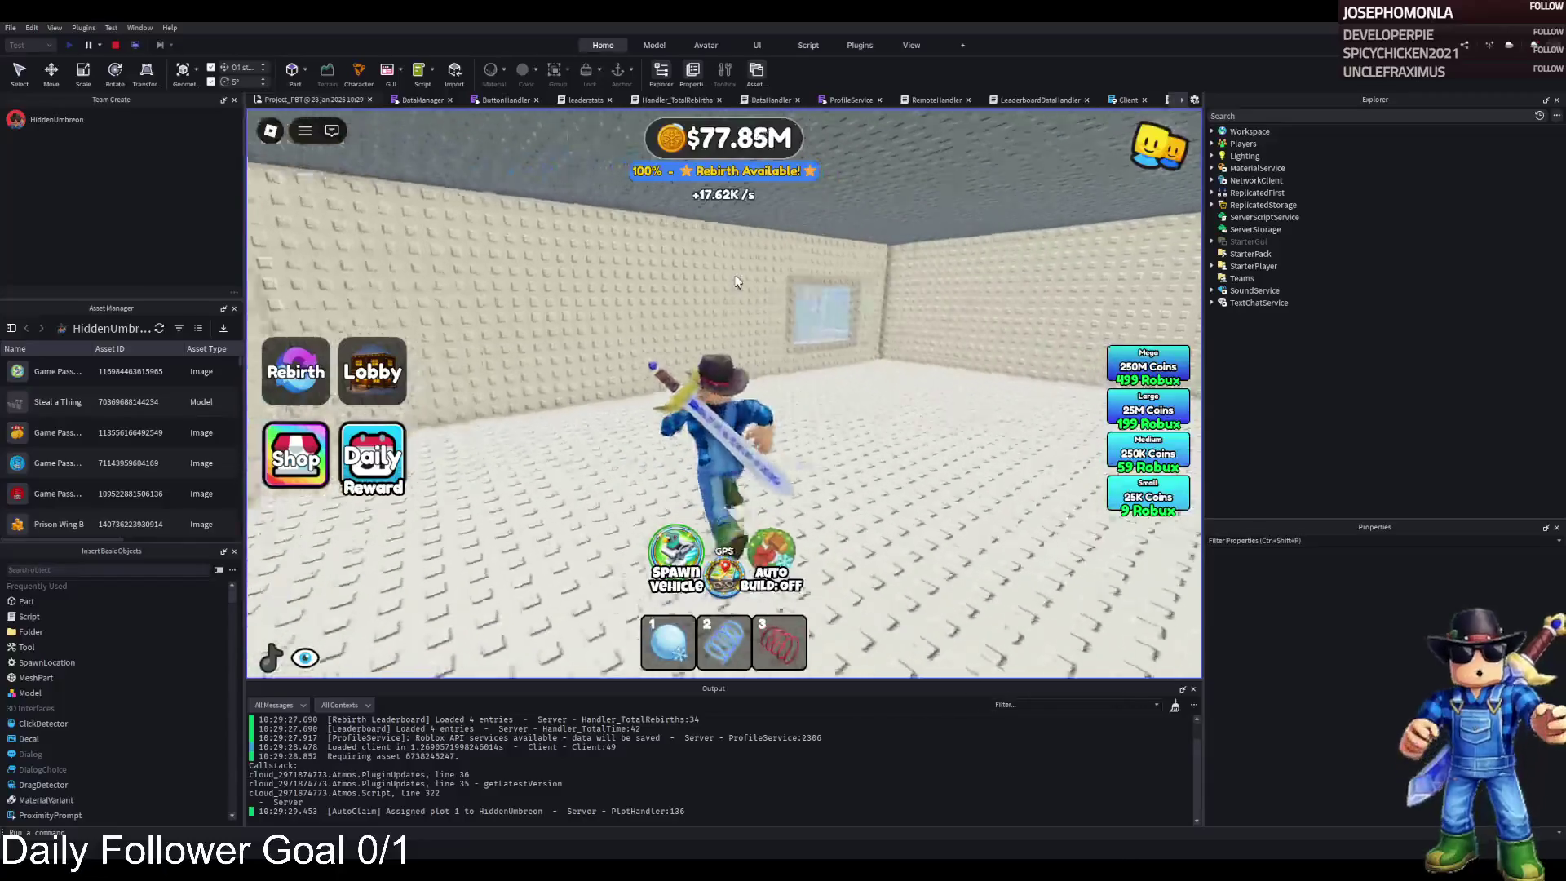
pyautogui.press('w')
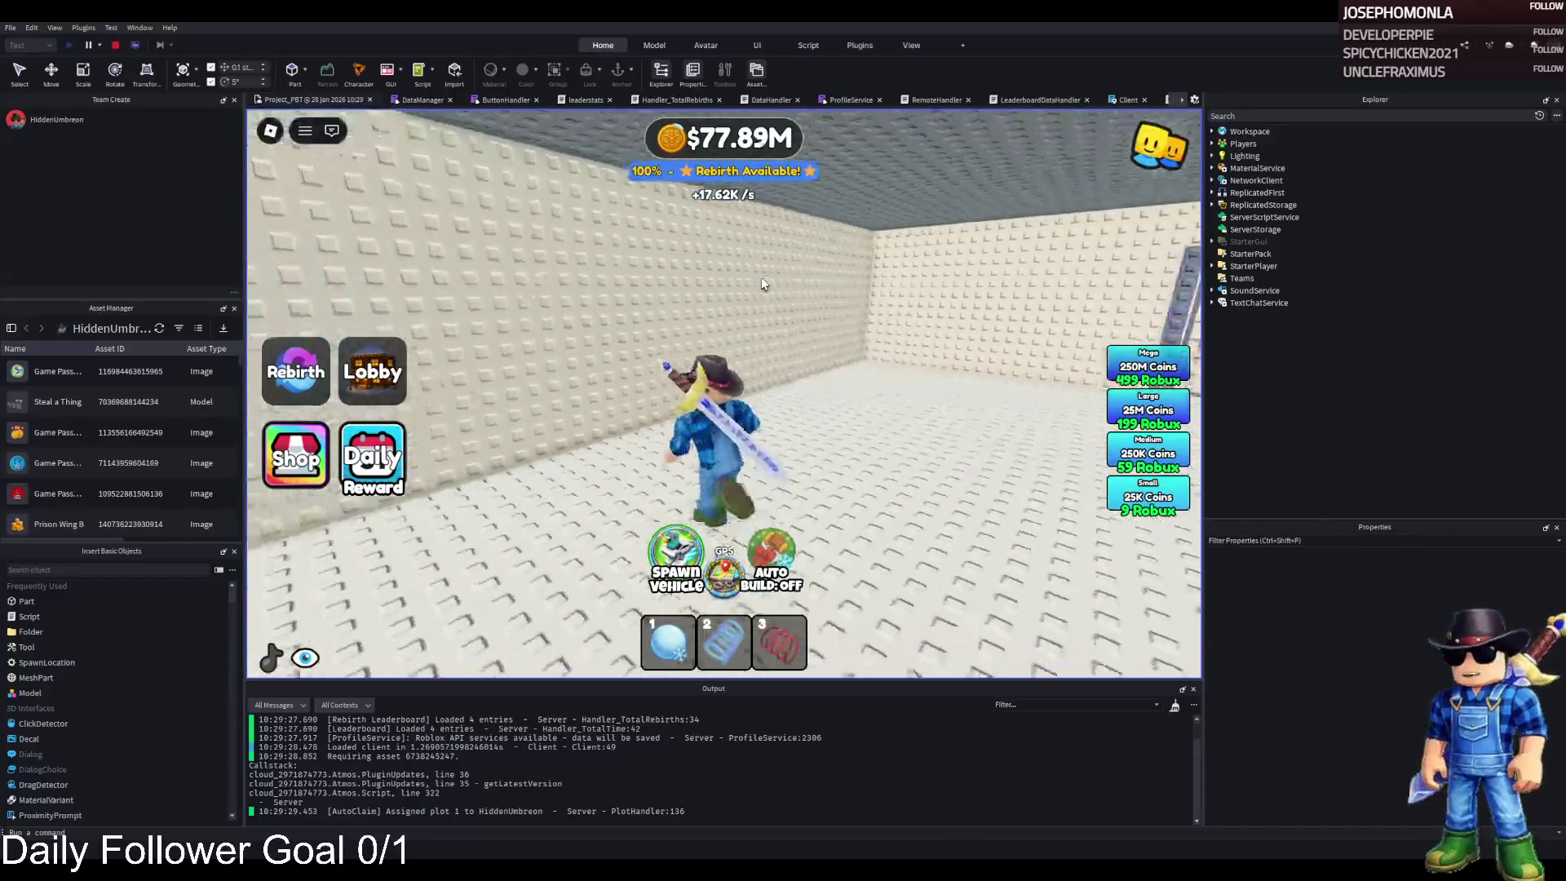
pyautogui.press('w')
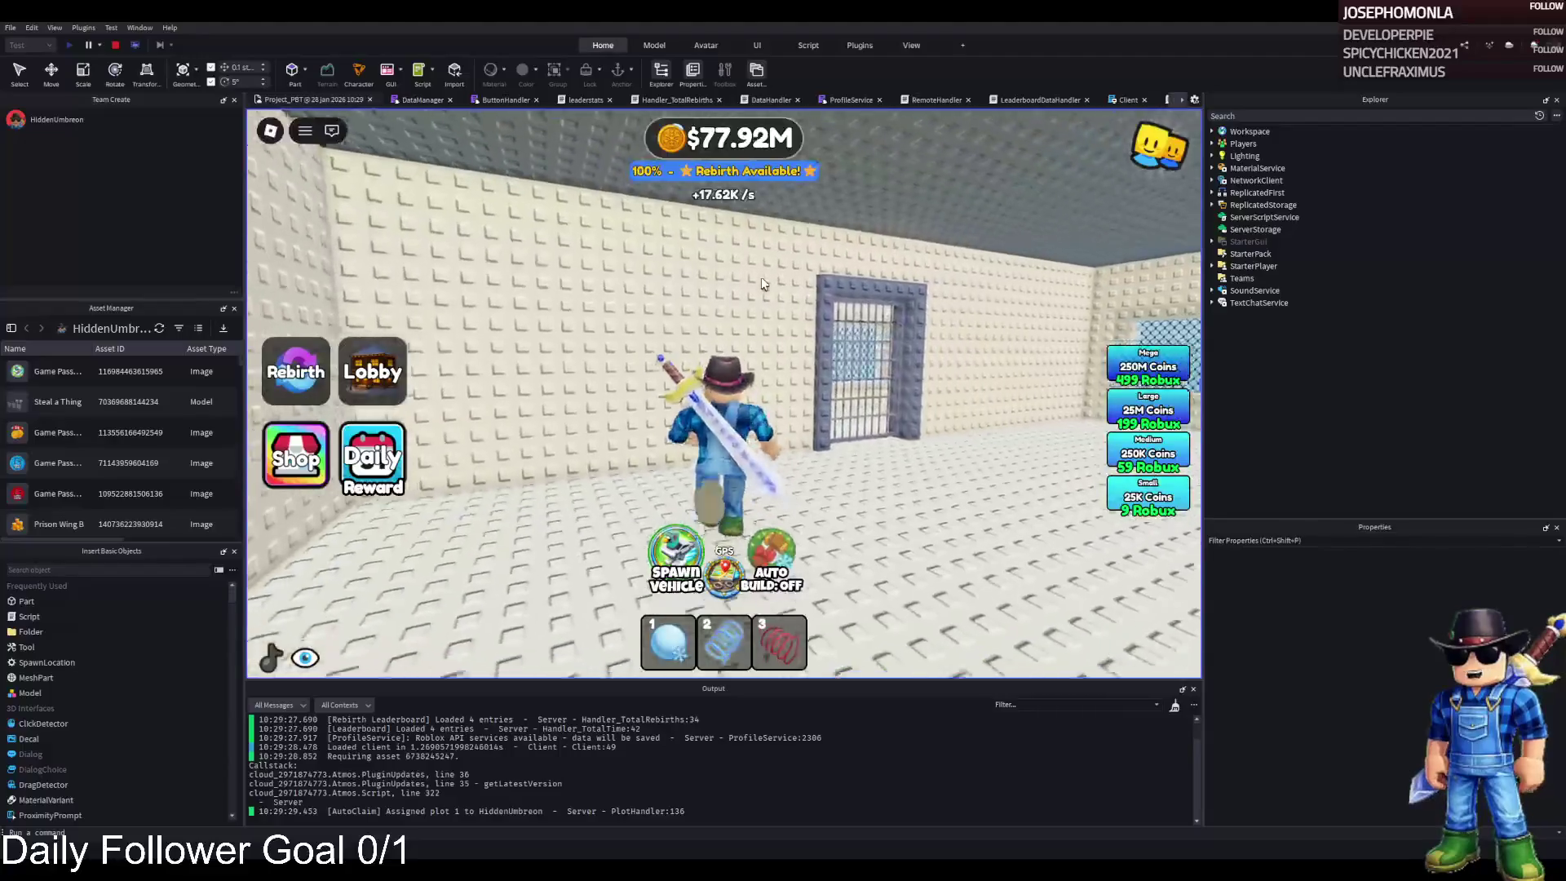
pyautogui.press('w')
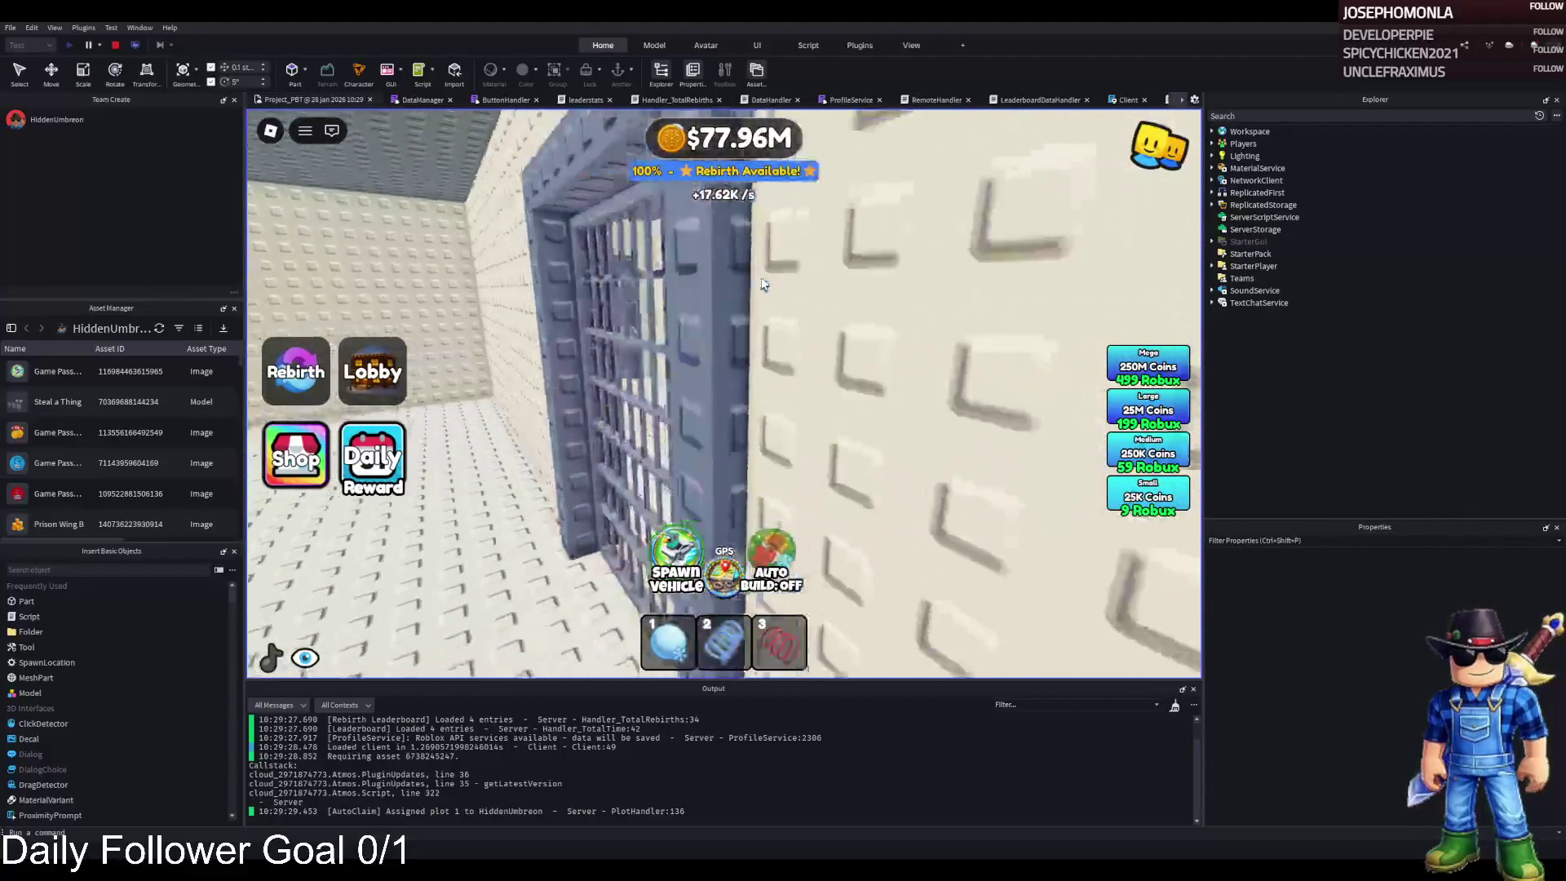
pyautogui.press('w')
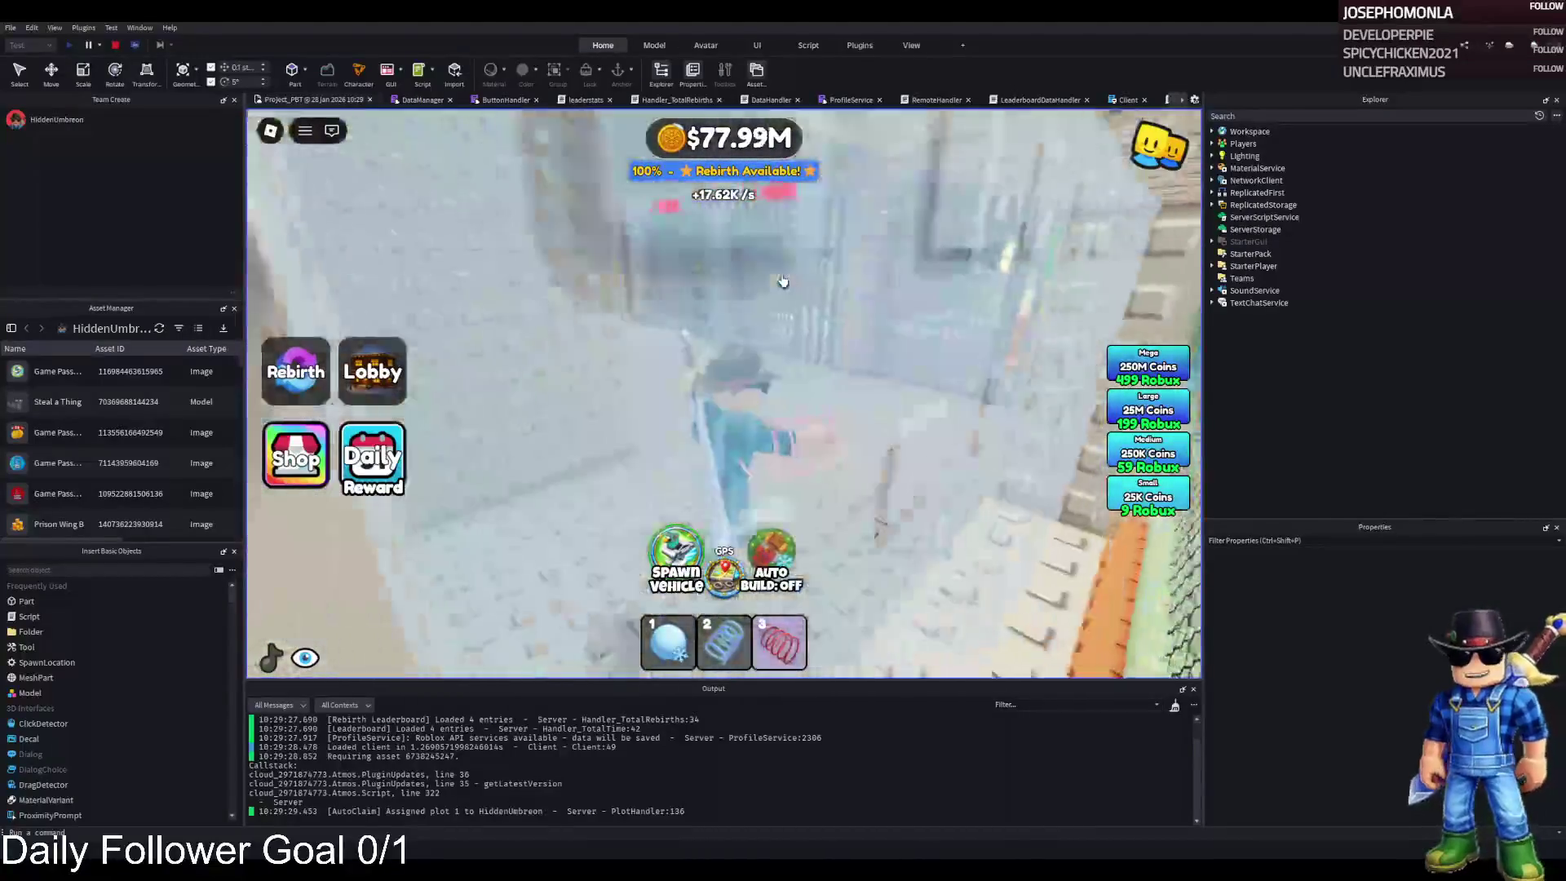
pyautogui.press('w')
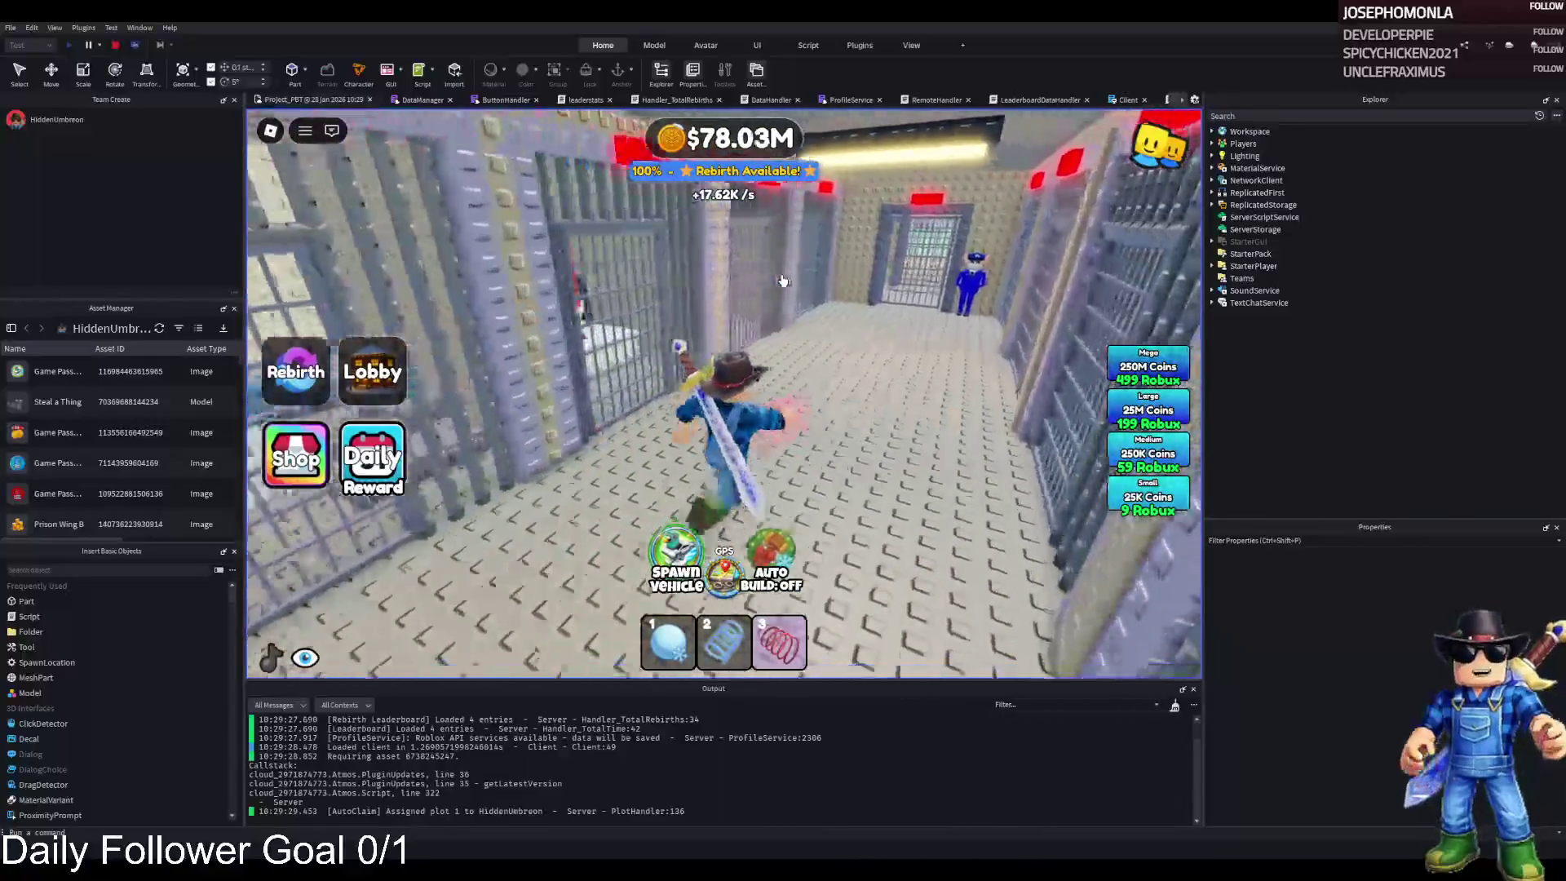
pyautogui.press('w')
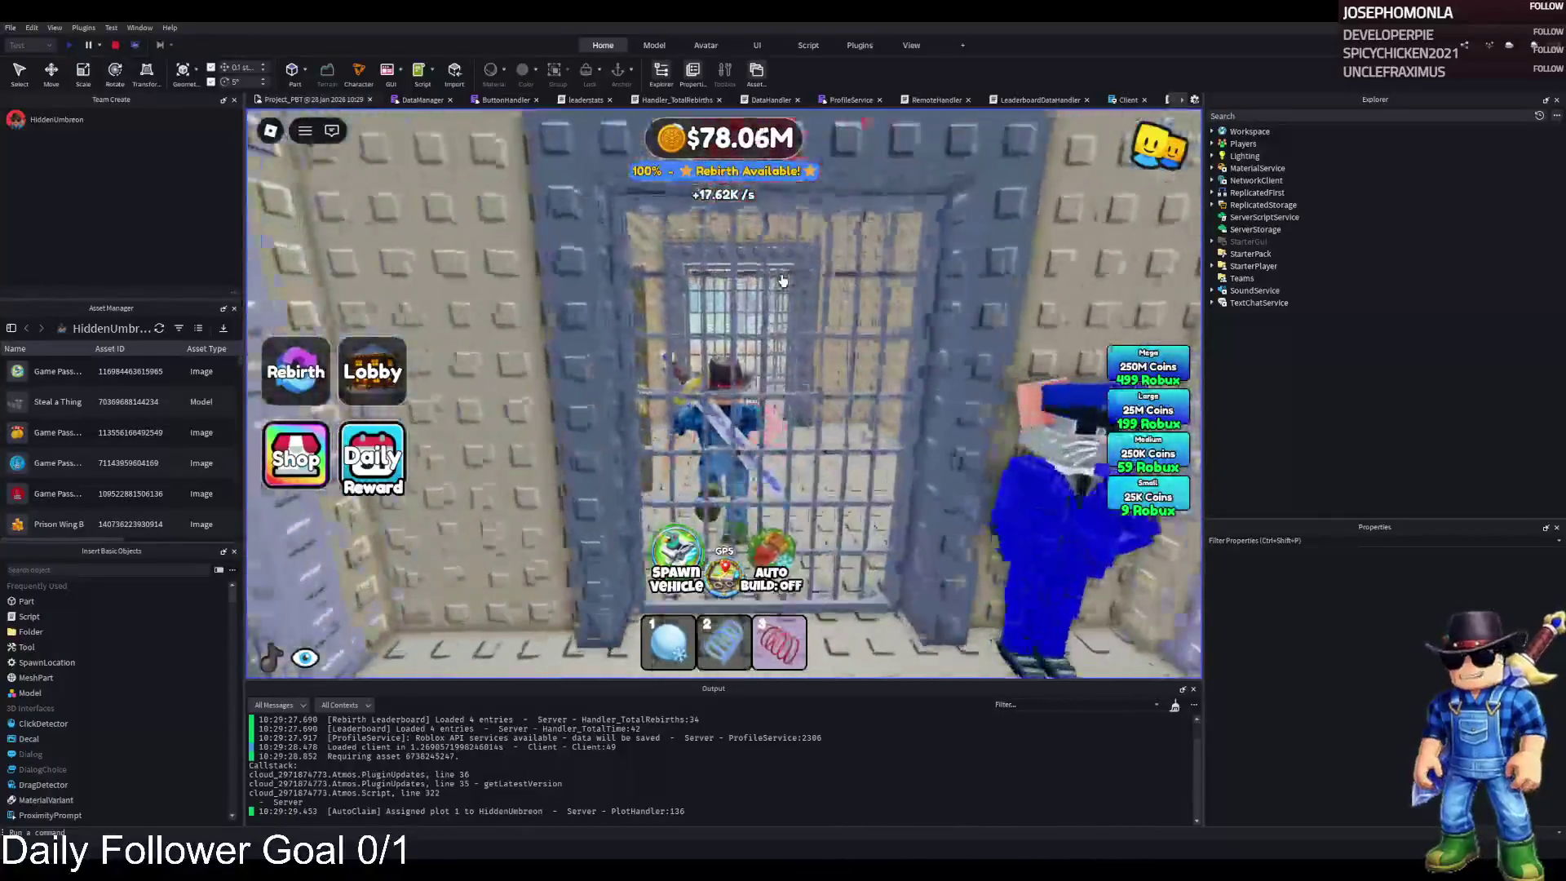
pyautogui.press('w')
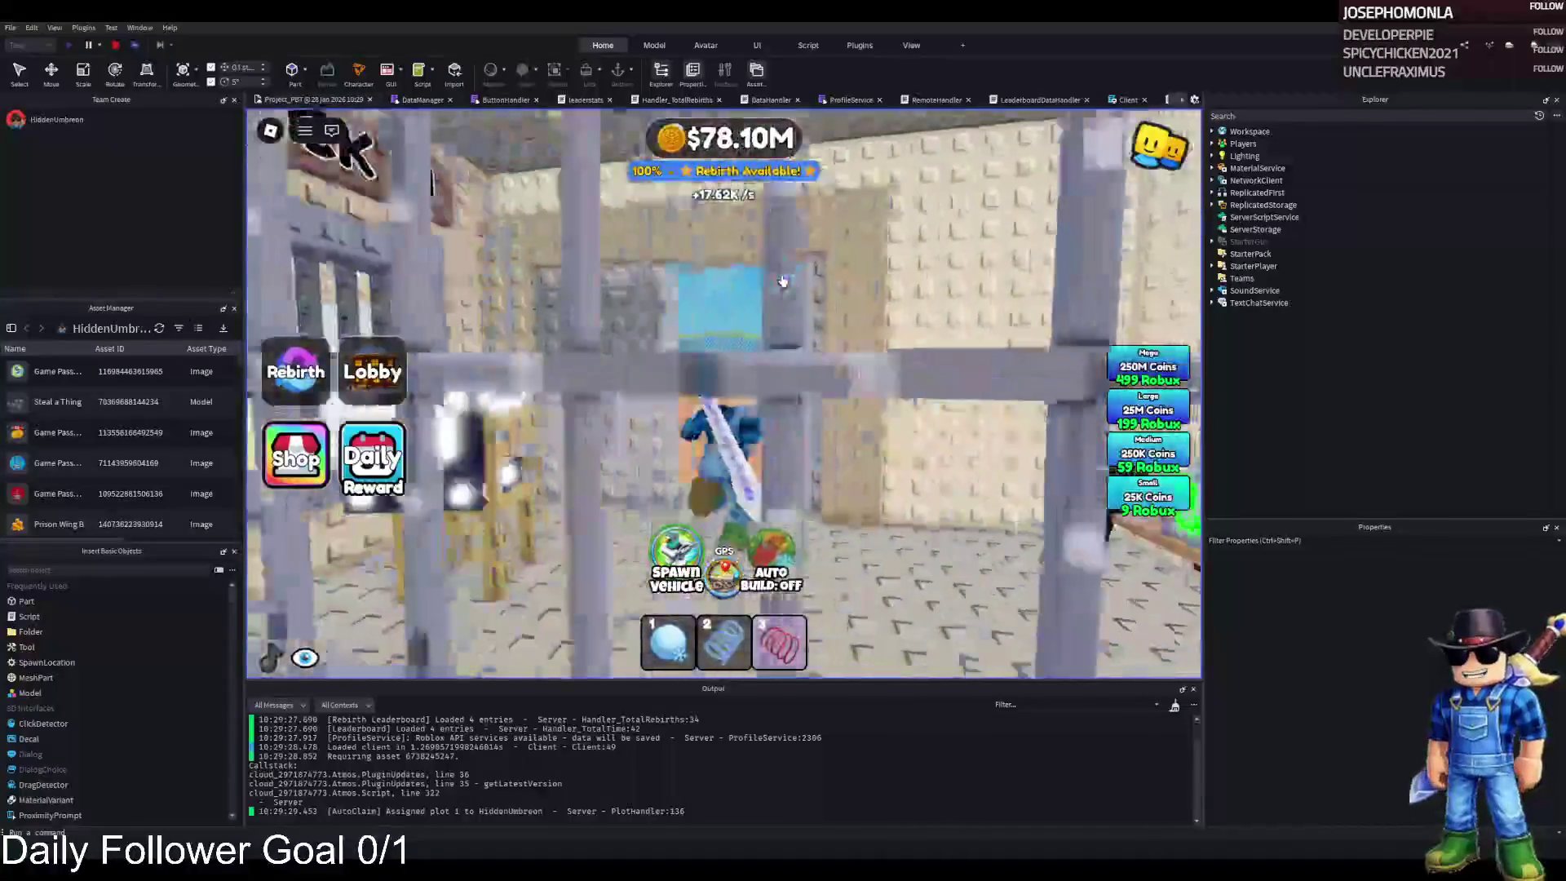
pyautogui.press('w')
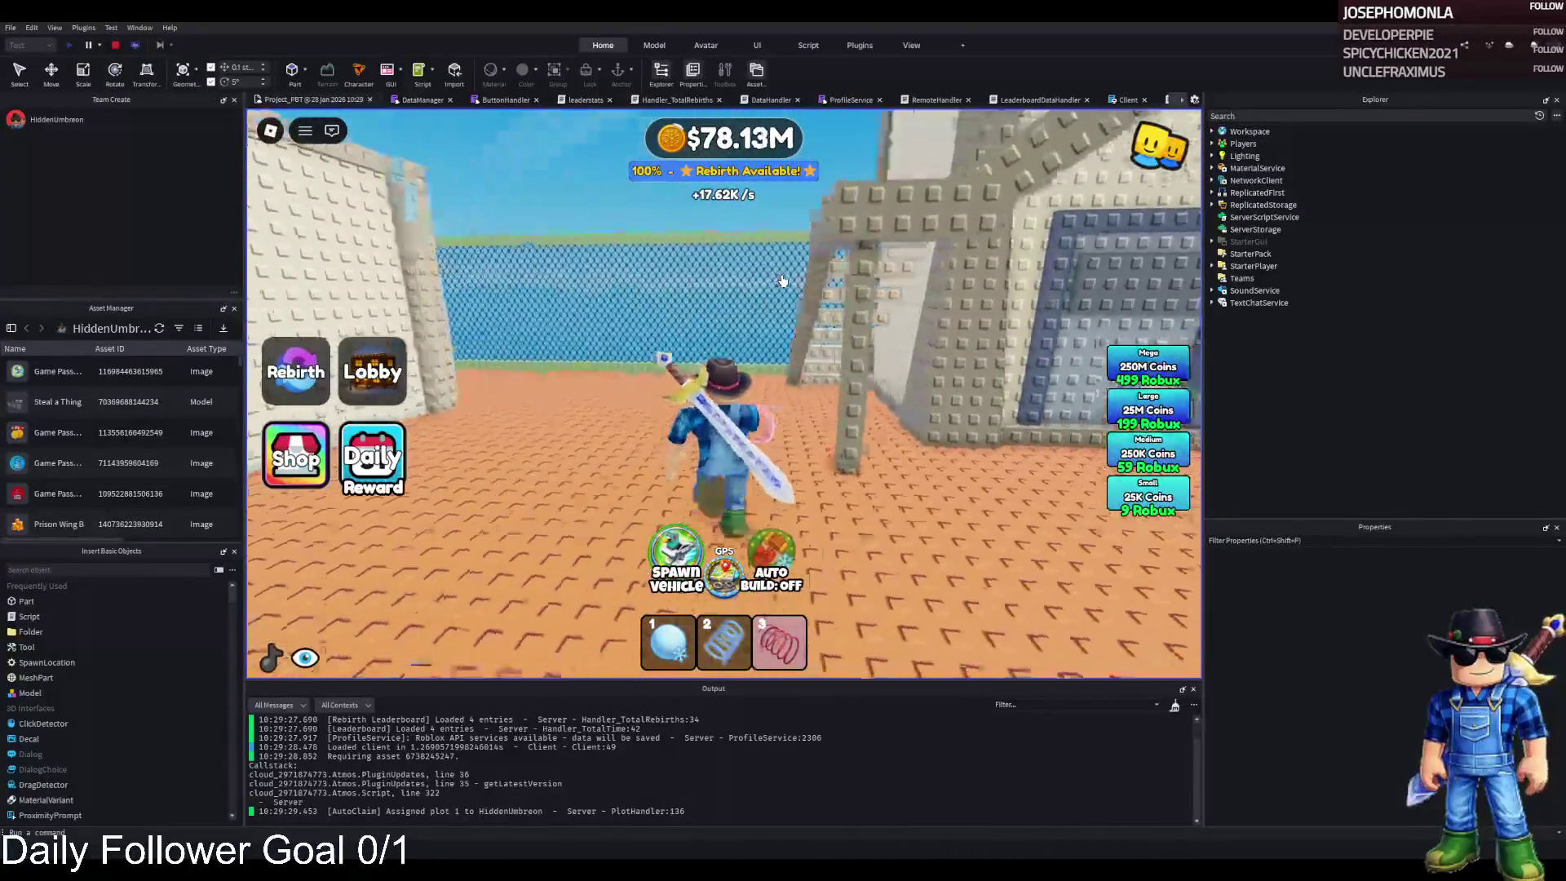
pyautogui.press('w')
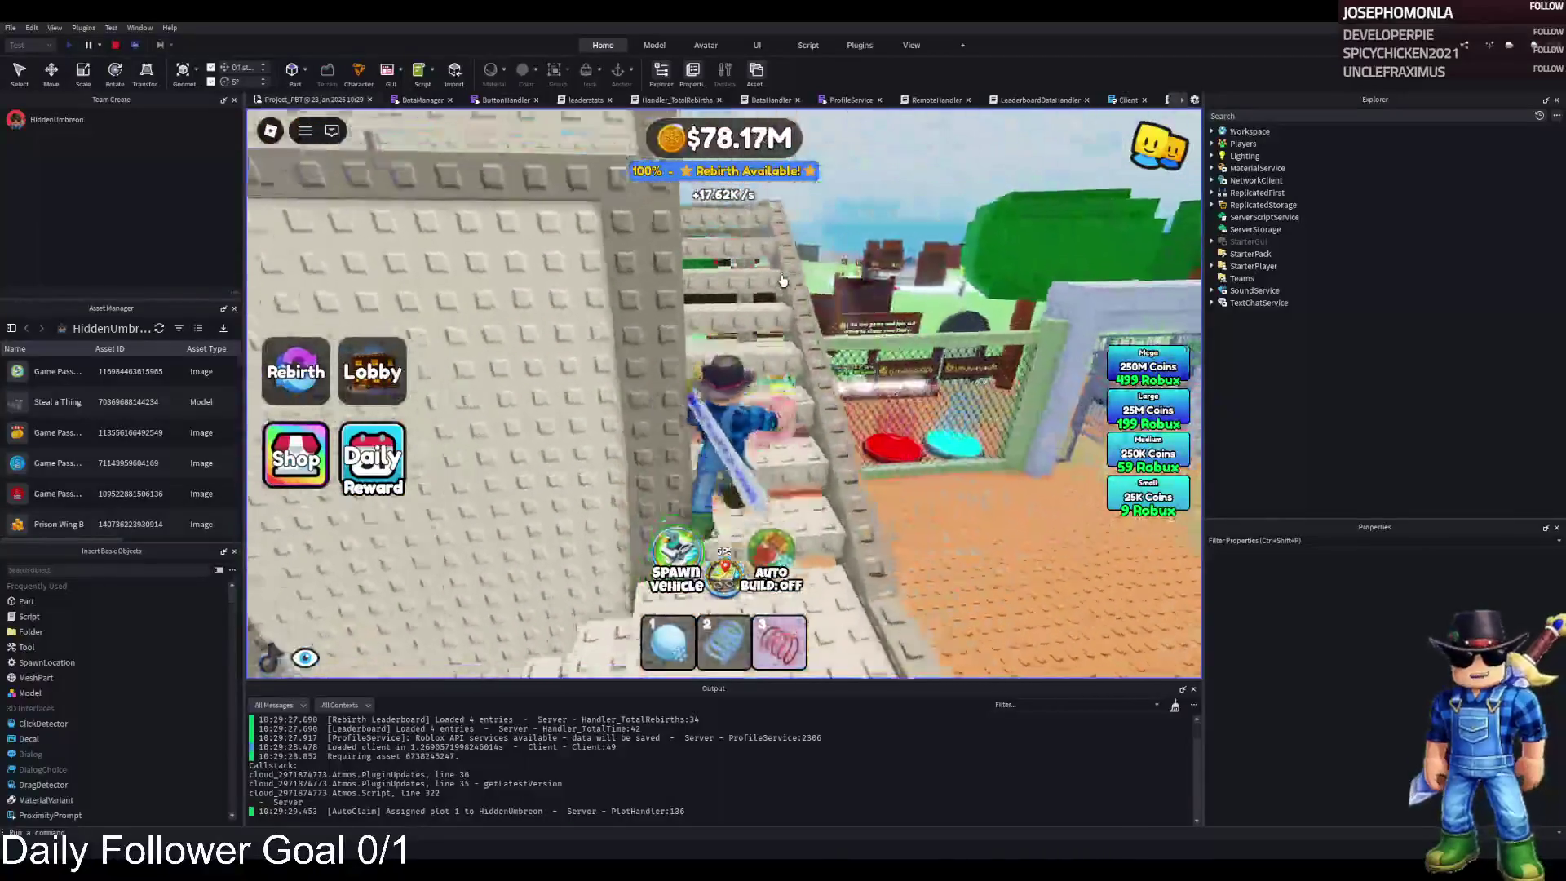
pyautogui.press('w')
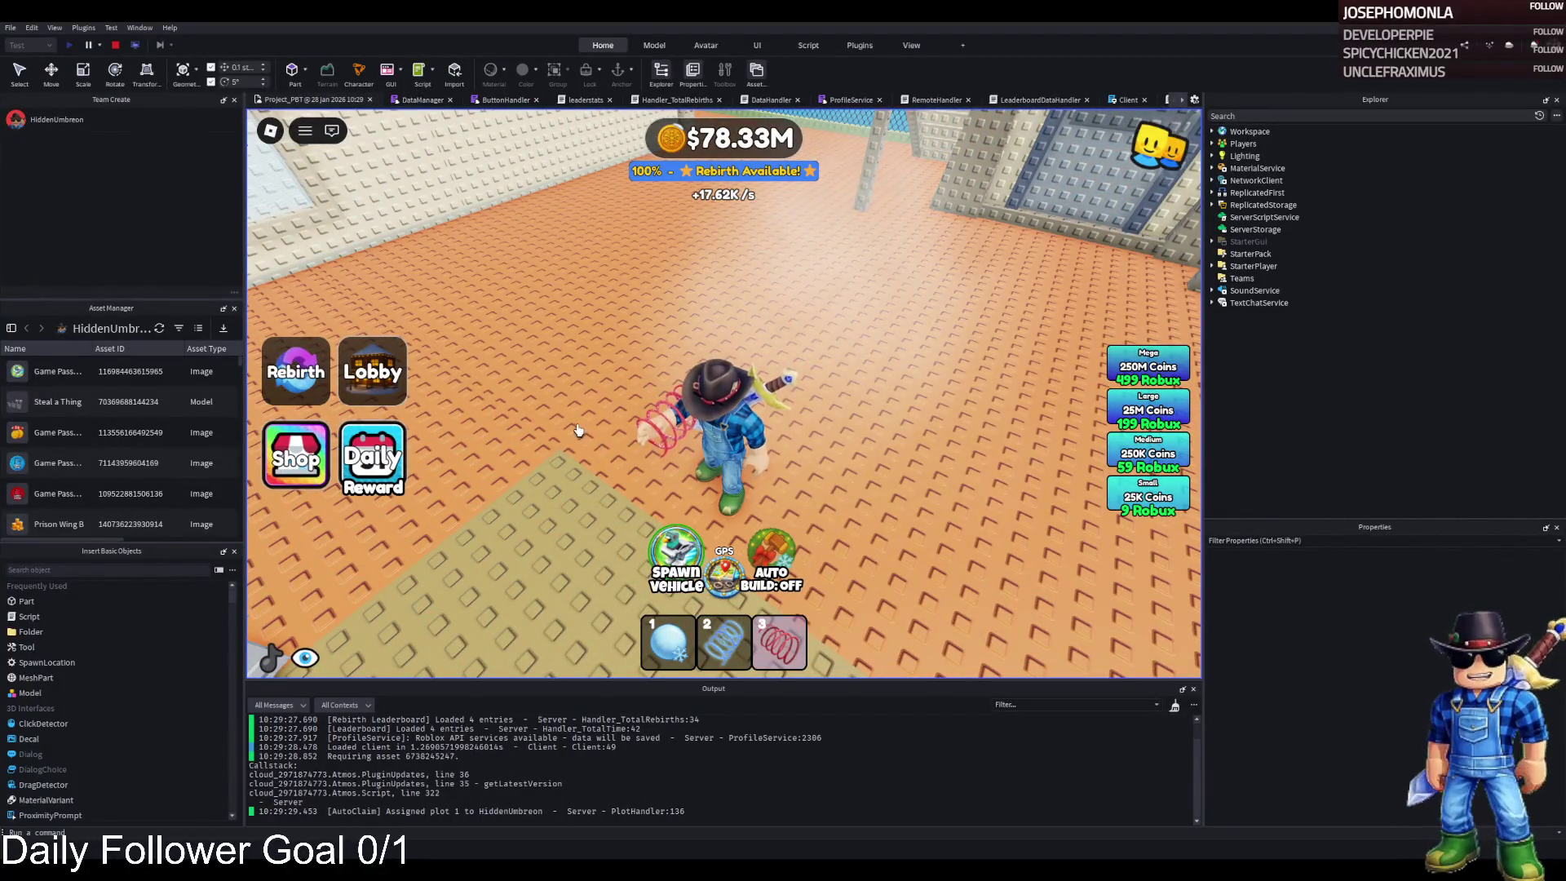
pyautogui.press('s')
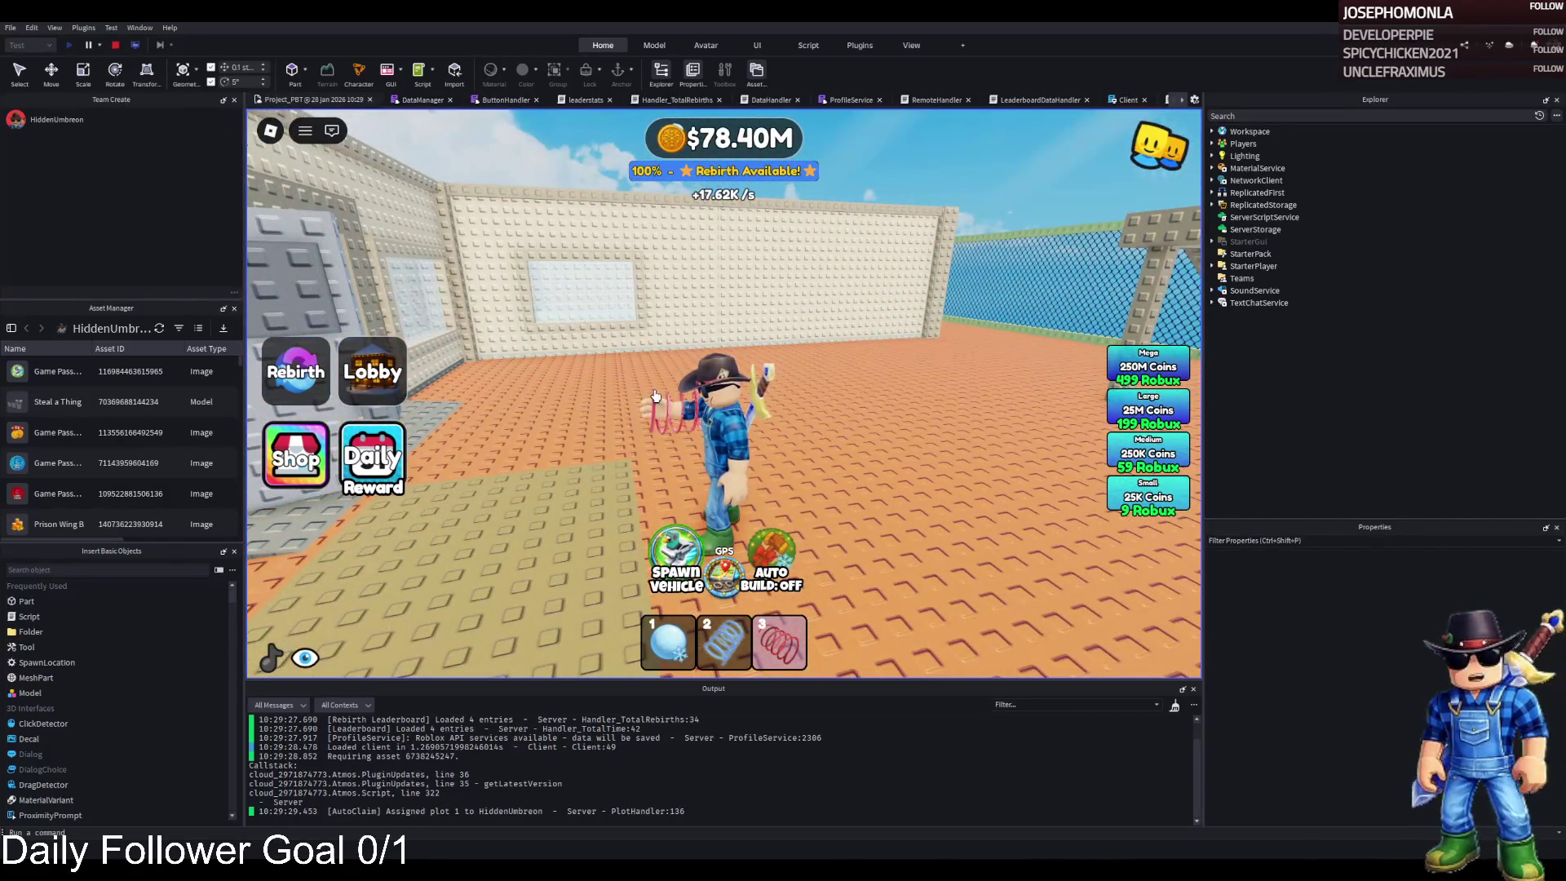
# - Walk the character along the fenced wall past the cell bars into the open room
pyautogui.press('w')
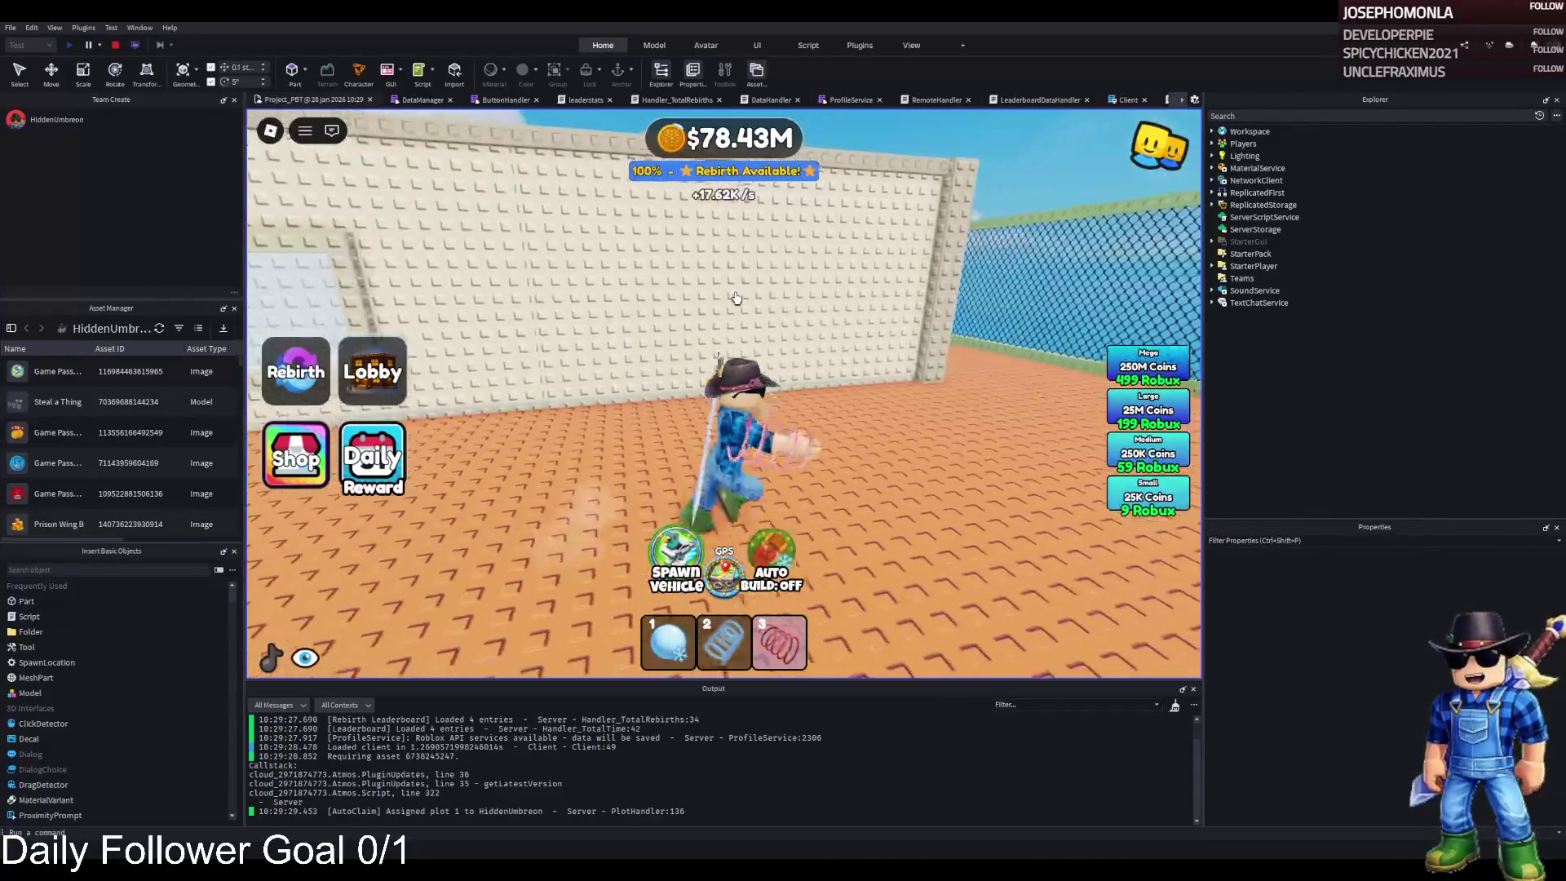
pyautogui.press('d')
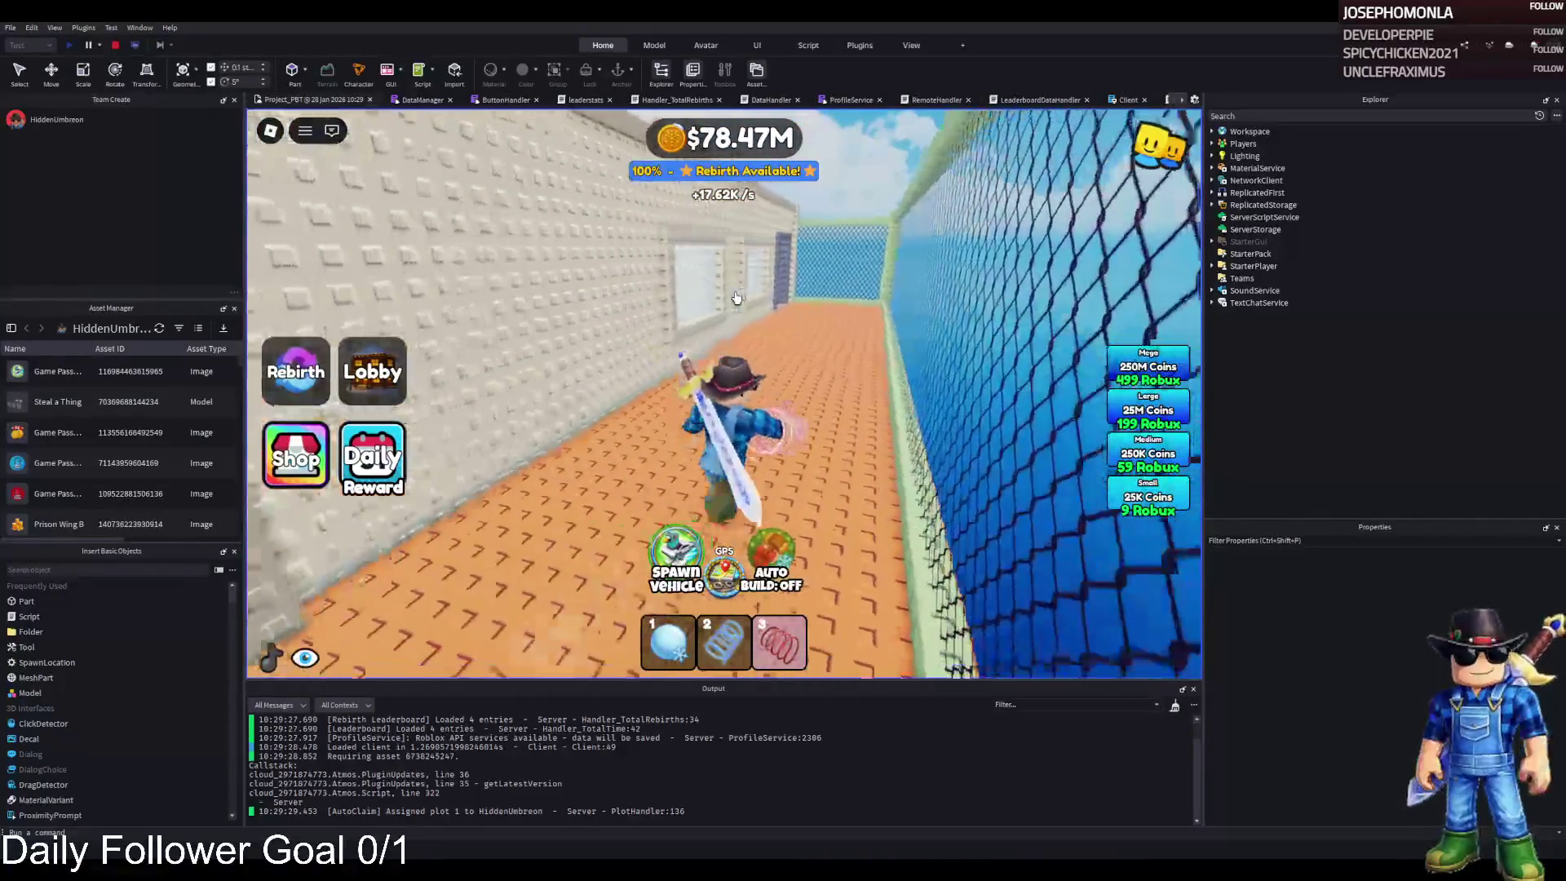
pyautogui.press('a')
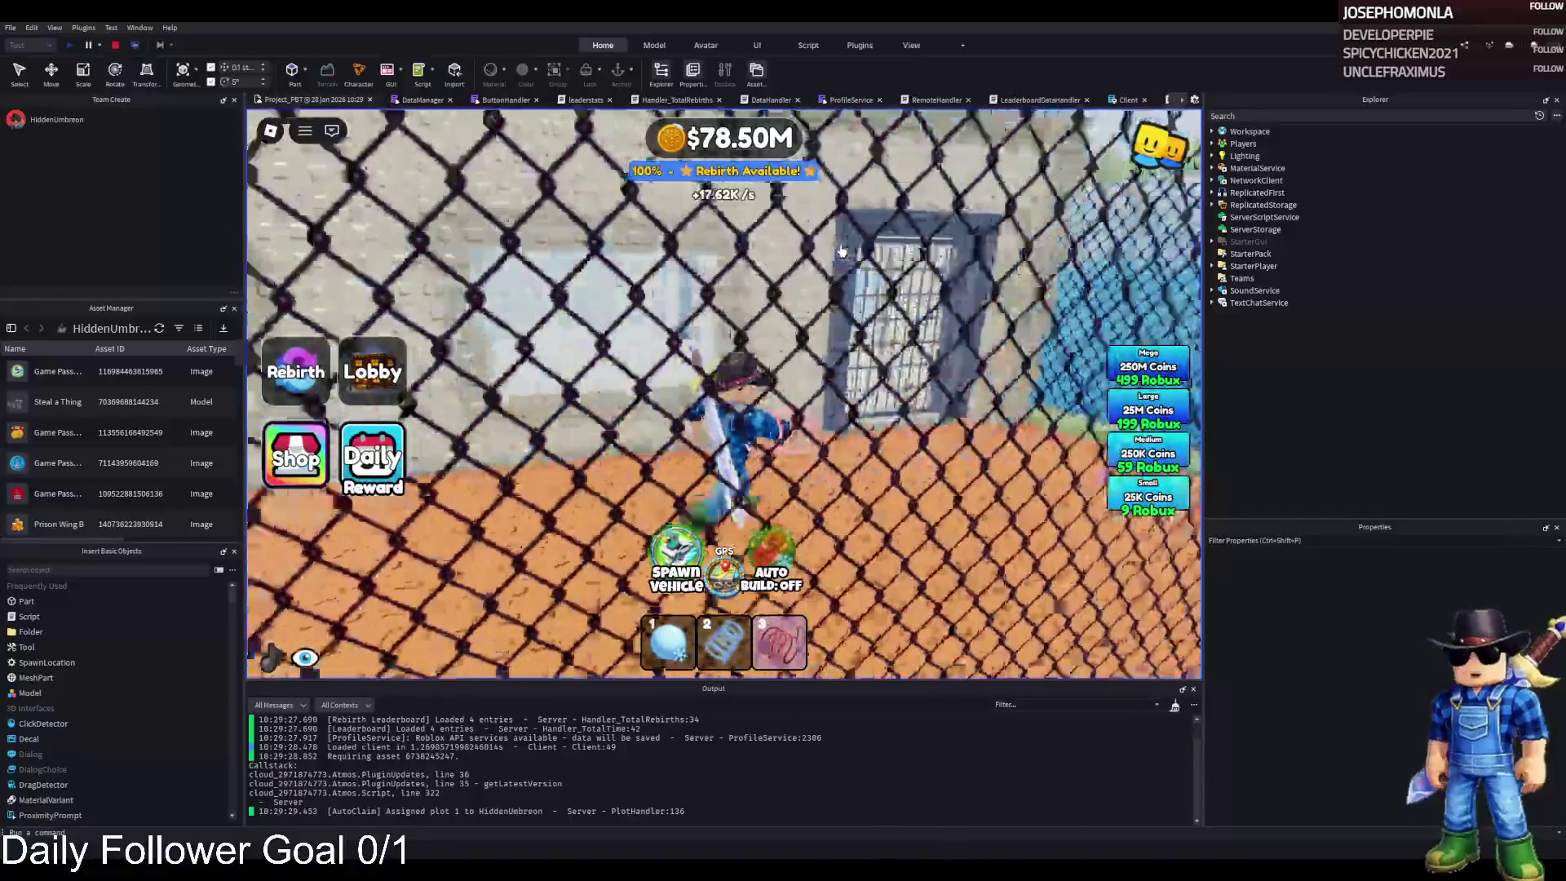
pyautogui.press('w')
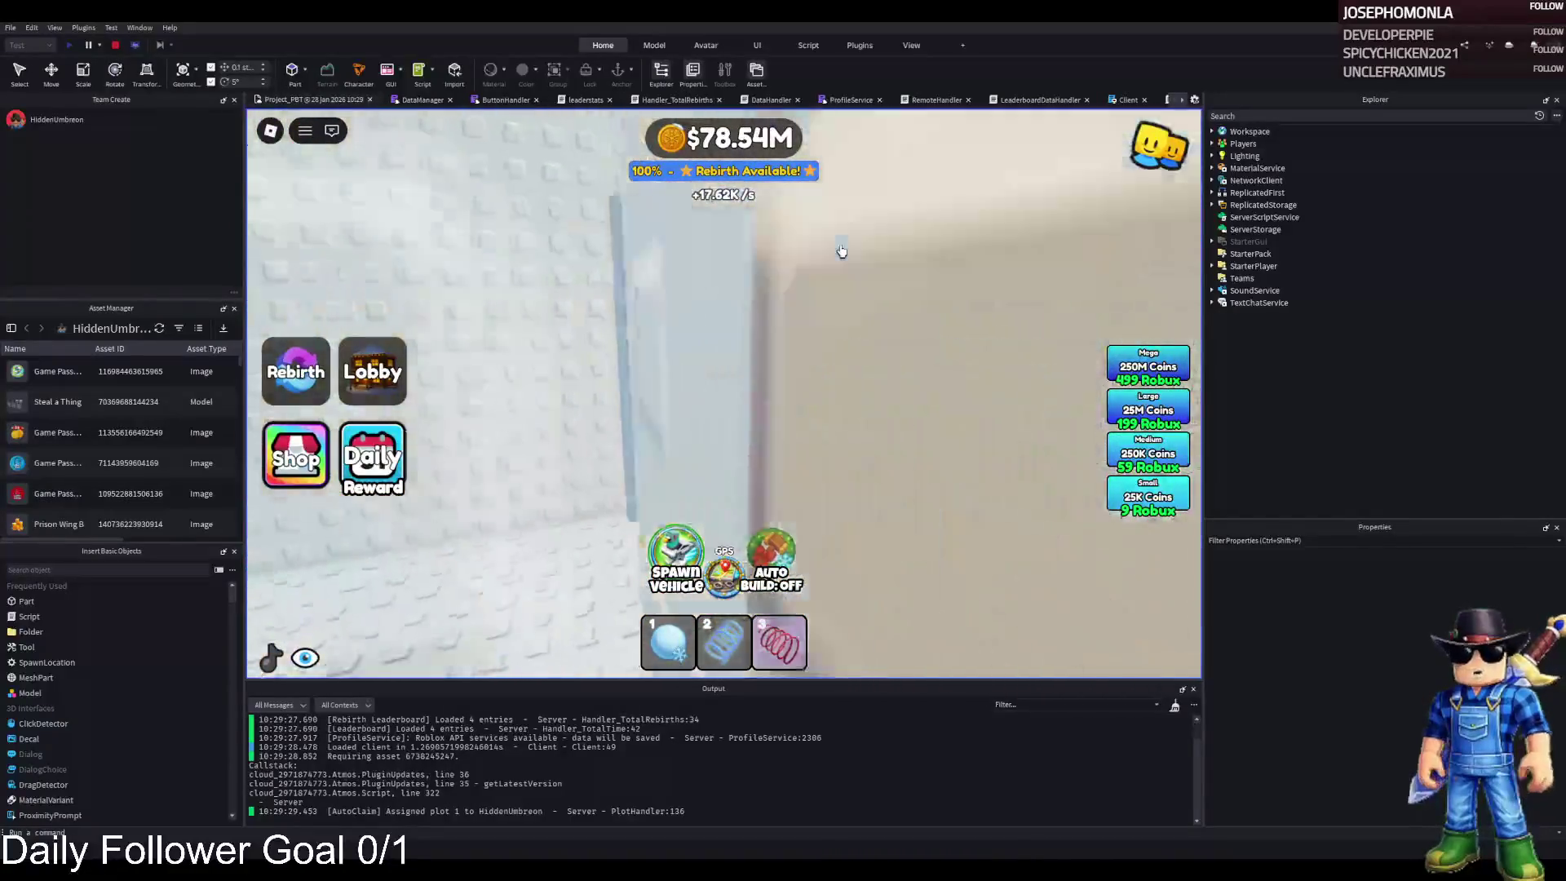
pyautogui.press('w')
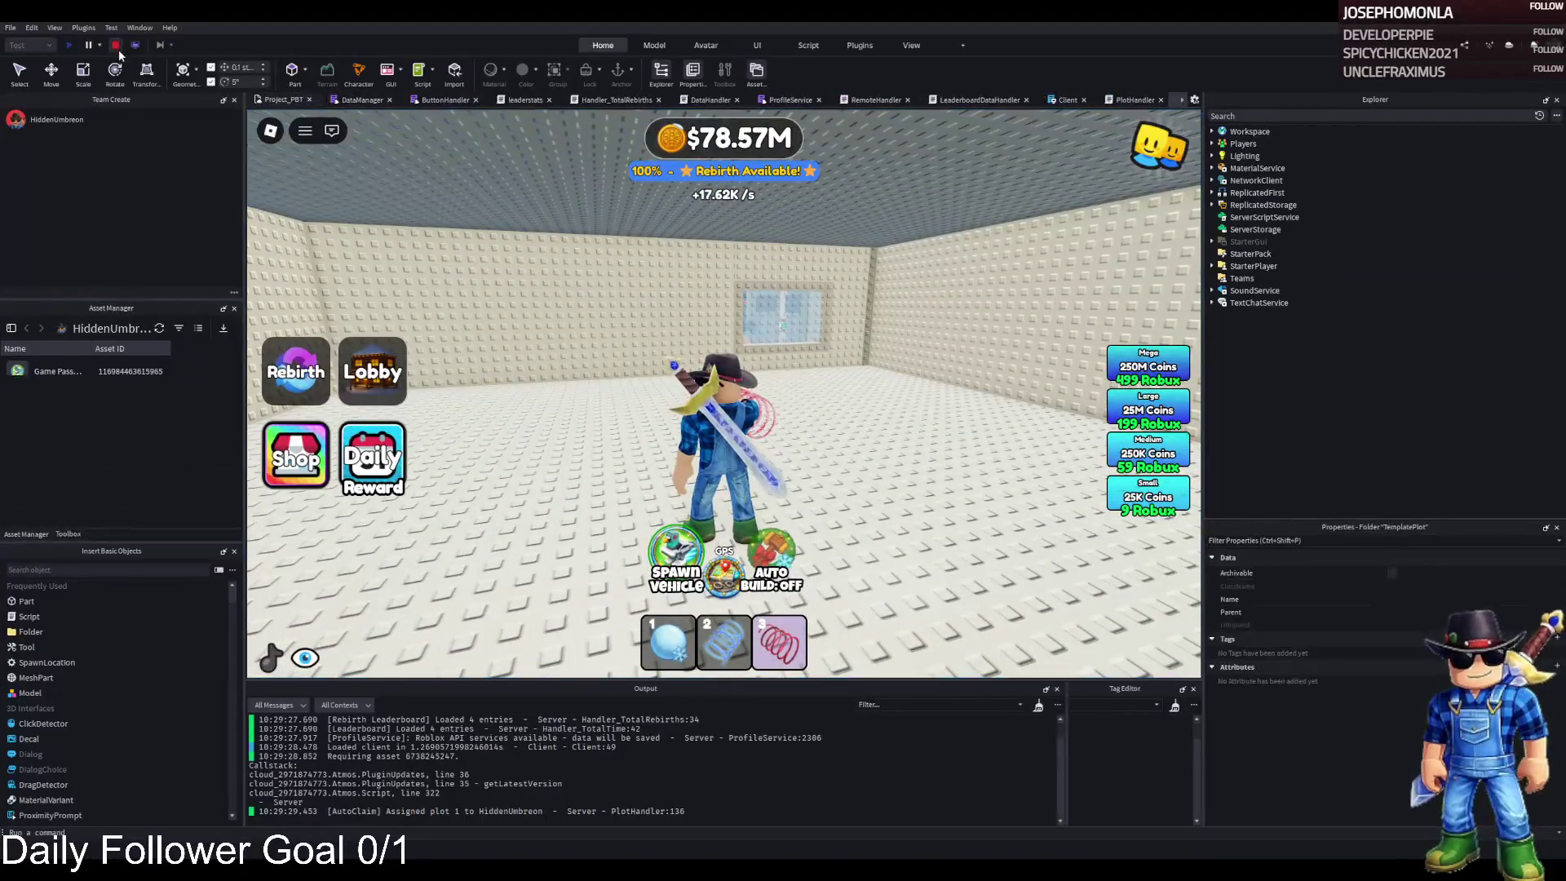
# - Stop the playtest and cut-paste TemplatePlot into Workspace
pyautogui.click(116, 45)
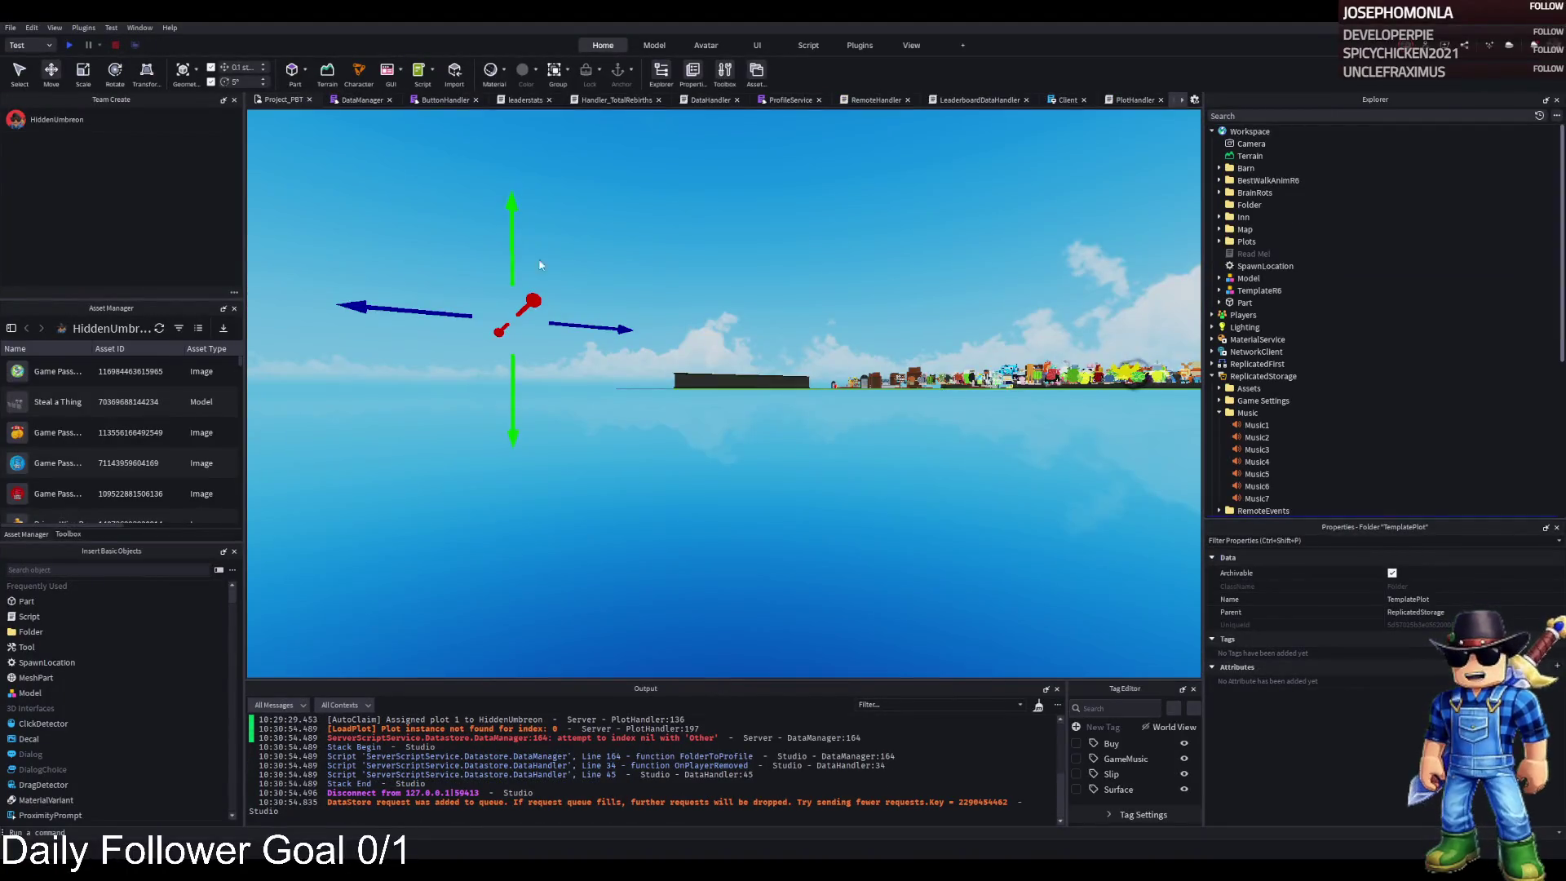
pyautogui.hotkey('ctrl', 'x')
pyautogui.hotkey('ctrl', 'v')
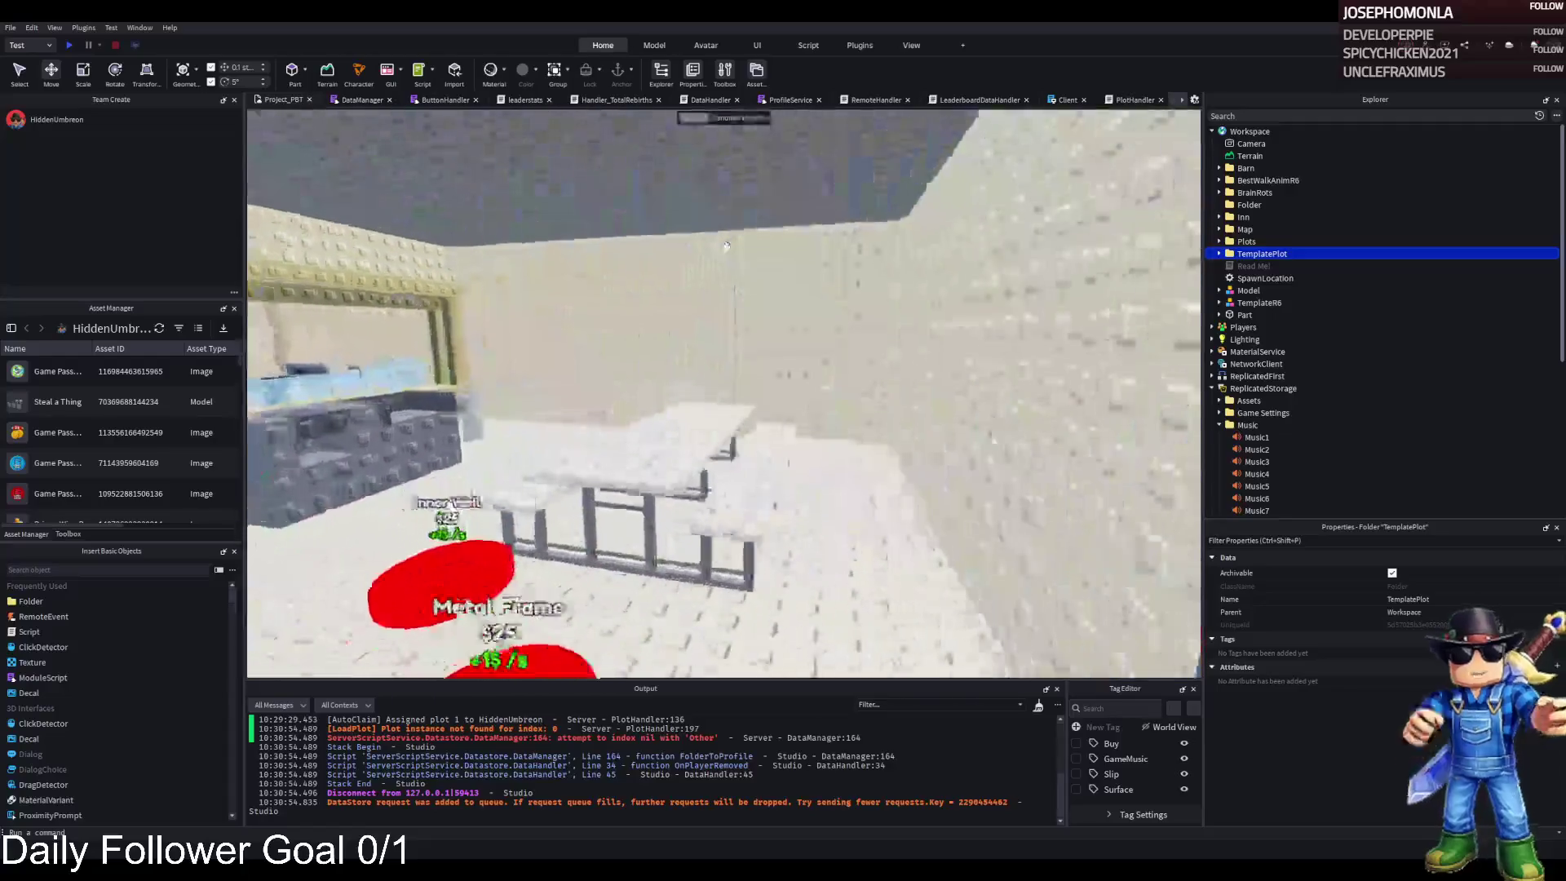
# - Select the Roof Lamp pad's UnlockedByButton value for editing
pyautogui.press('w')
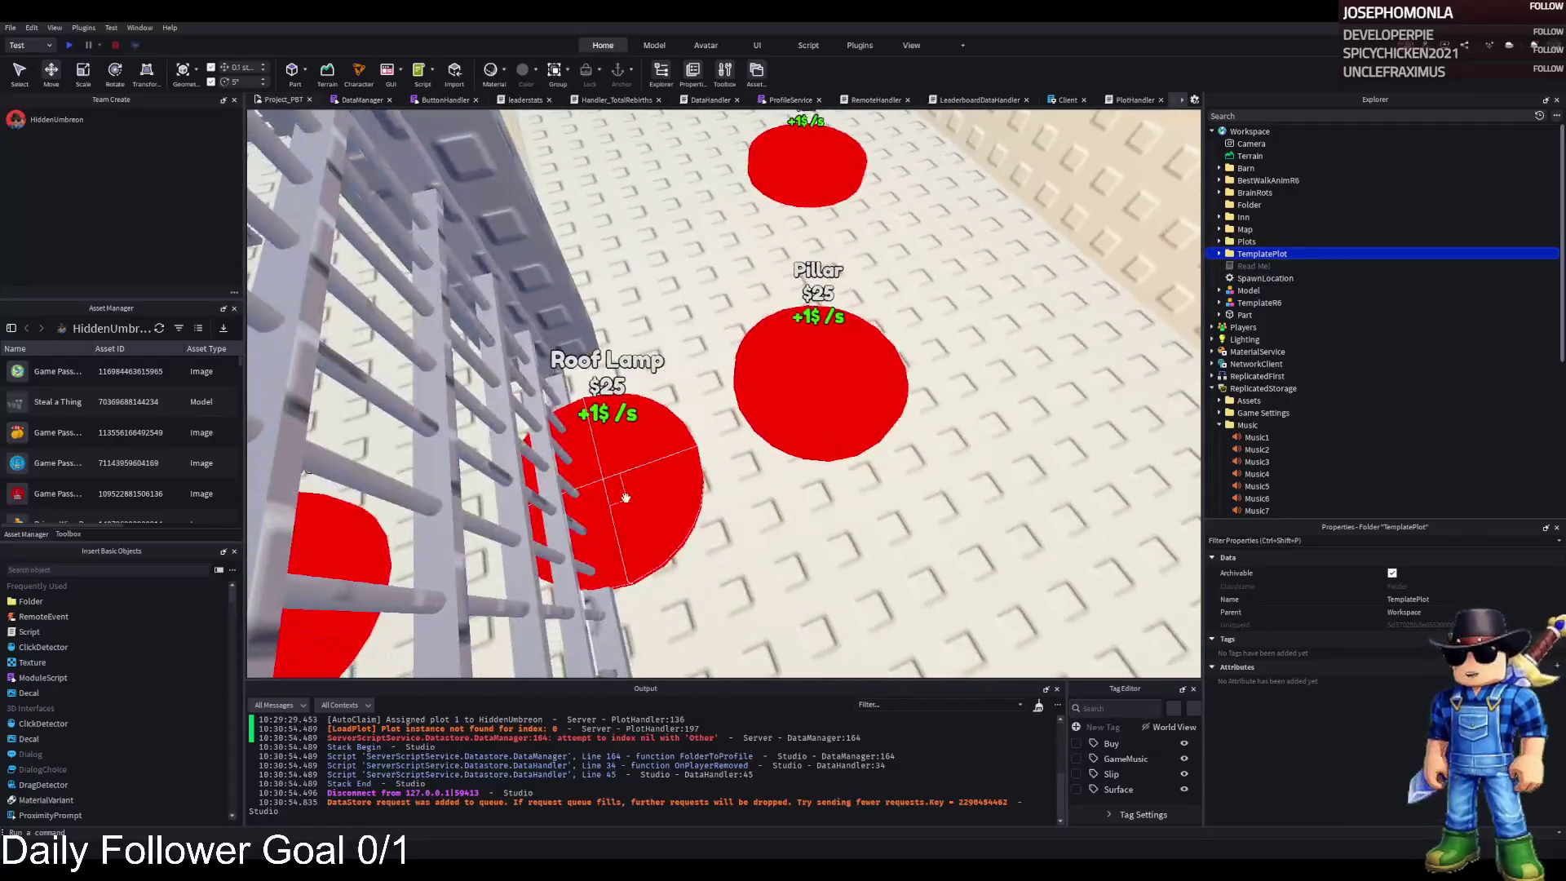
pyautogui.click(625, 496)
pyautogui.click(1293, 266)
pyautogui.click(1392, 638)
# - Enter 165 as pad 166's UnlockedByButton value
pyautogui.write('165')
pyautogui.press('Return')
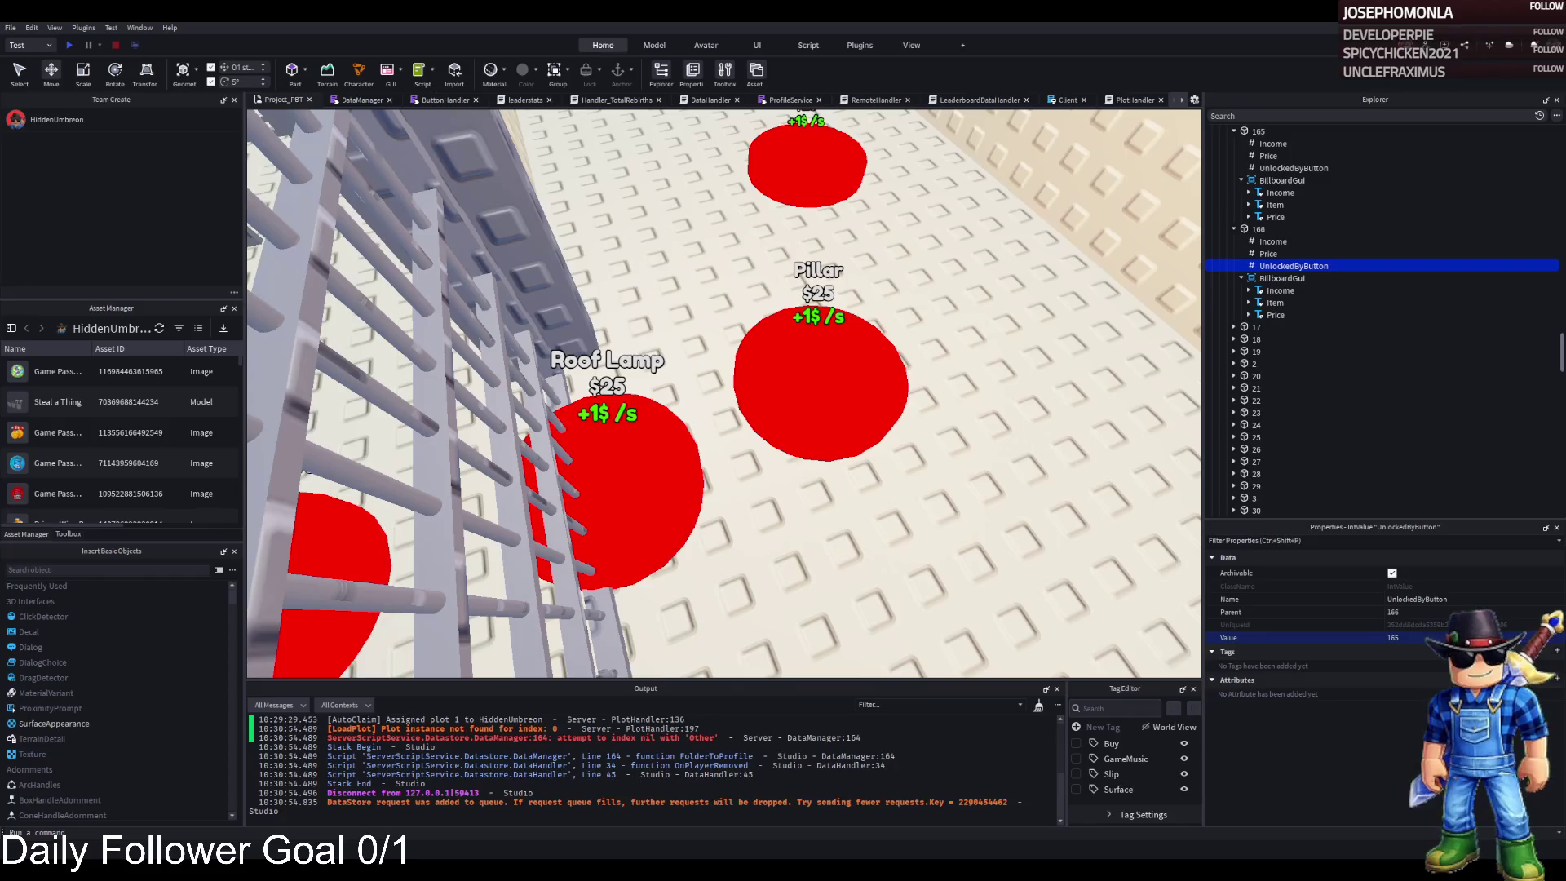
# - Fly the camera down the corridor to the Window pad showing $25 and +1$/s
pyautogui.press('w')
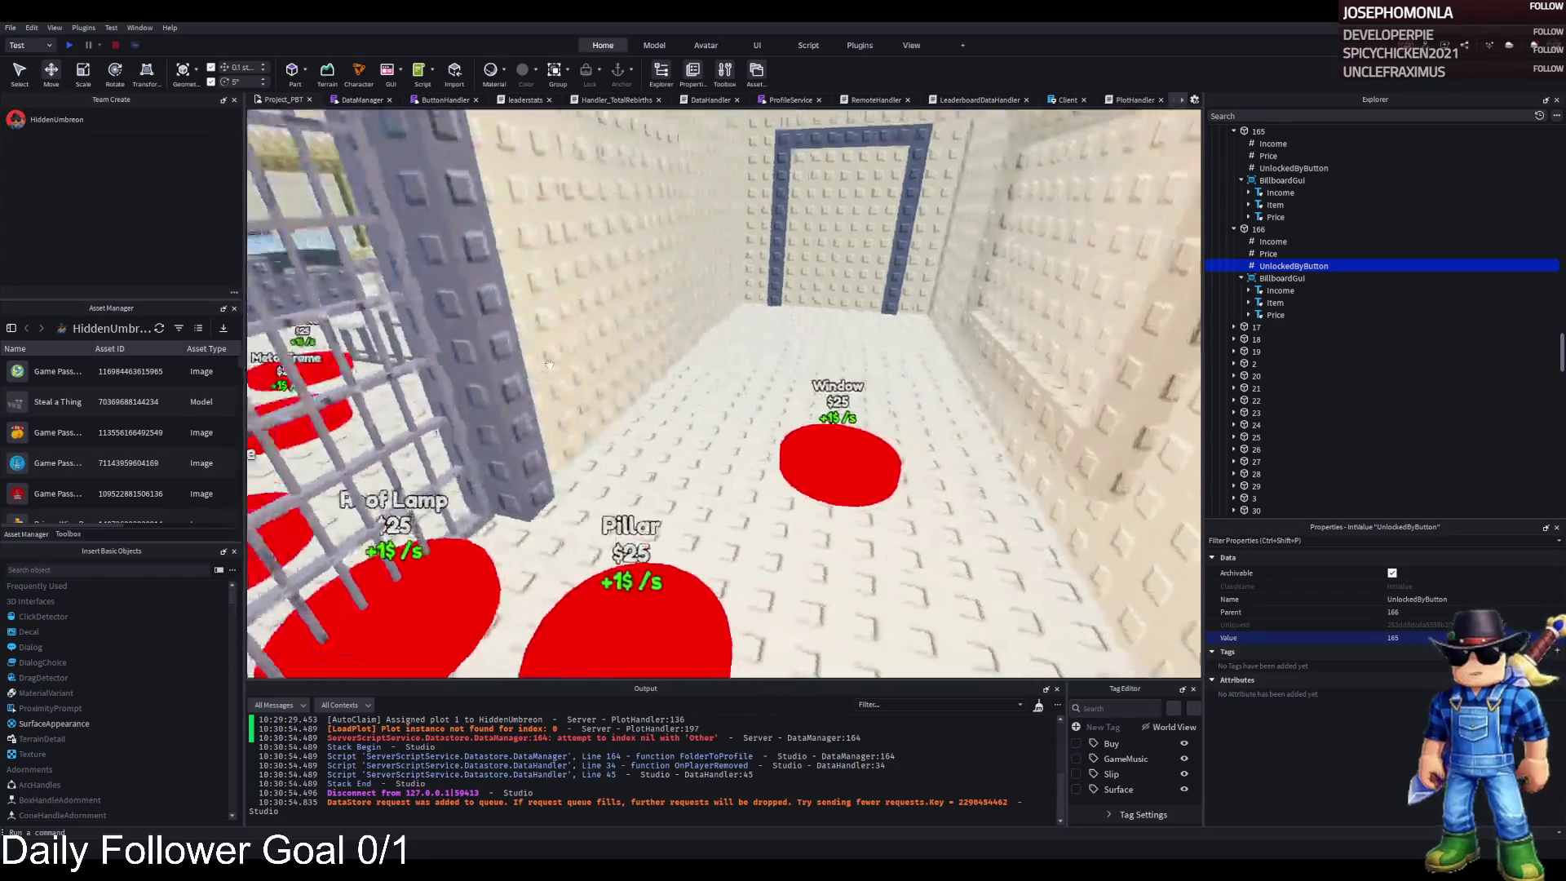
pyautogui.press('w')
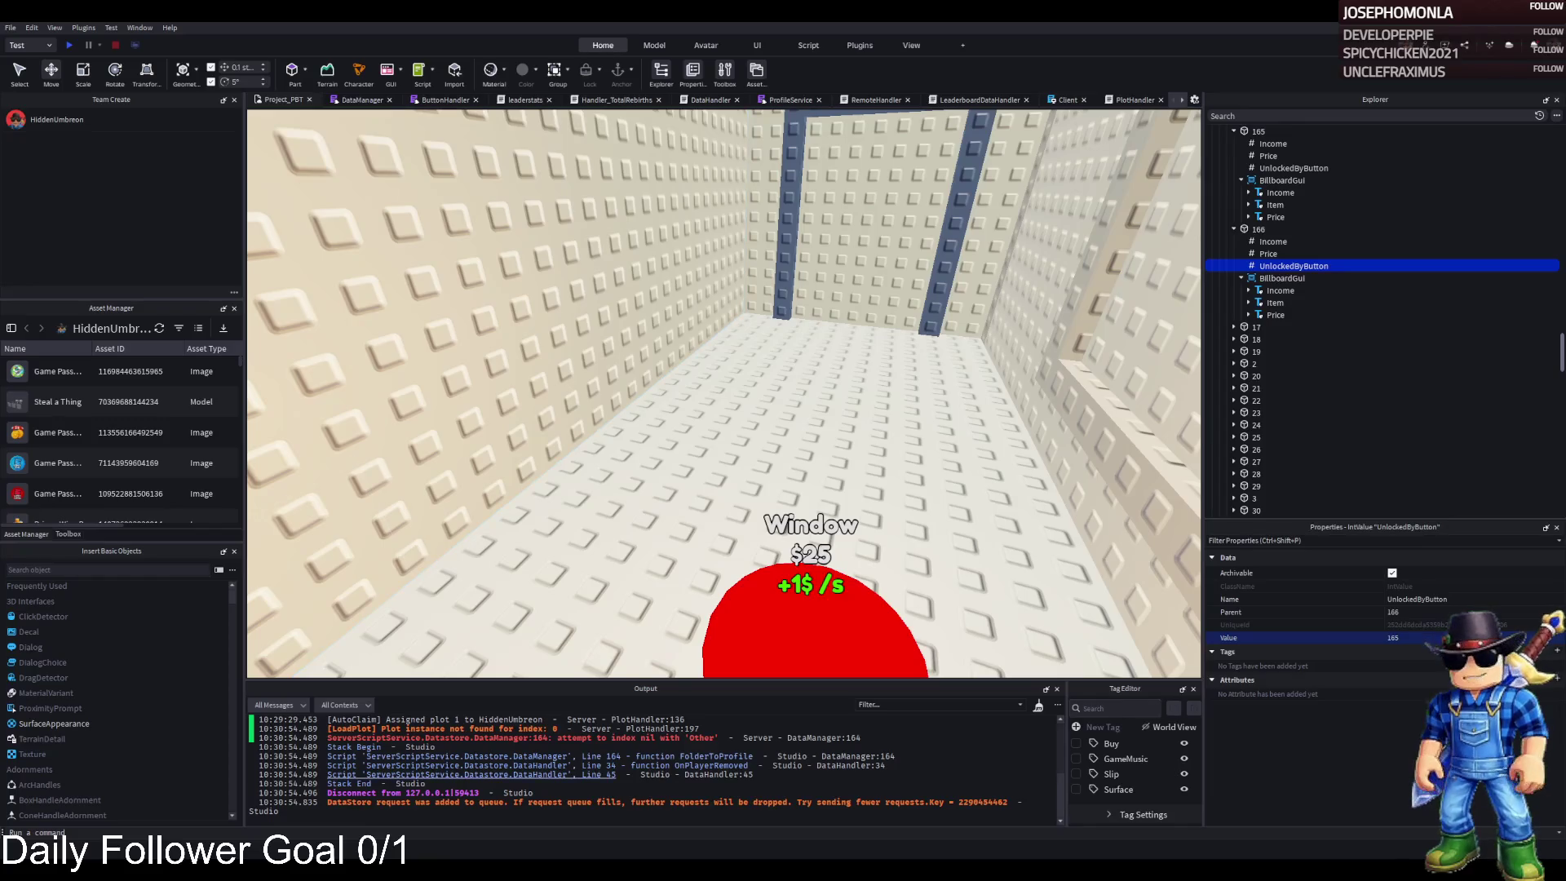
# - Zoom out and pan across the room to see the Beams, Inner Wall, Metal Frame, Pillar and Metal Gate pads
pyautogui.scroll(-5, 716, 429)
pyautogui.scroll(-10, 716, 429)
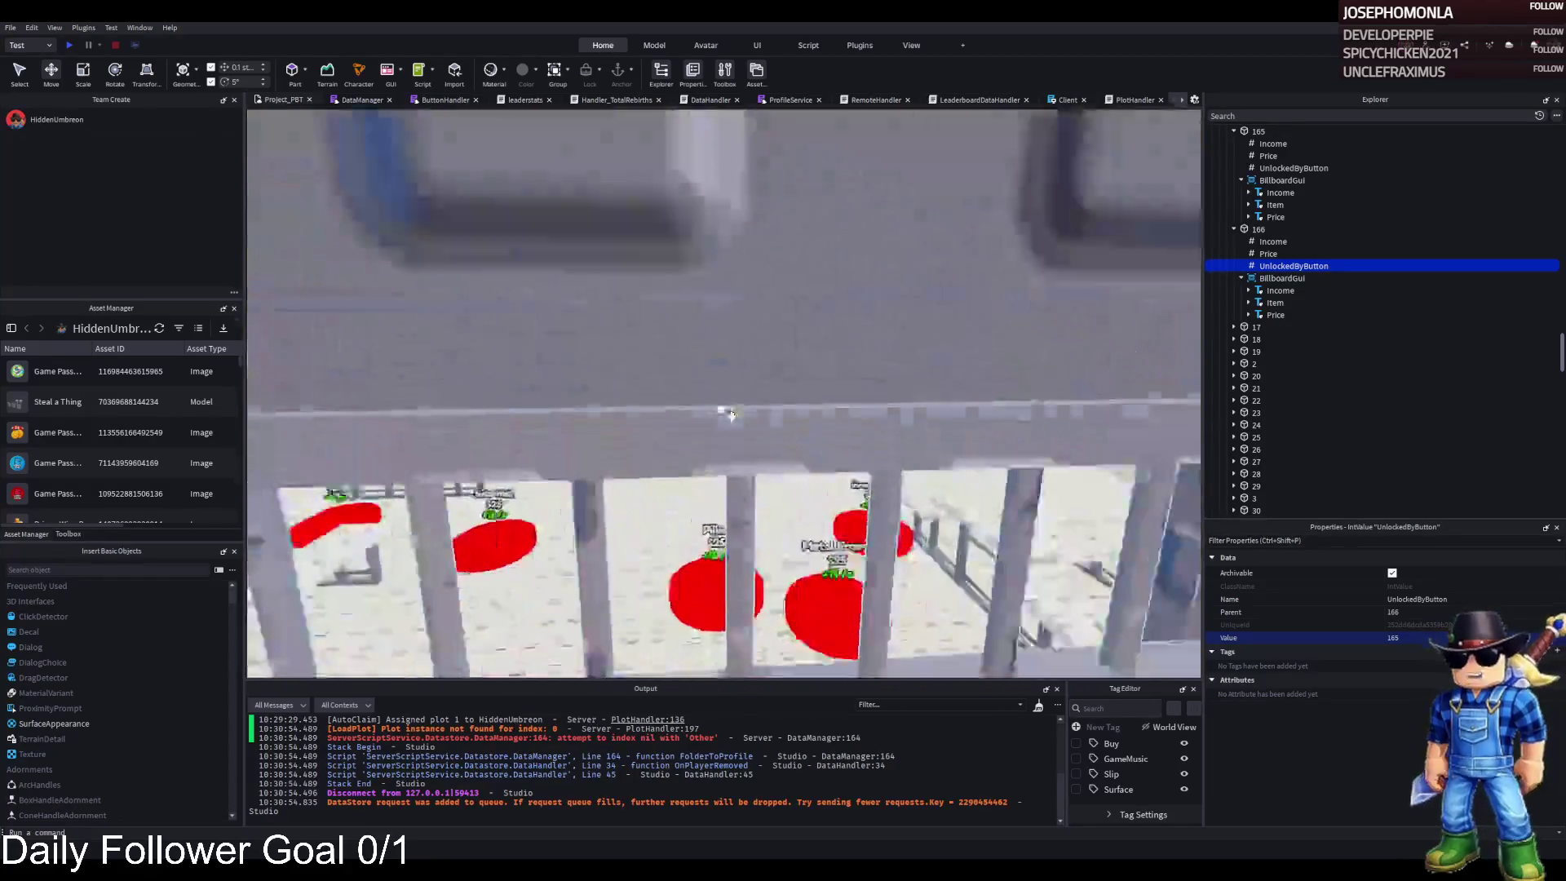
pyautogui.press('a')
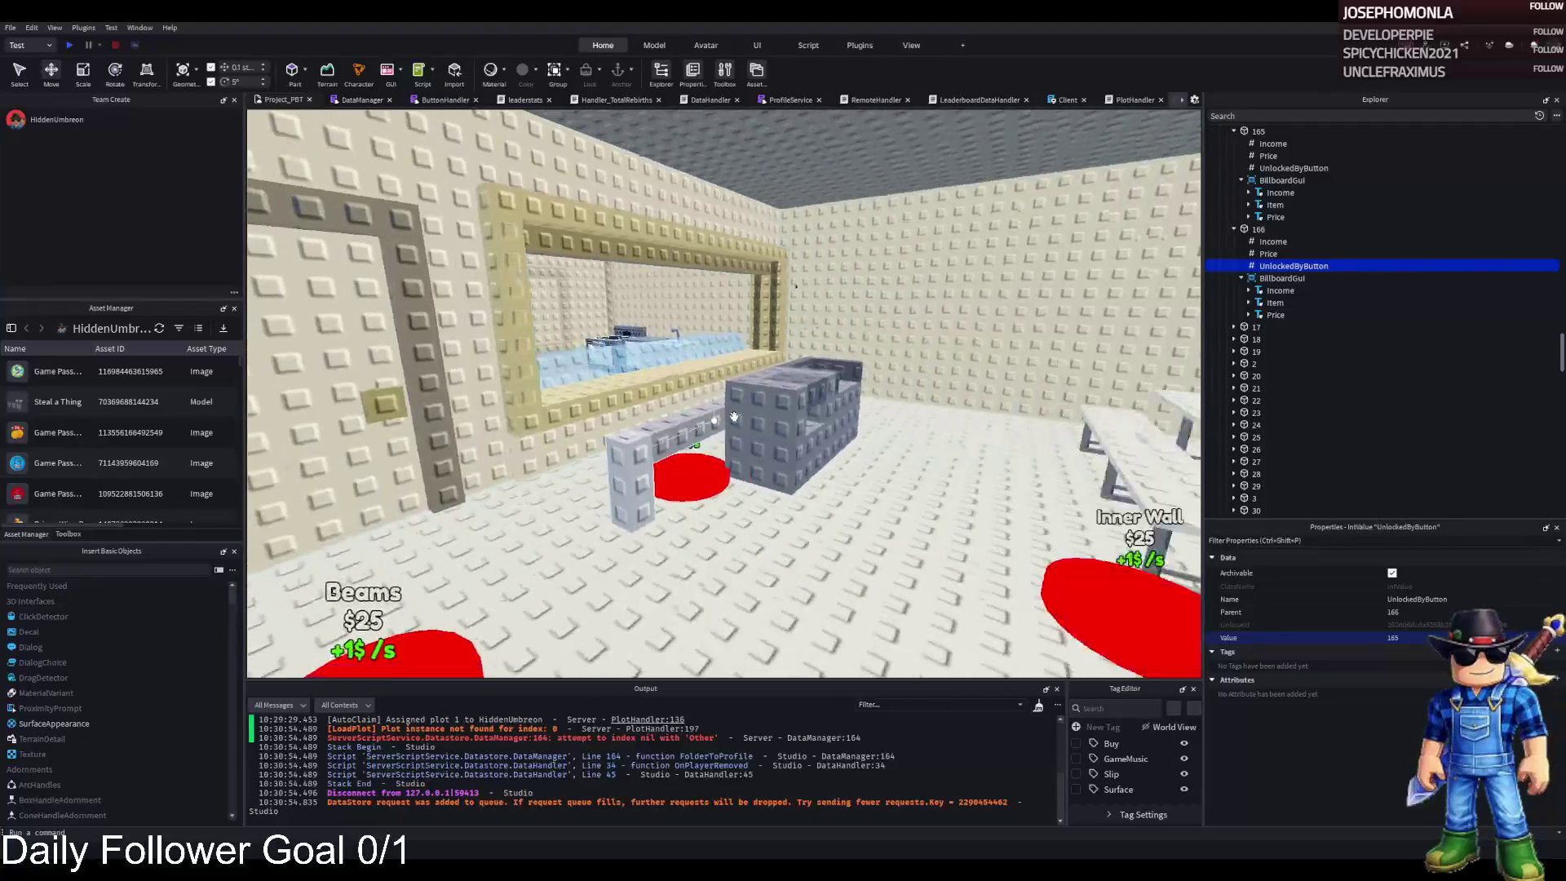
pyautogui.press('a')
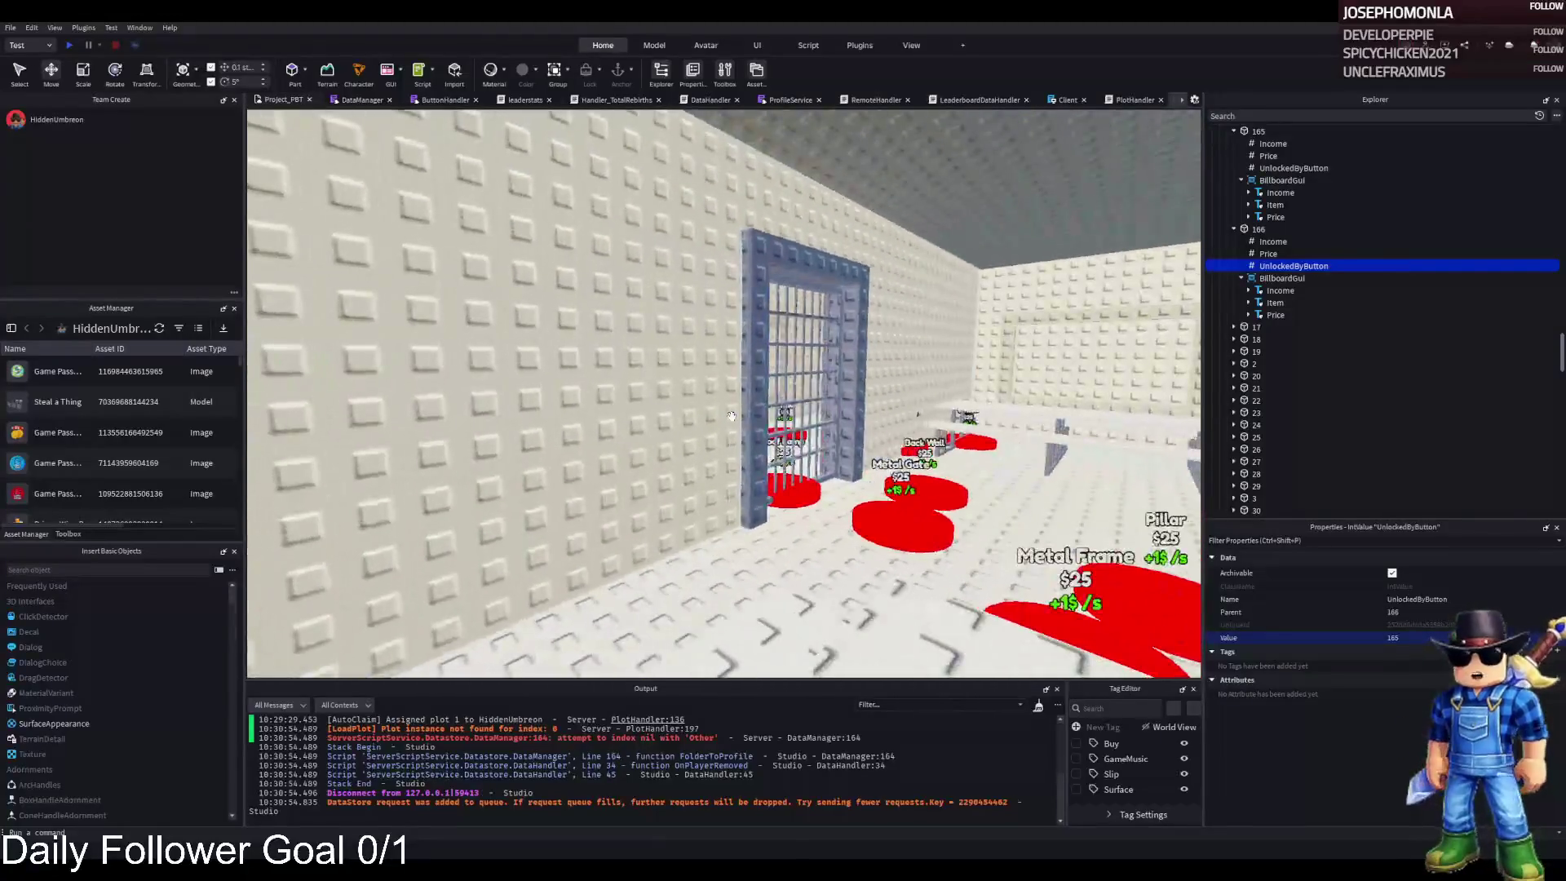
pyautogui.press('s')
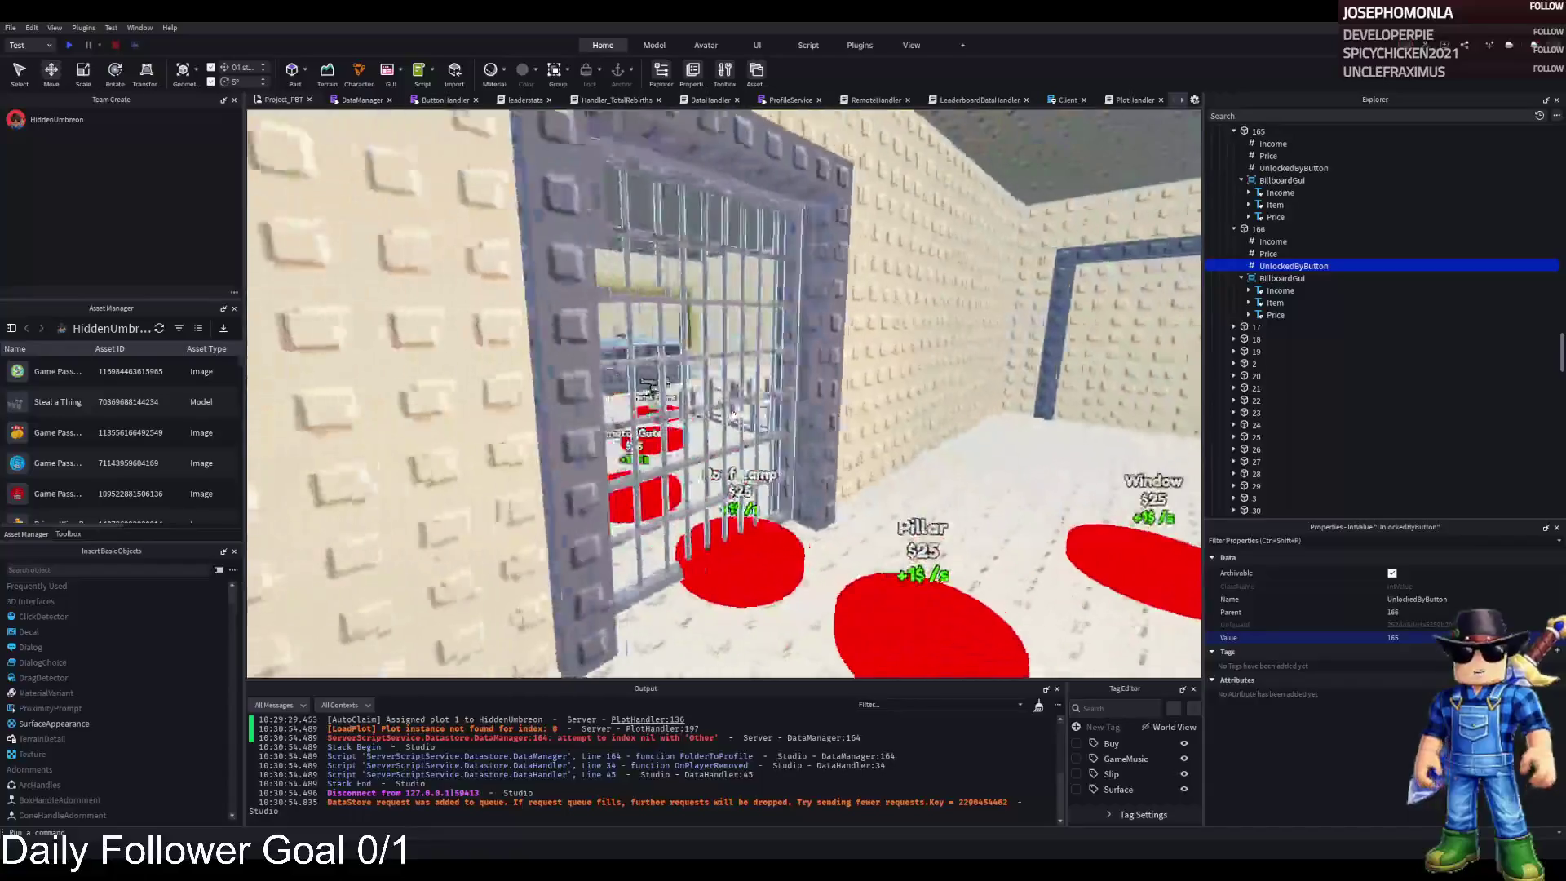
pyautogui.press('s')
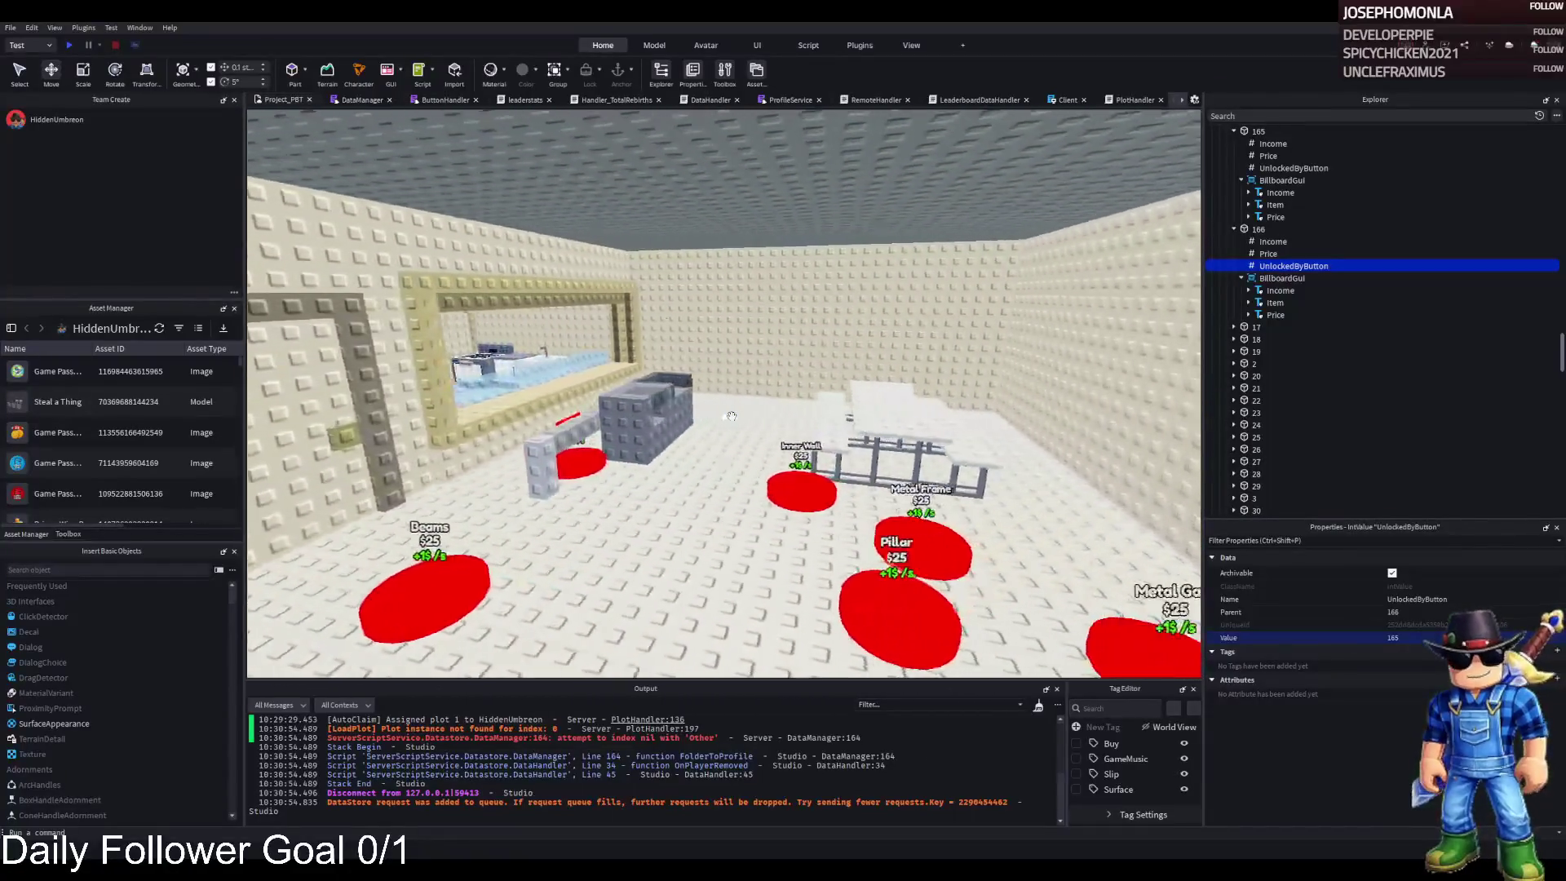
pyautogui.press('d')
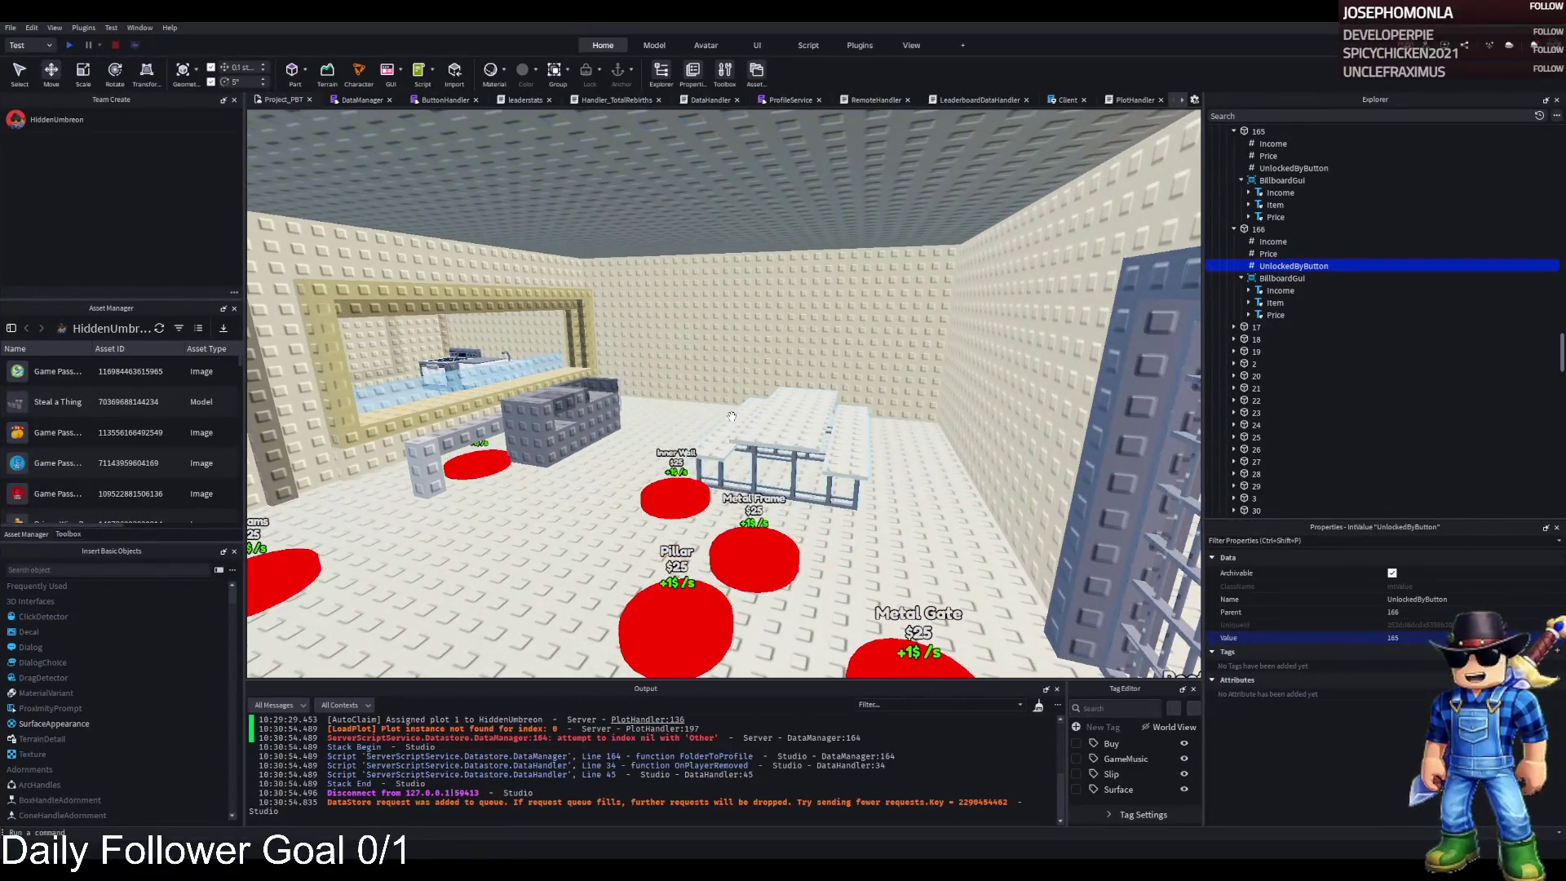
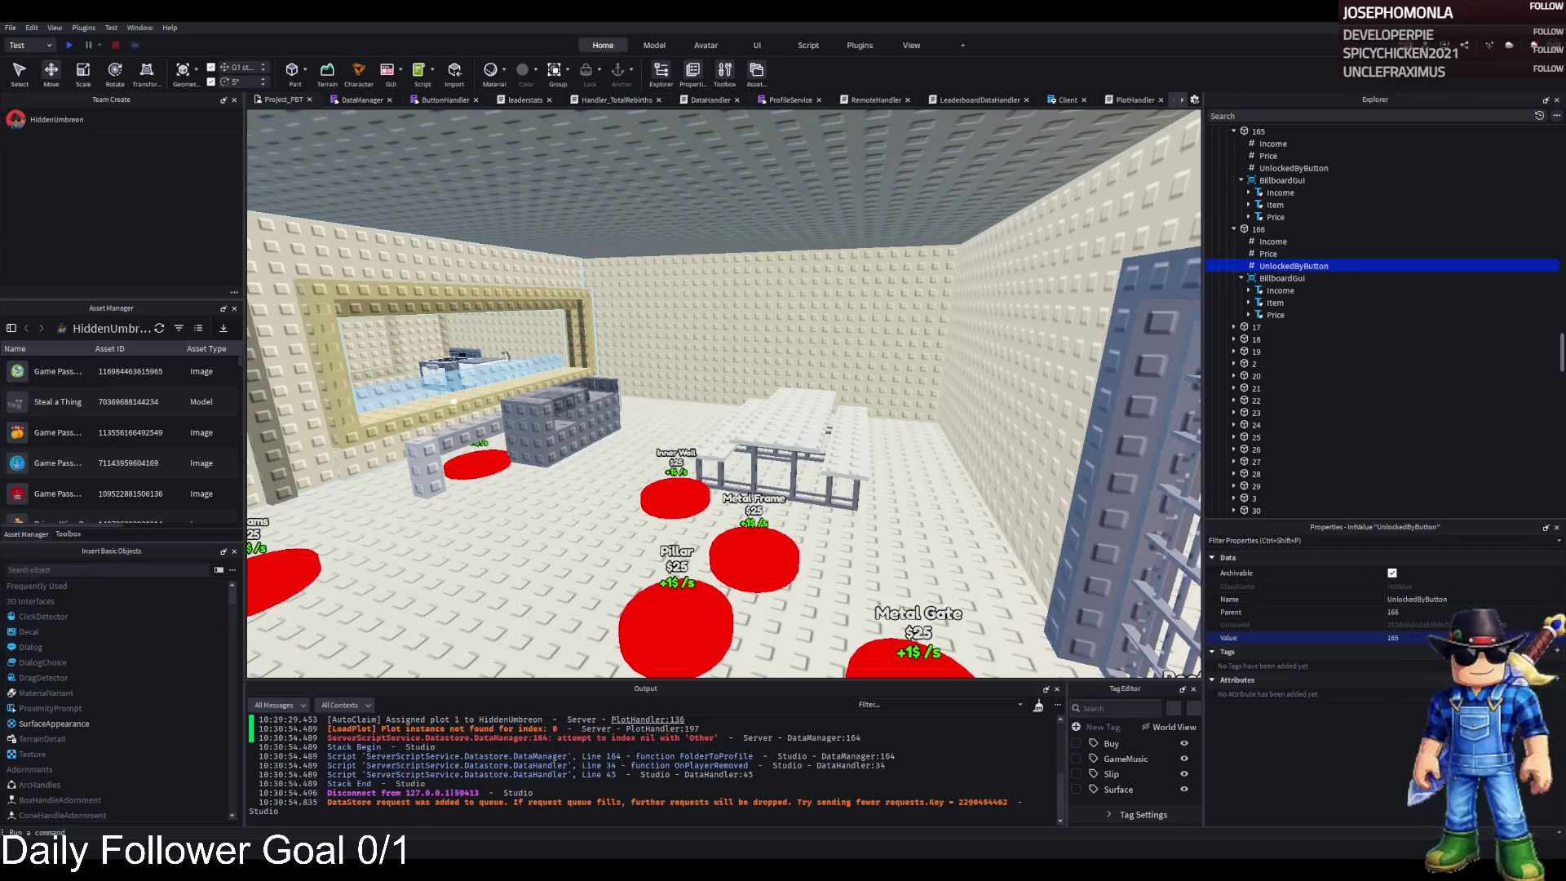
# - Duplicate model 1's AutoBuild pad and drag the copy into the room beside the Pillar and Window pads
pyautogui.press('w')
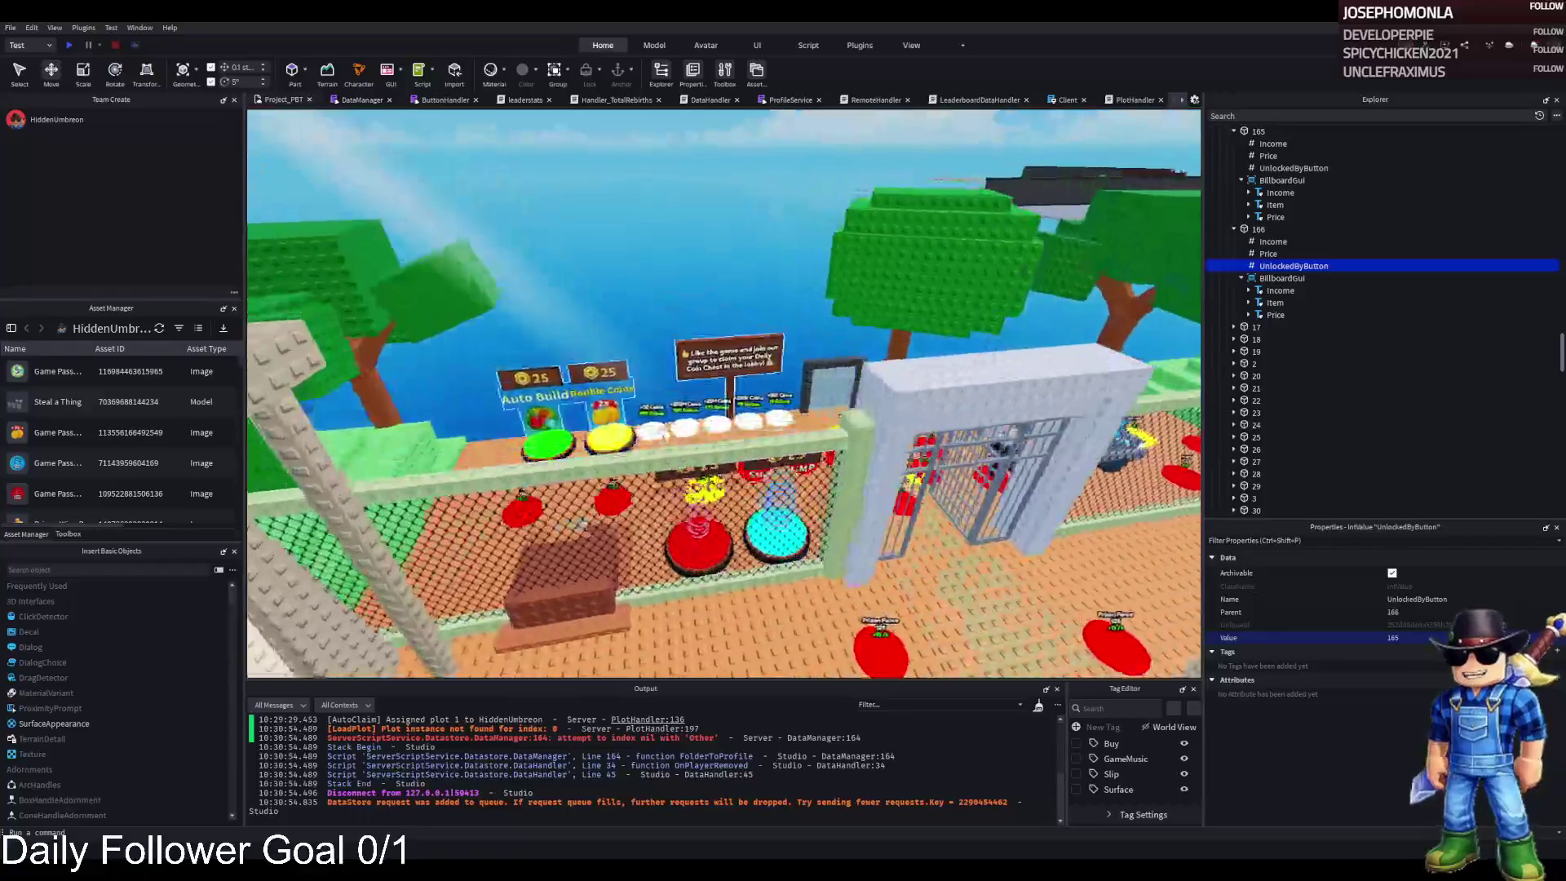
pyautogui.click(702, 506)
pyautogui.click(1276, 254)
pyautogui.hotkey('ctrl', 'd')
pyautogui.moveTo(625, 440)
pyautogui.mouseDown()
pyautogui.moveTo(848, 416)
pyautogui.moveTo(844, 440)
pyautogui.moveTo(852, 420)
pyautogui.moveTo(738, 387)
pyautogui.moveTo(824, 509)
pyautogui.moveTo(838, 489)
pyautogui.moveTo(829, 524)
pyautogui.moveTo(563, 522)
pyautogui.moveTo(477, 493)
pyautogui.mouseUp()
# - Raise the AutoBuild copy 0.5 studs, slide it along Z, and shift it 8.8 studs along X
pyautogui.moveTo(465, 441)
pyautogui.mouseDown()
pyautogui.moveTo(458, 422)
pyautogui.moveTo(656, 372)
pyautogui.mouseUp()
pyautogui.scroll(5, 457, 424)
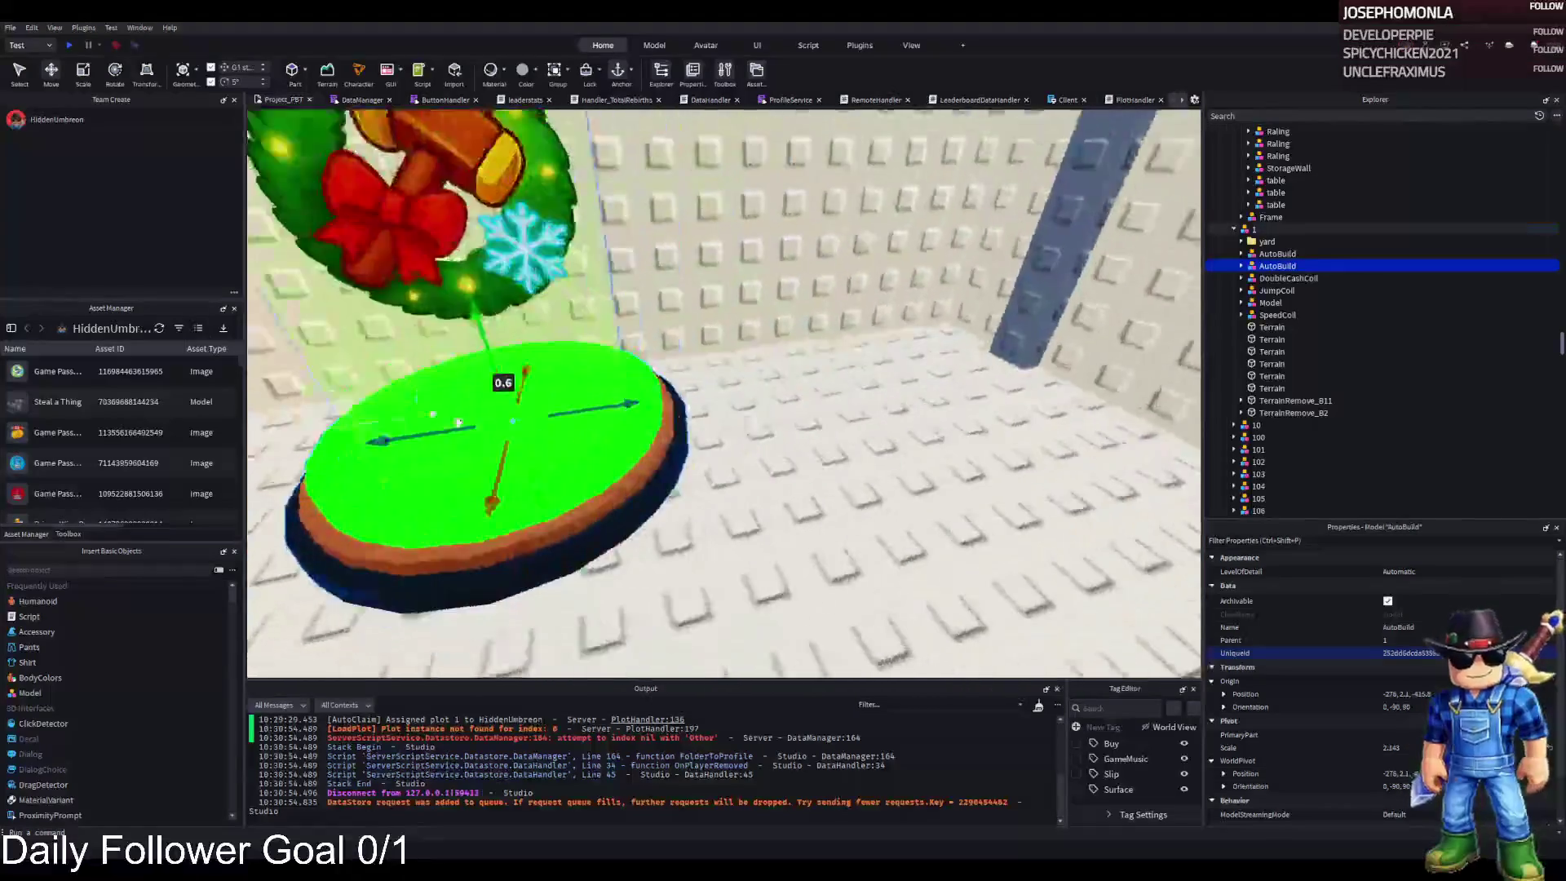
pyautogui.scroll(-5, 655, 372)
pyautogui.moveTo(789, 384)
pyautogui.mouseDown()
pyautogui.moveTo(836, 393)
pyautogui.moveTo(766, 383)
pyautogui.moveTo(815, 393)
pyautogui.moveTo(864, 371)
pyautogui.mouseUp()
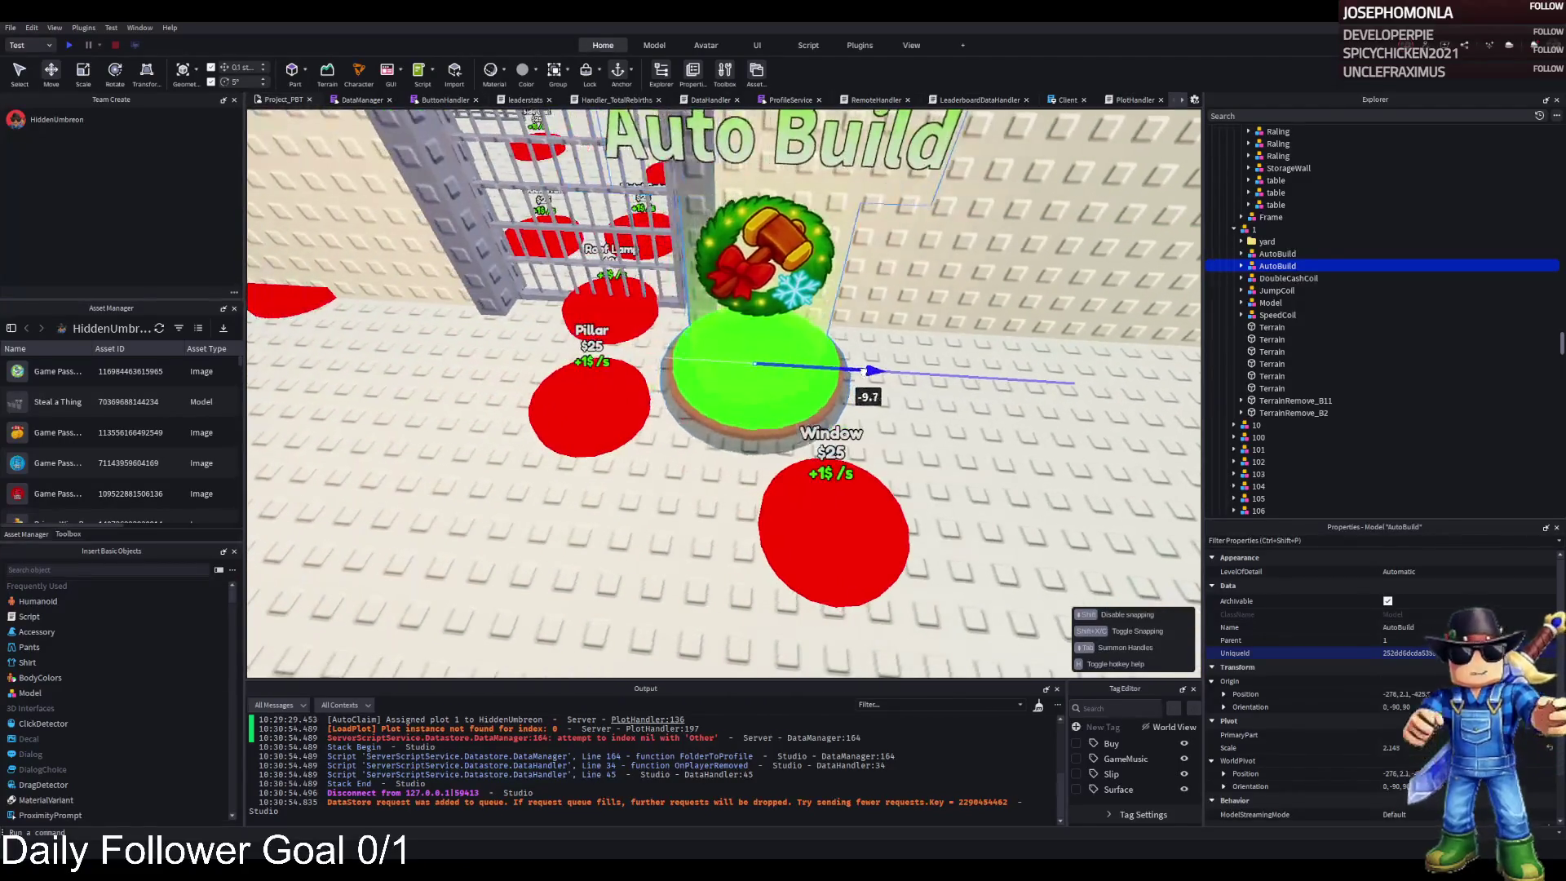
pyautogui.moveTo(988, 357)
pyautogui.mouseDown()
pyautogui.moveTo(1011, 385)
pyautogui.moveTo(820, 359)
pyautogui.moveTo(872, 370)
pyautogui.moveTo(862, 423)
pyautogui.moveTo(885, 408)
pyautogui.mouseUp()
pyautogui.moveTo(880, 350); pyautogui.dragTo(880, 350)
pyautogui.press('d')
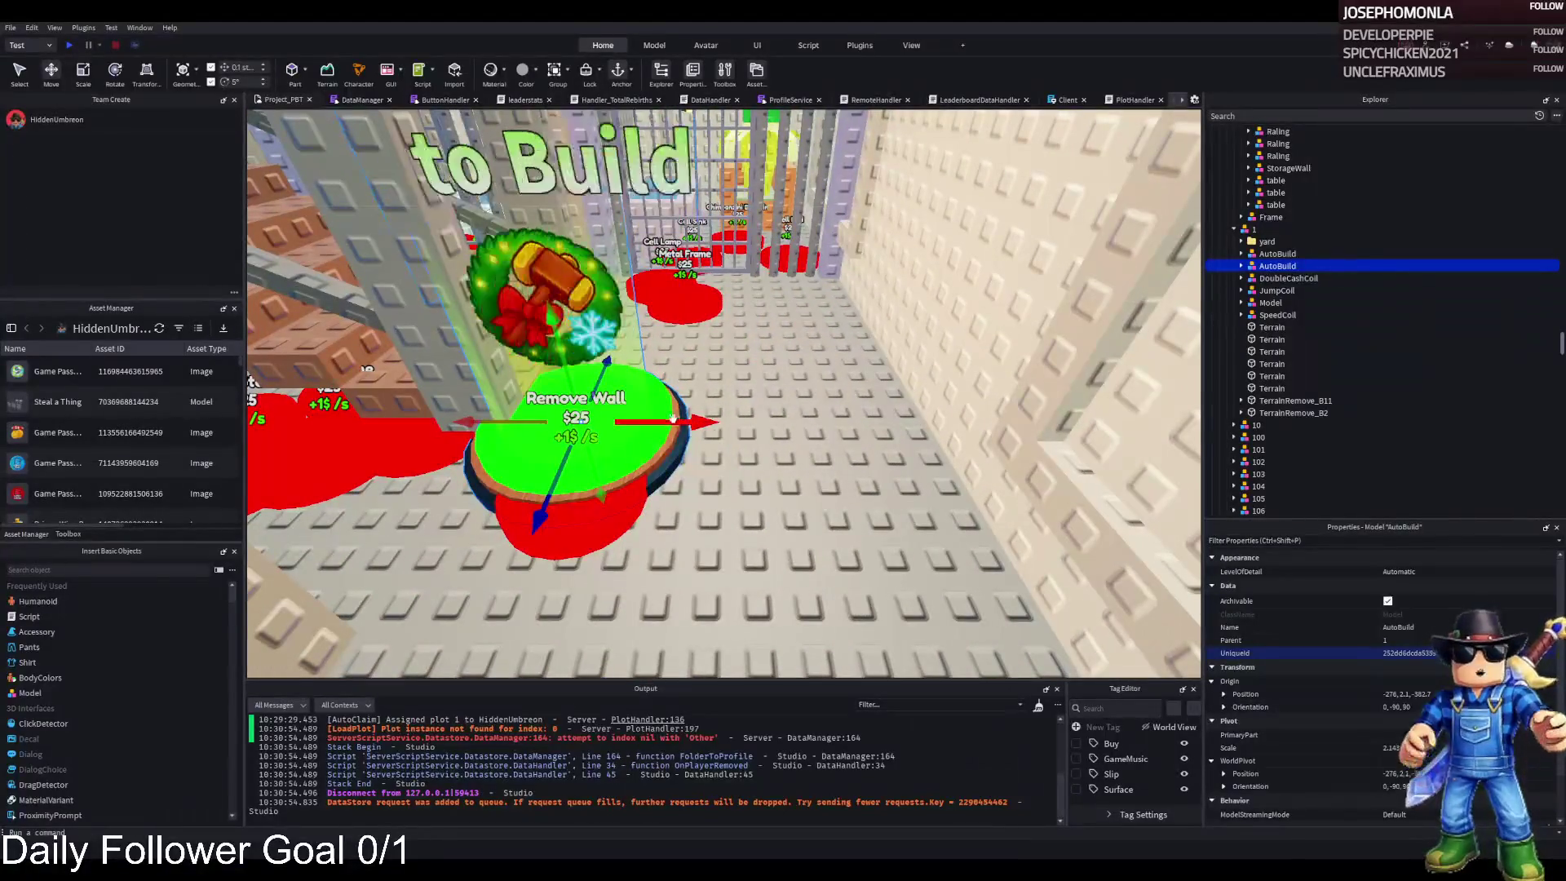
pyautogui.moveTo(649, 403)
pyautogui.mouseDown()
pyautogui.moveTo(822, 403)
pyautogui.moveTo(702, 407)
pyautogui.mouseUp()
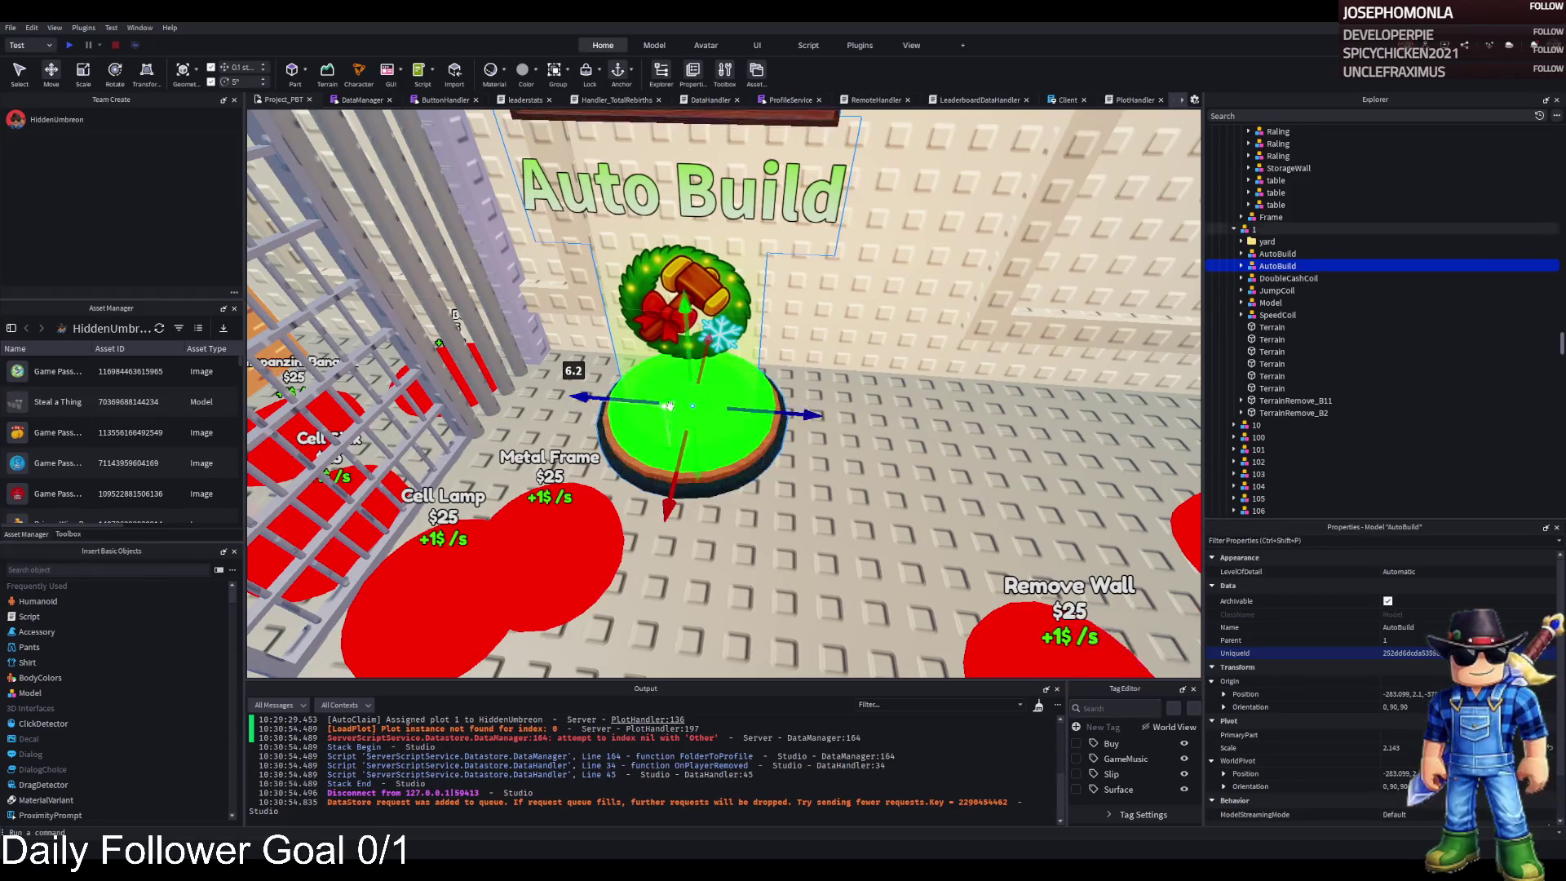
# - Duplicate the DoubleCashCoil pad, then lower and nudge the copy along Z and X next to AutoBuild
pyautogui.press('d')
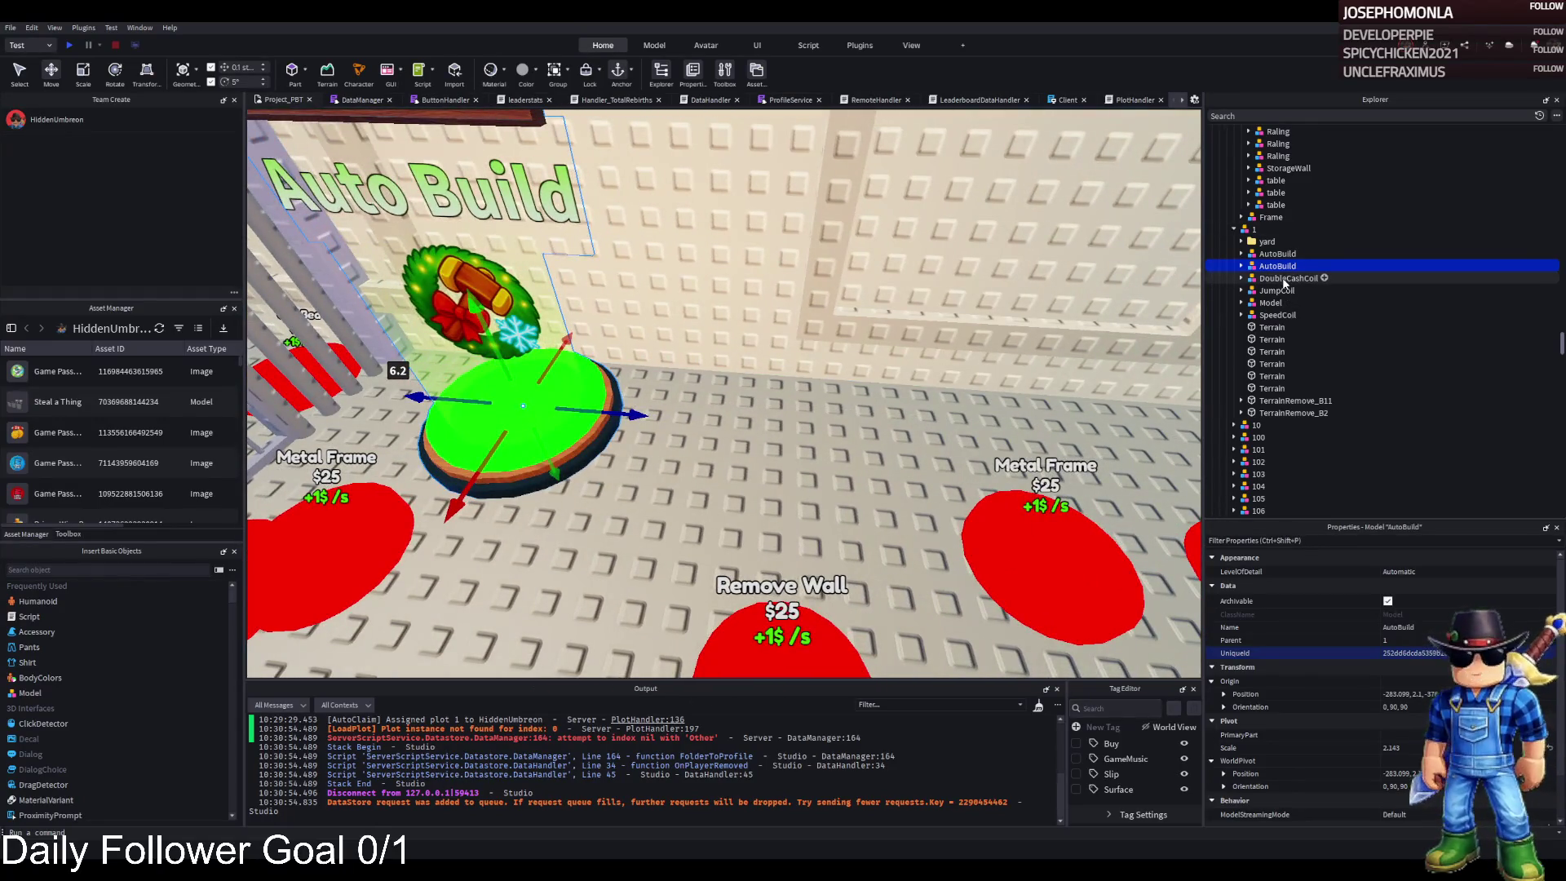
pyautogui.click(1285, 278)
pyautogui.press('f')
pyautogui.hotkey('ctrl', 'd')
pyautogui.moveTo(923, 341); pyautogui.dragTo(456, 380)
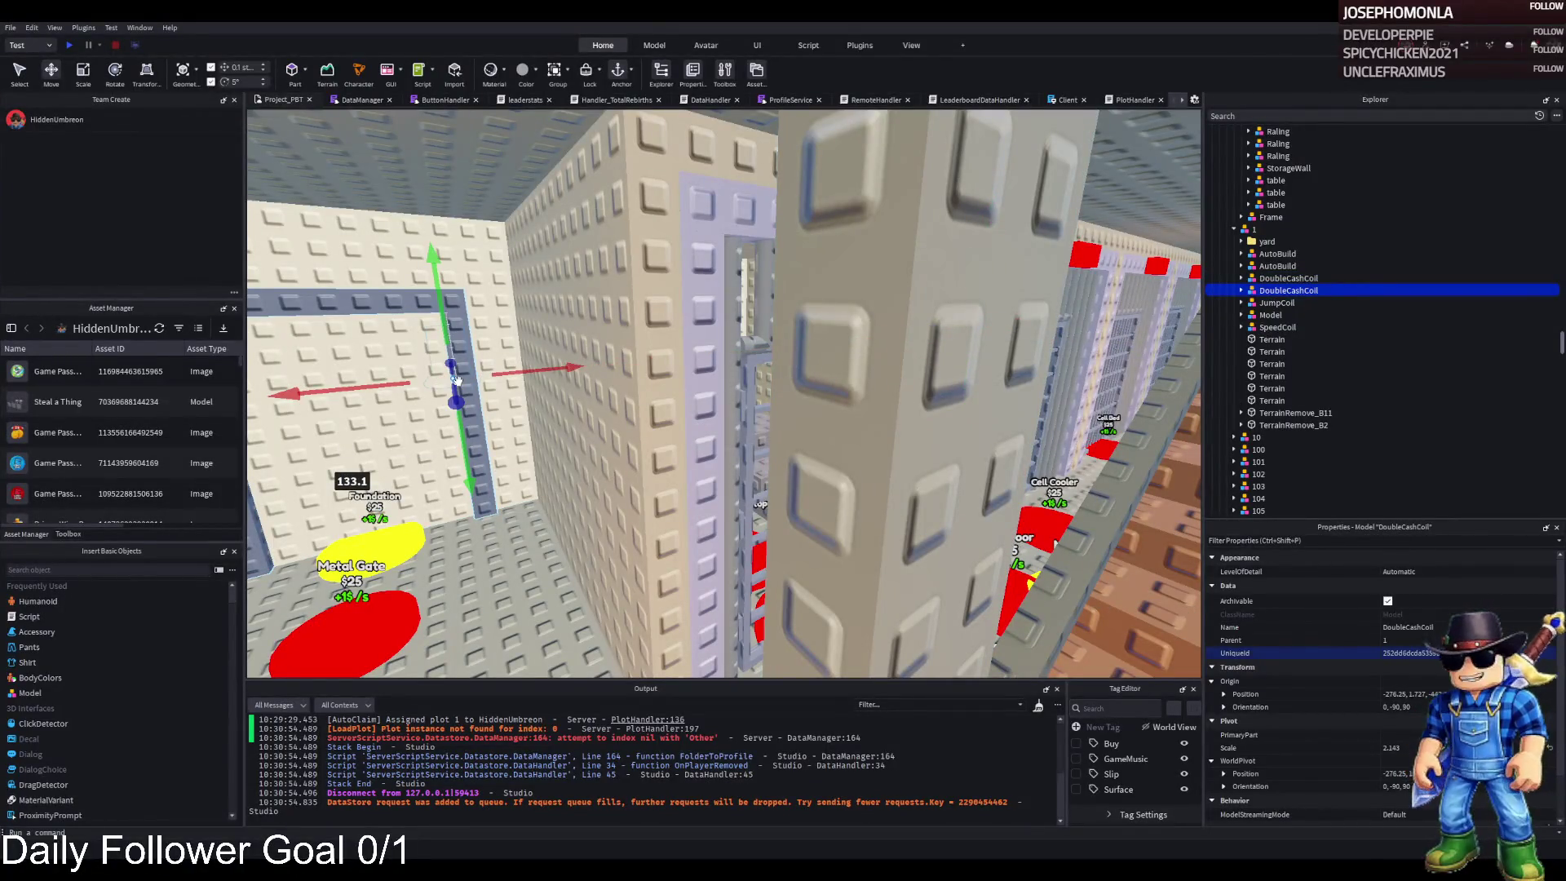
pyautogui.press('f')
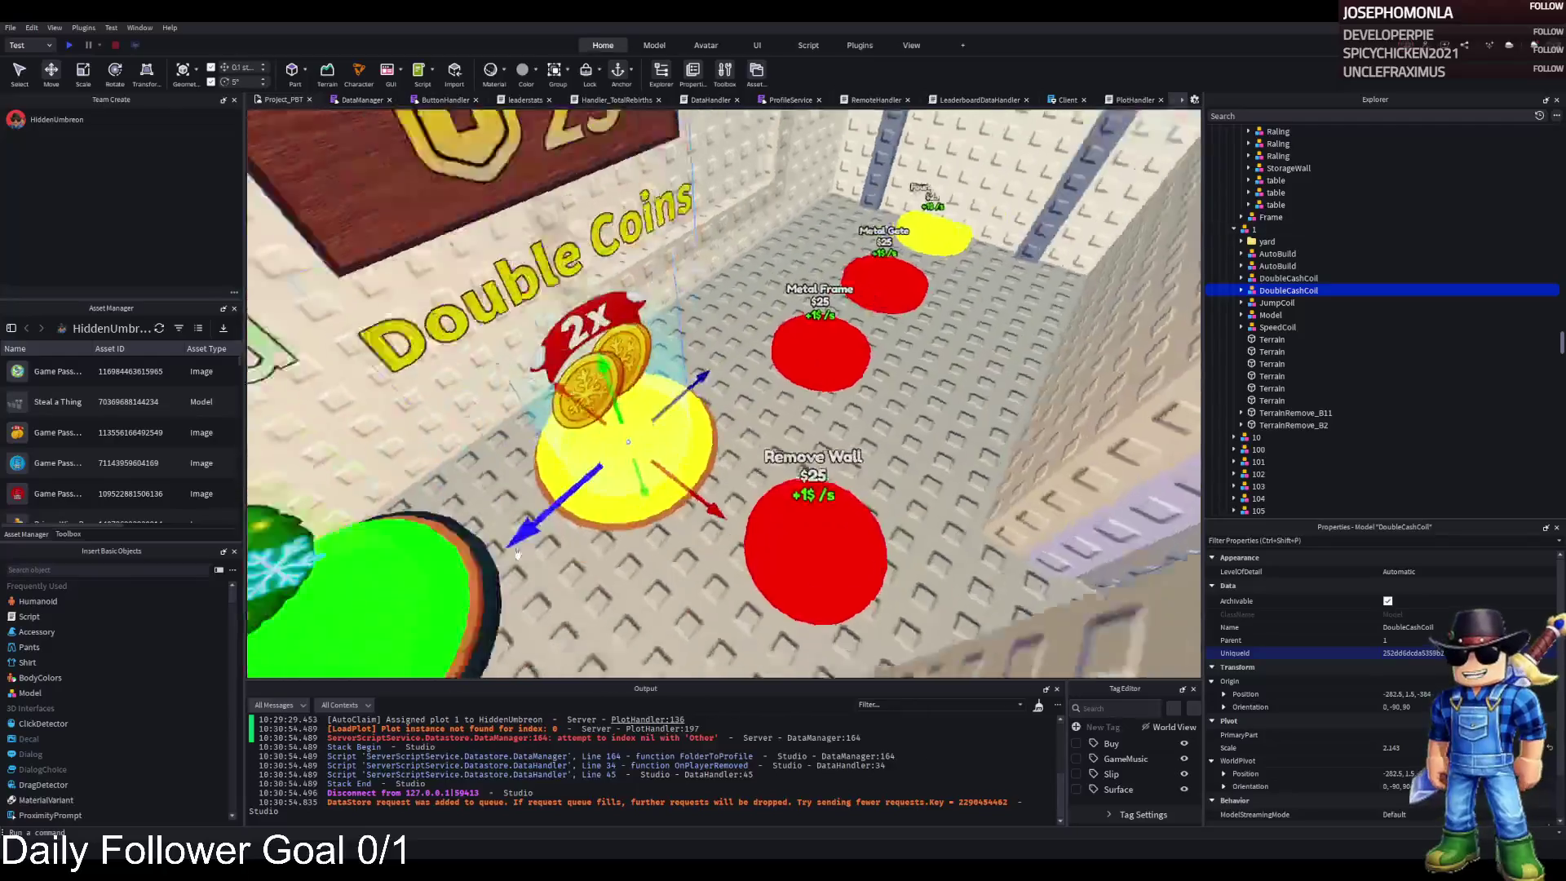
pyautogui.moveTo(788, 304); pyautogui.dragTo(780, 322)
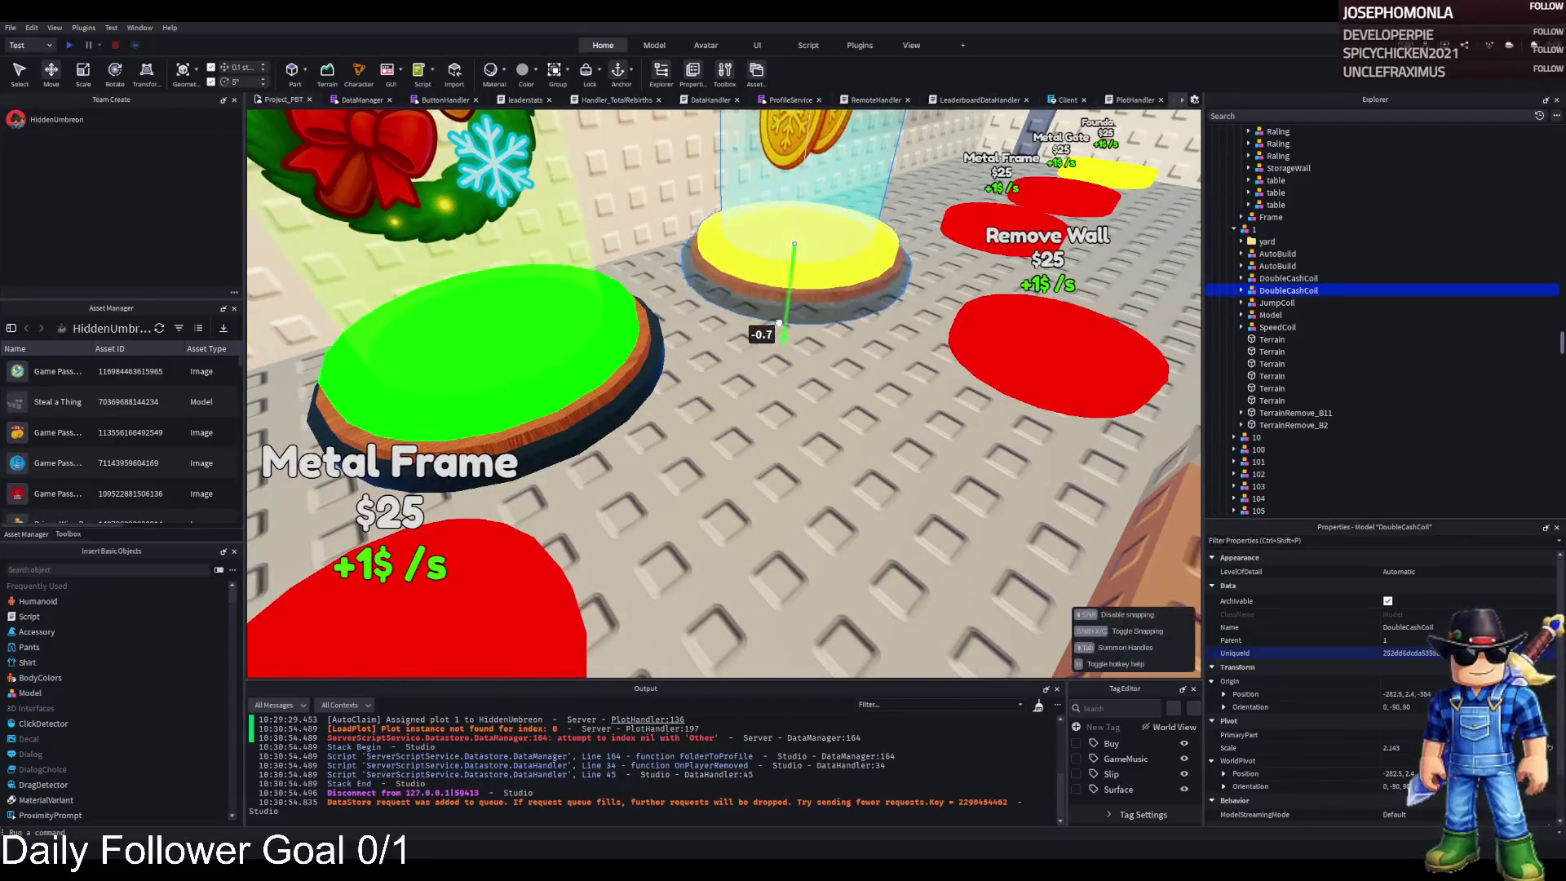
pyautogui.moveTo(739, 437); pyautogui.dragTo(739, 430)
pyautogui.moveTo(719, 352)
pyautogui.mouseDown()
pyautogui.moveTo(720, 314)
pyautogui.moveTo(741, 311)
pyautogui.mouseUp()
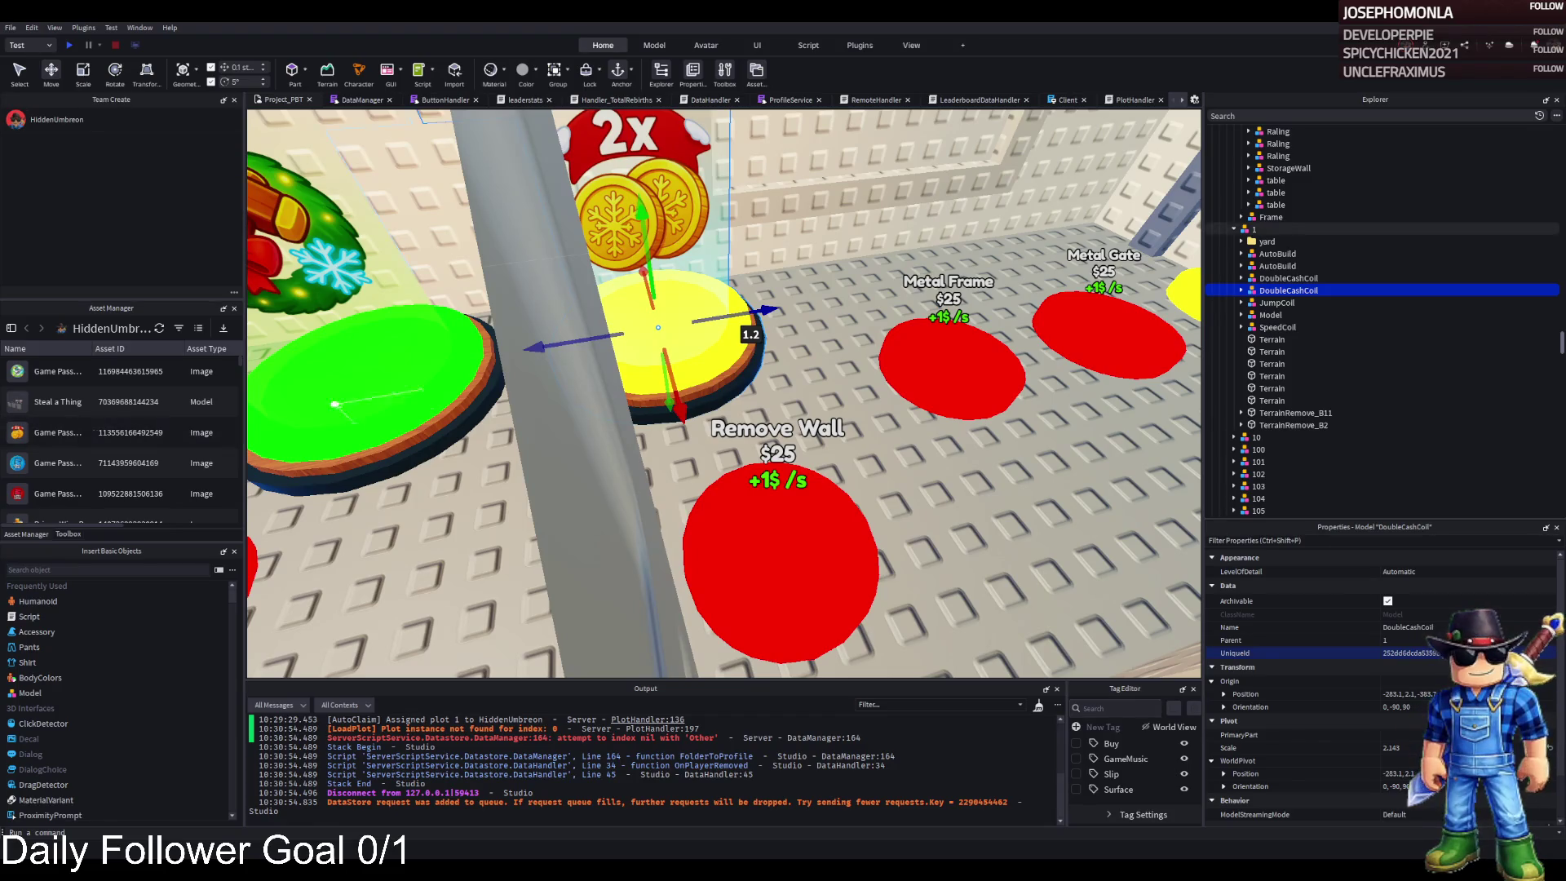
pyautogui.press('d')
pyautogui.press('w')
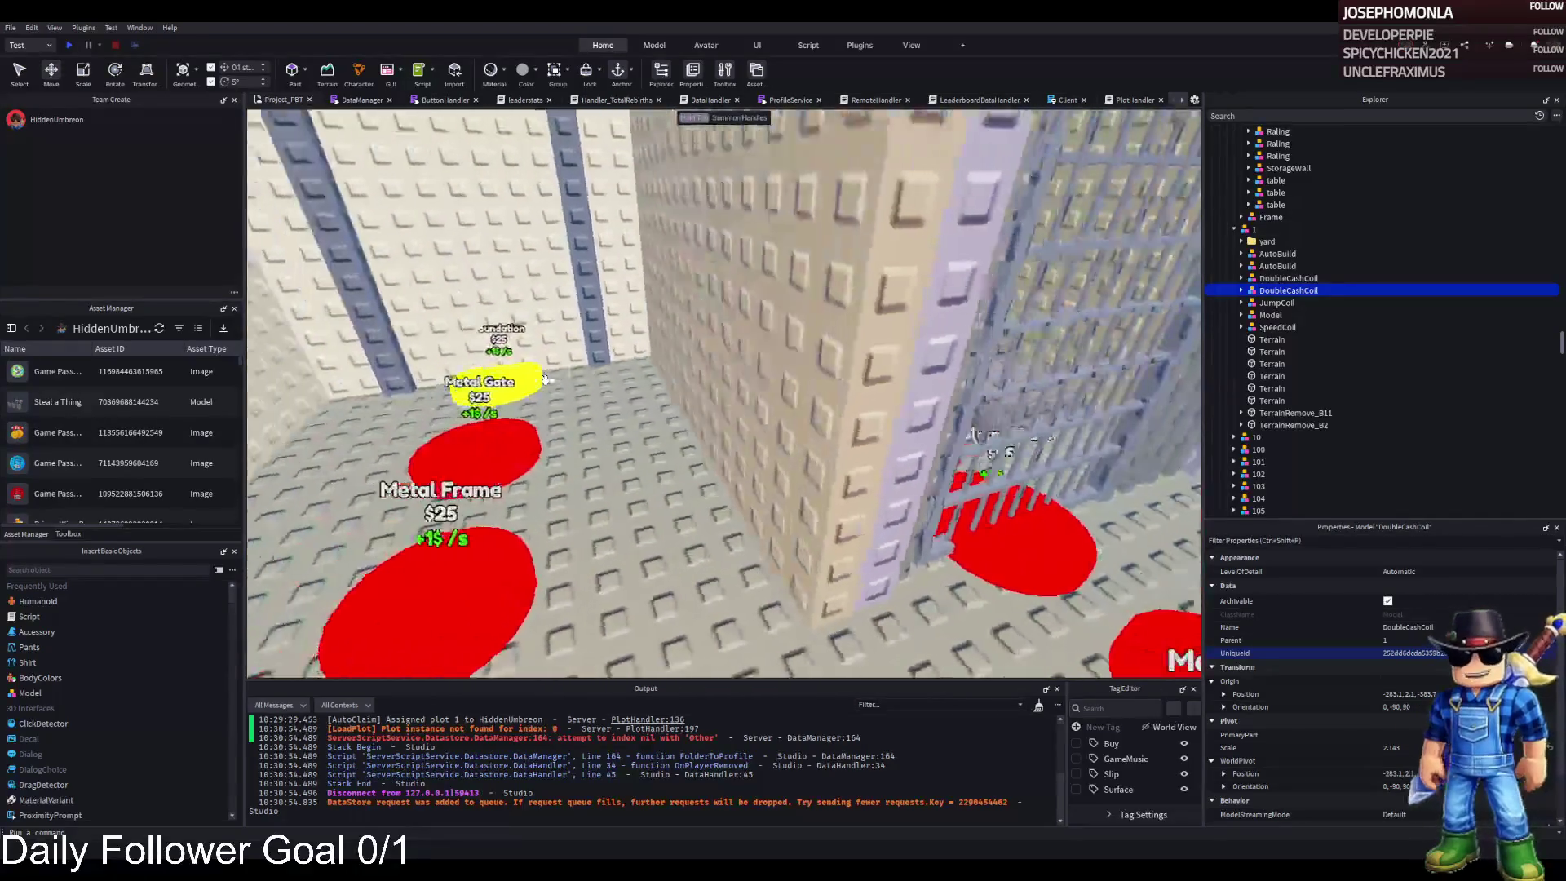
pyautogui.press('d')
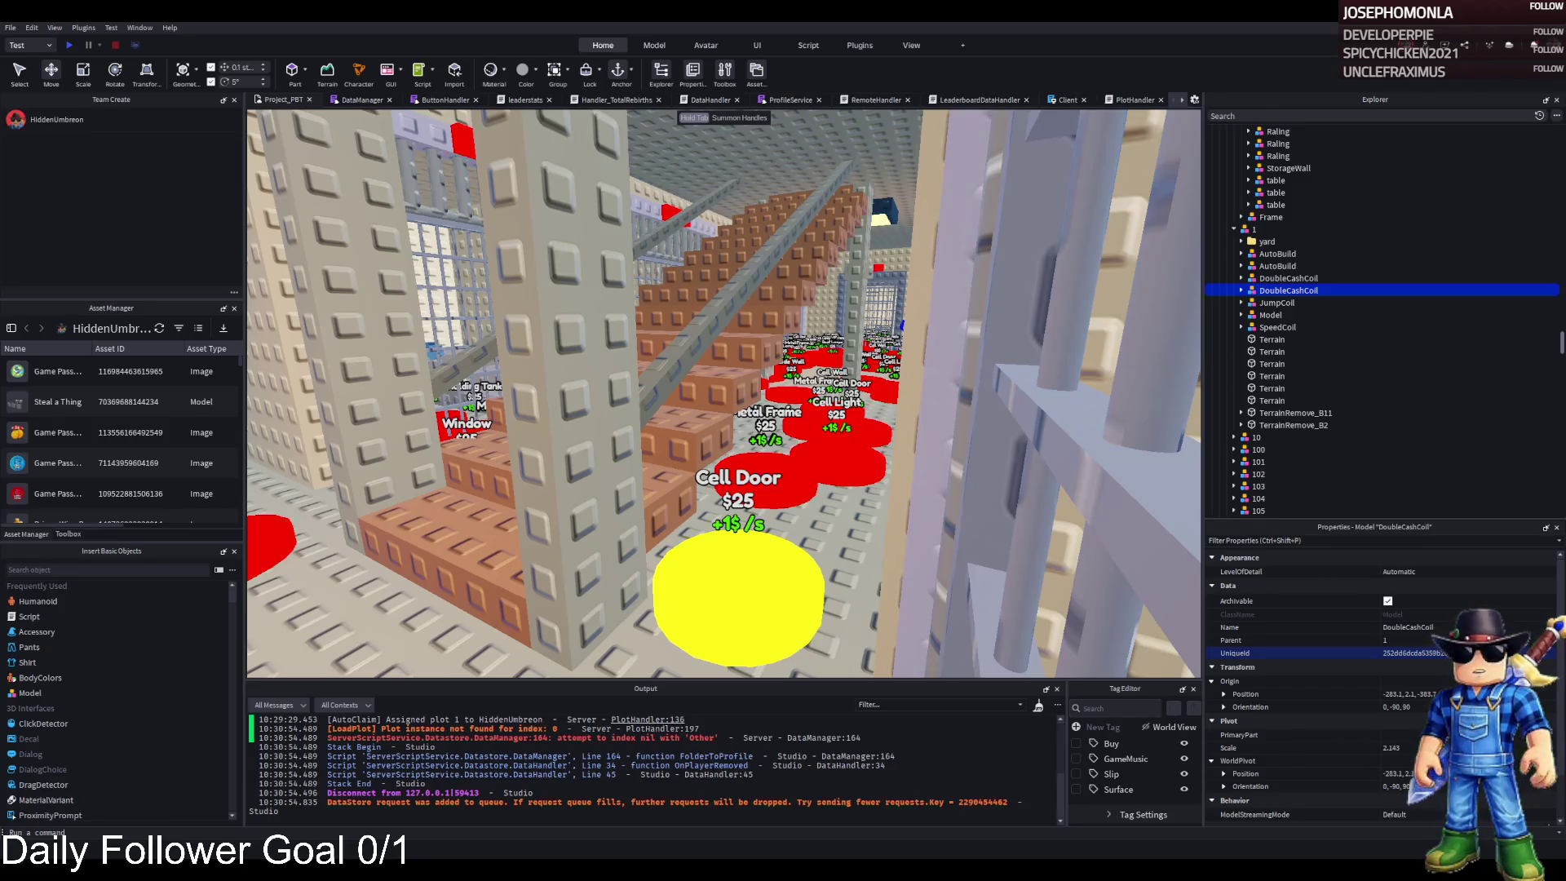
pyautogui.press('d')
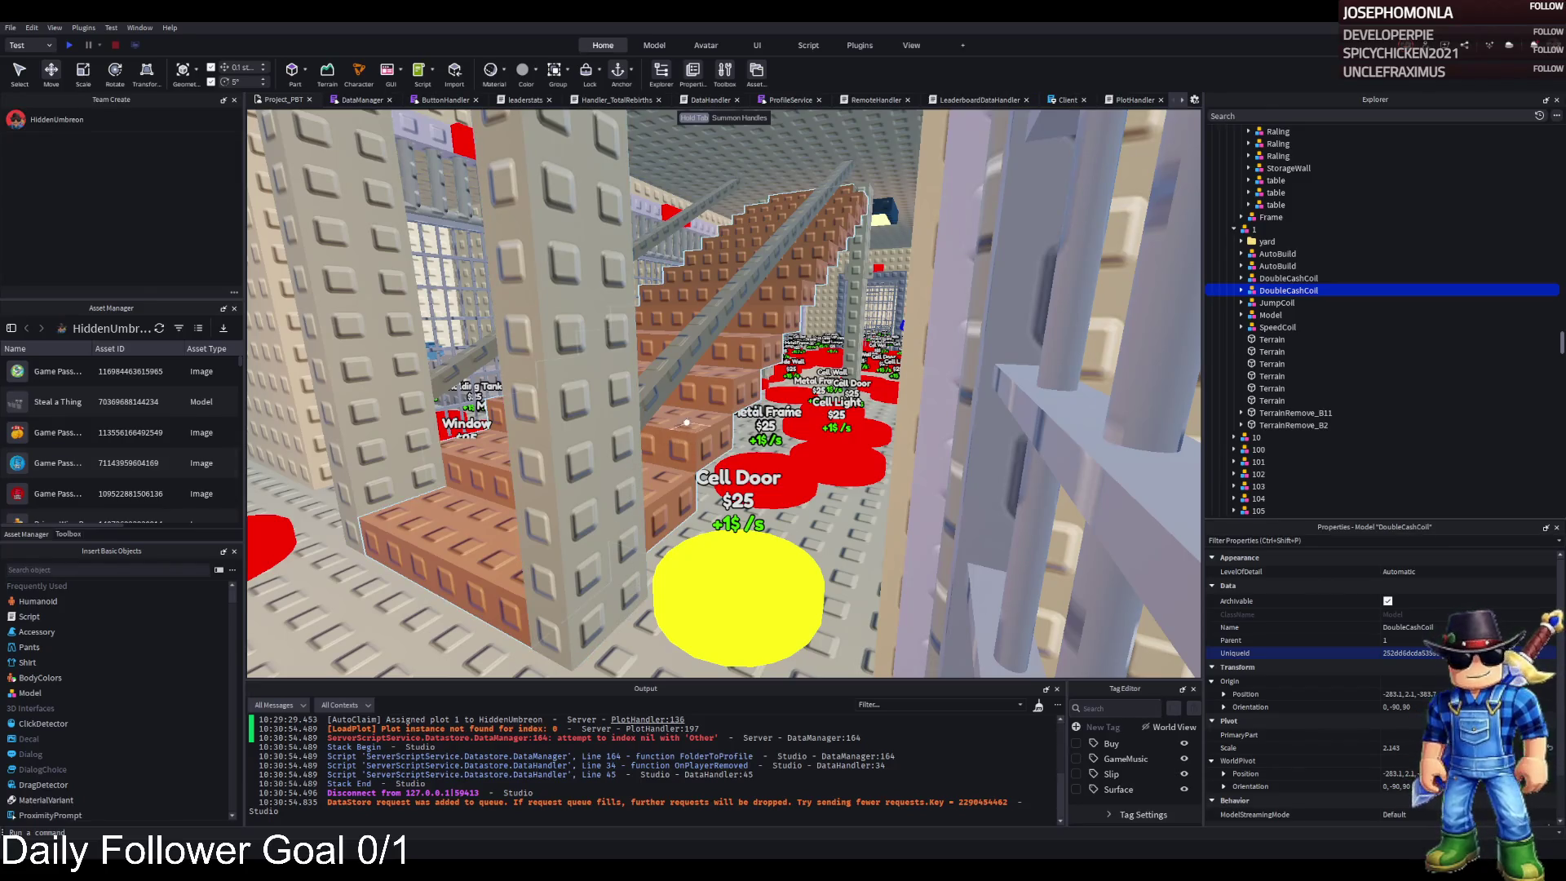
pyautogui.press('w')
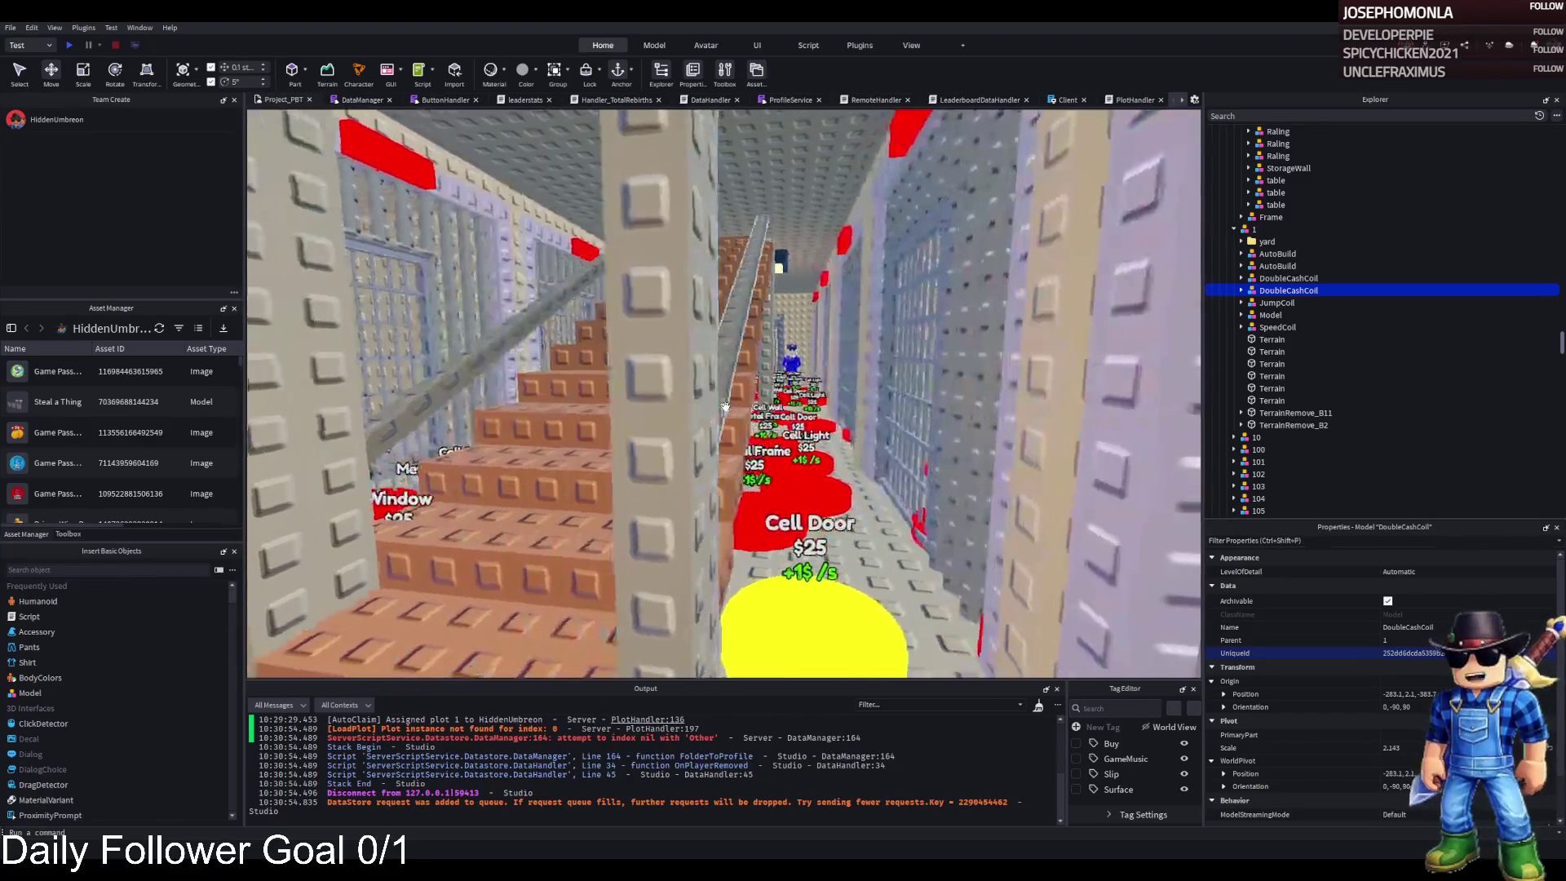
pyautogui.press('Left')
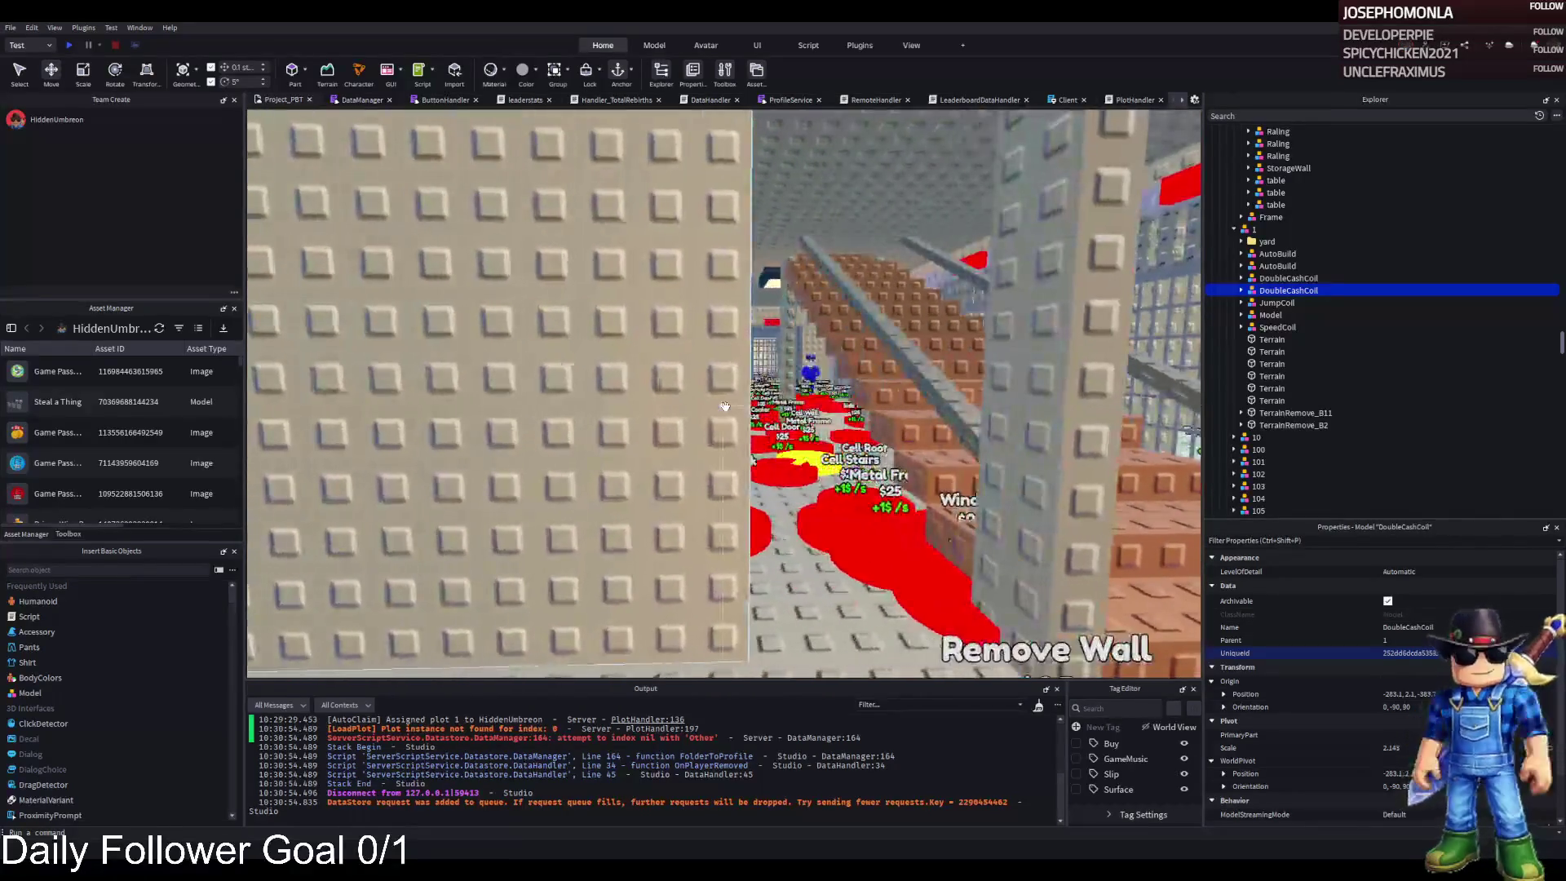
pyautogui.press('Right')
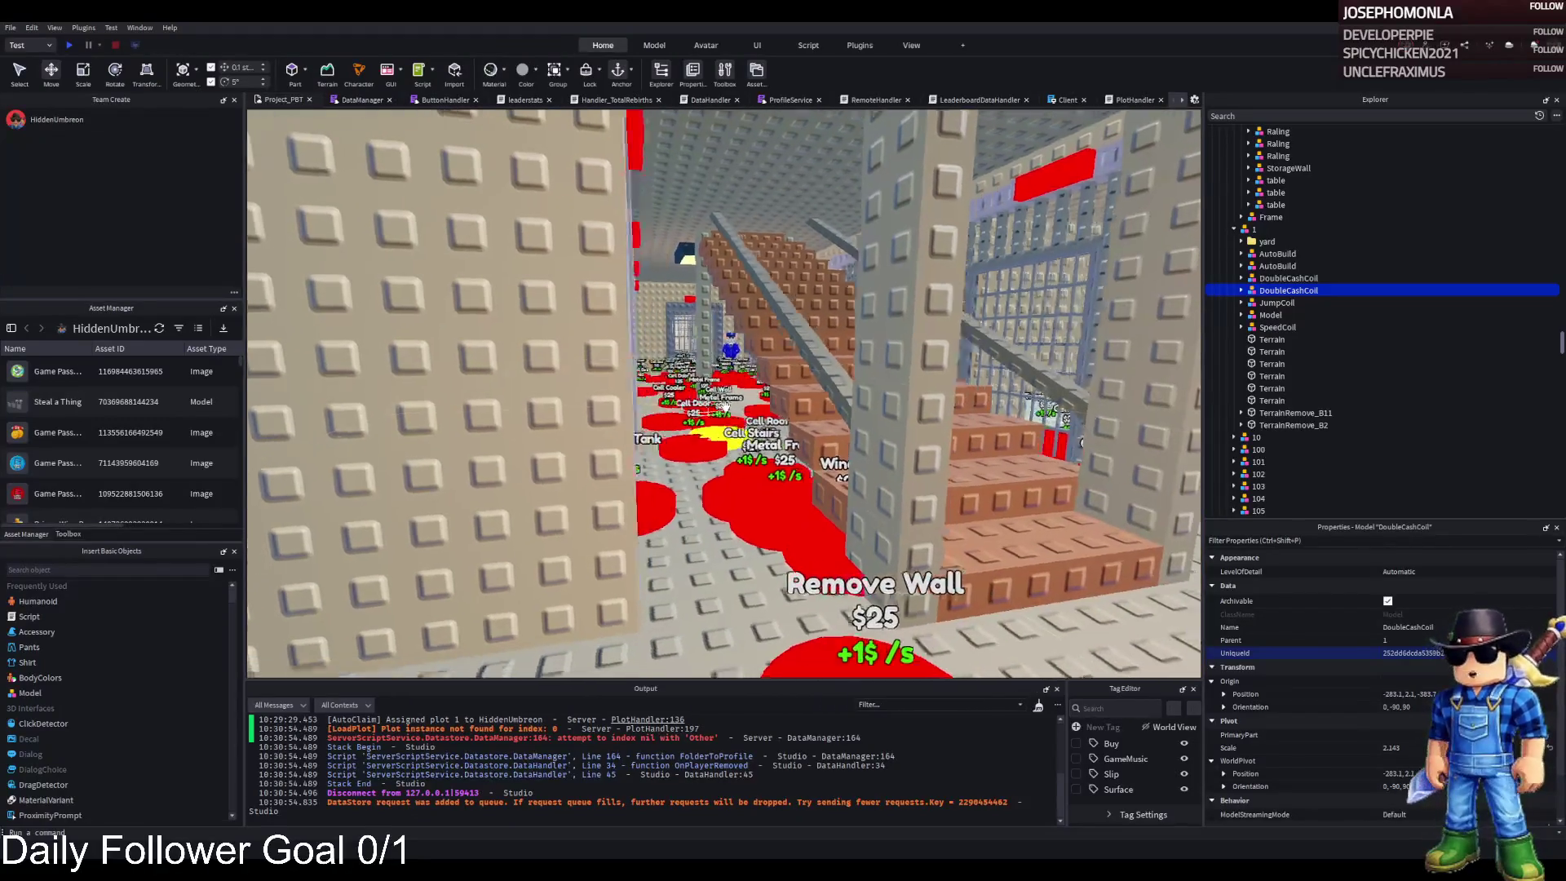
pyautogui.press('Right')
pyautogui.press('Up')
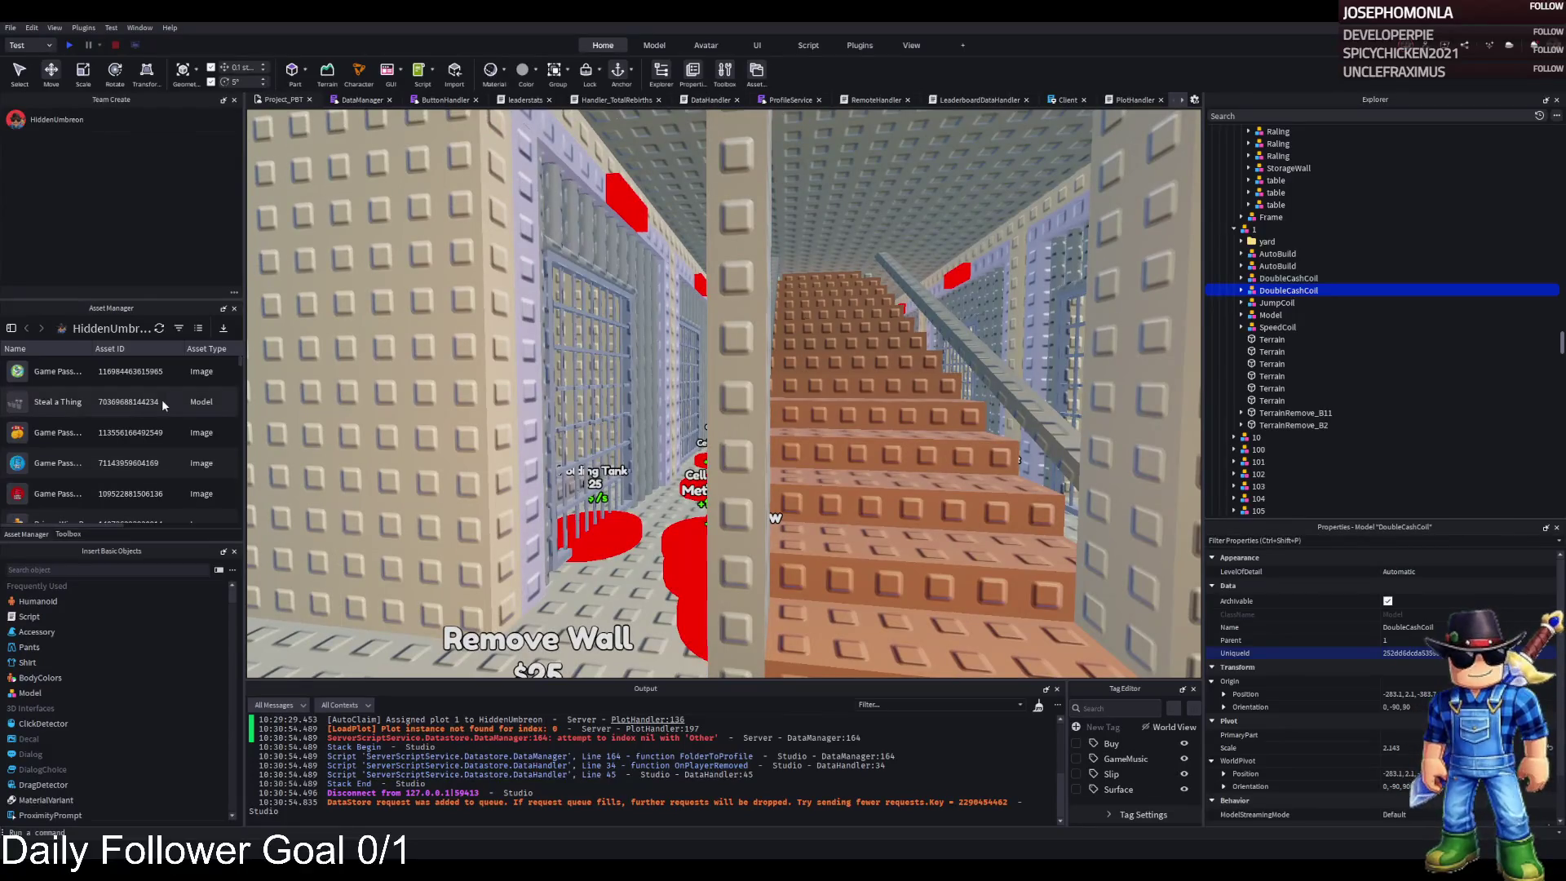
pyautogui.press('Left')
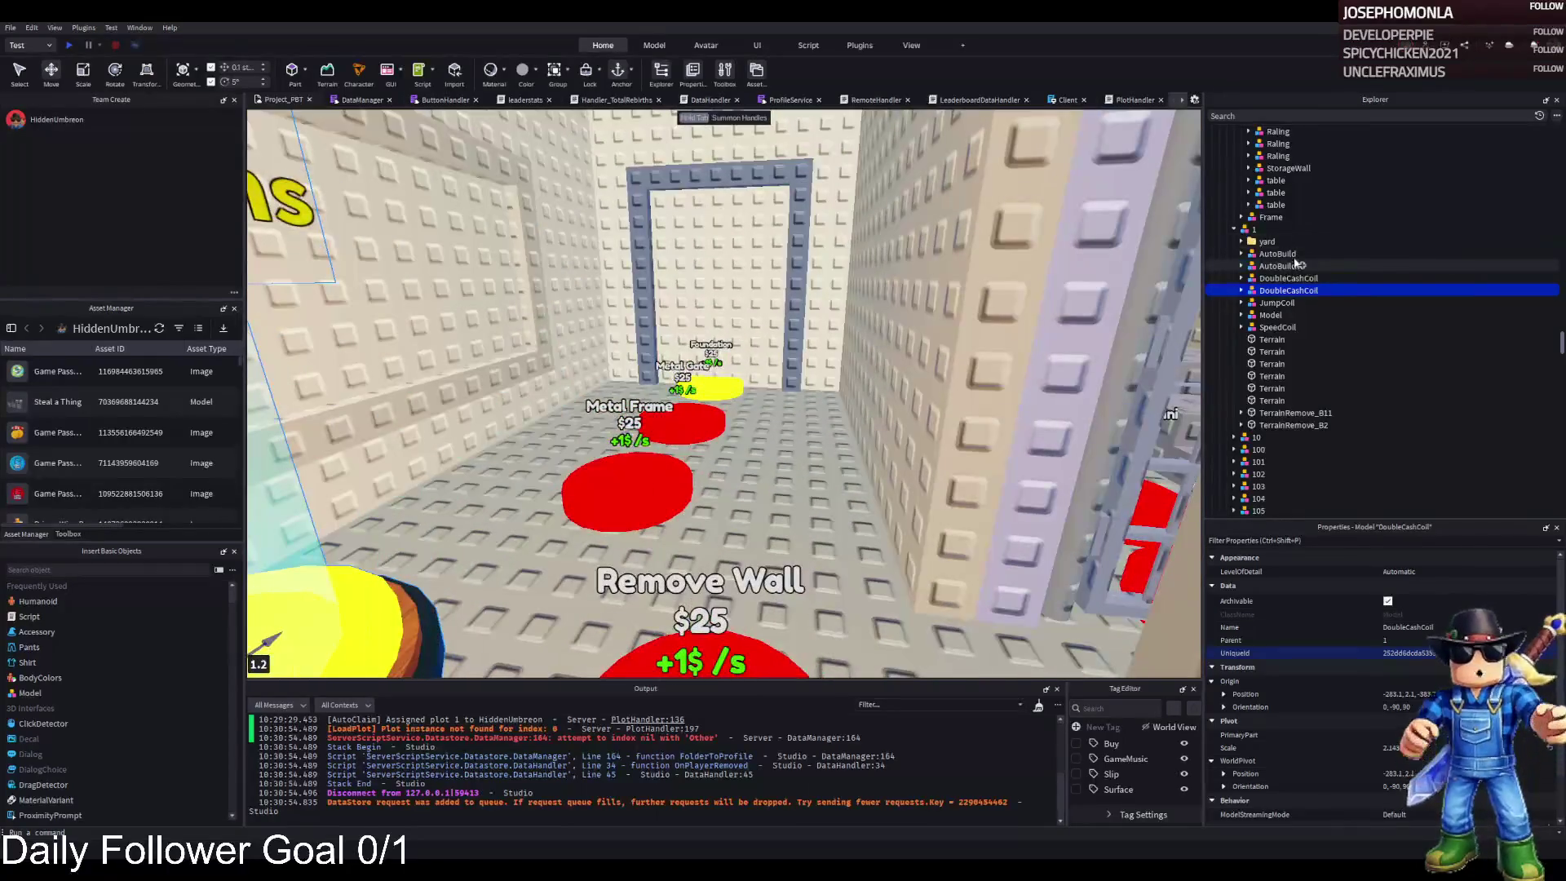
# - Move the TemplatePlot folder from Workspace into ReplicatedStorage and start a playtest
pyautogui.scroll(10, 1278, 292)
pyautogui.click(1261, 230)
pyautogui.press('Left')
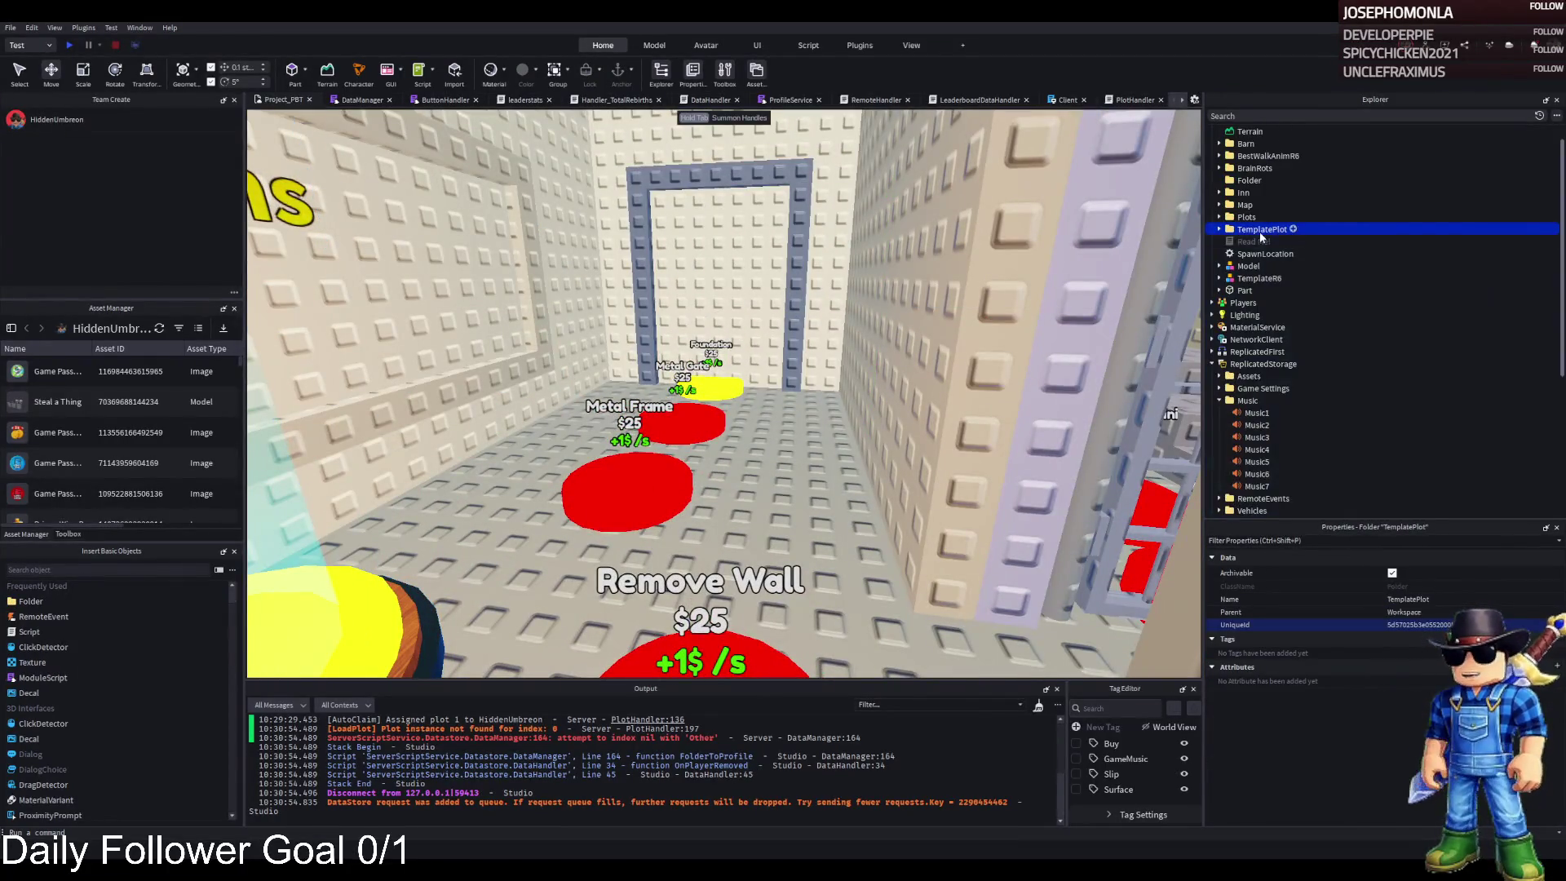
pyautogui.moveTo(1261, 229); pyautogui.dragTo(1263, 367)
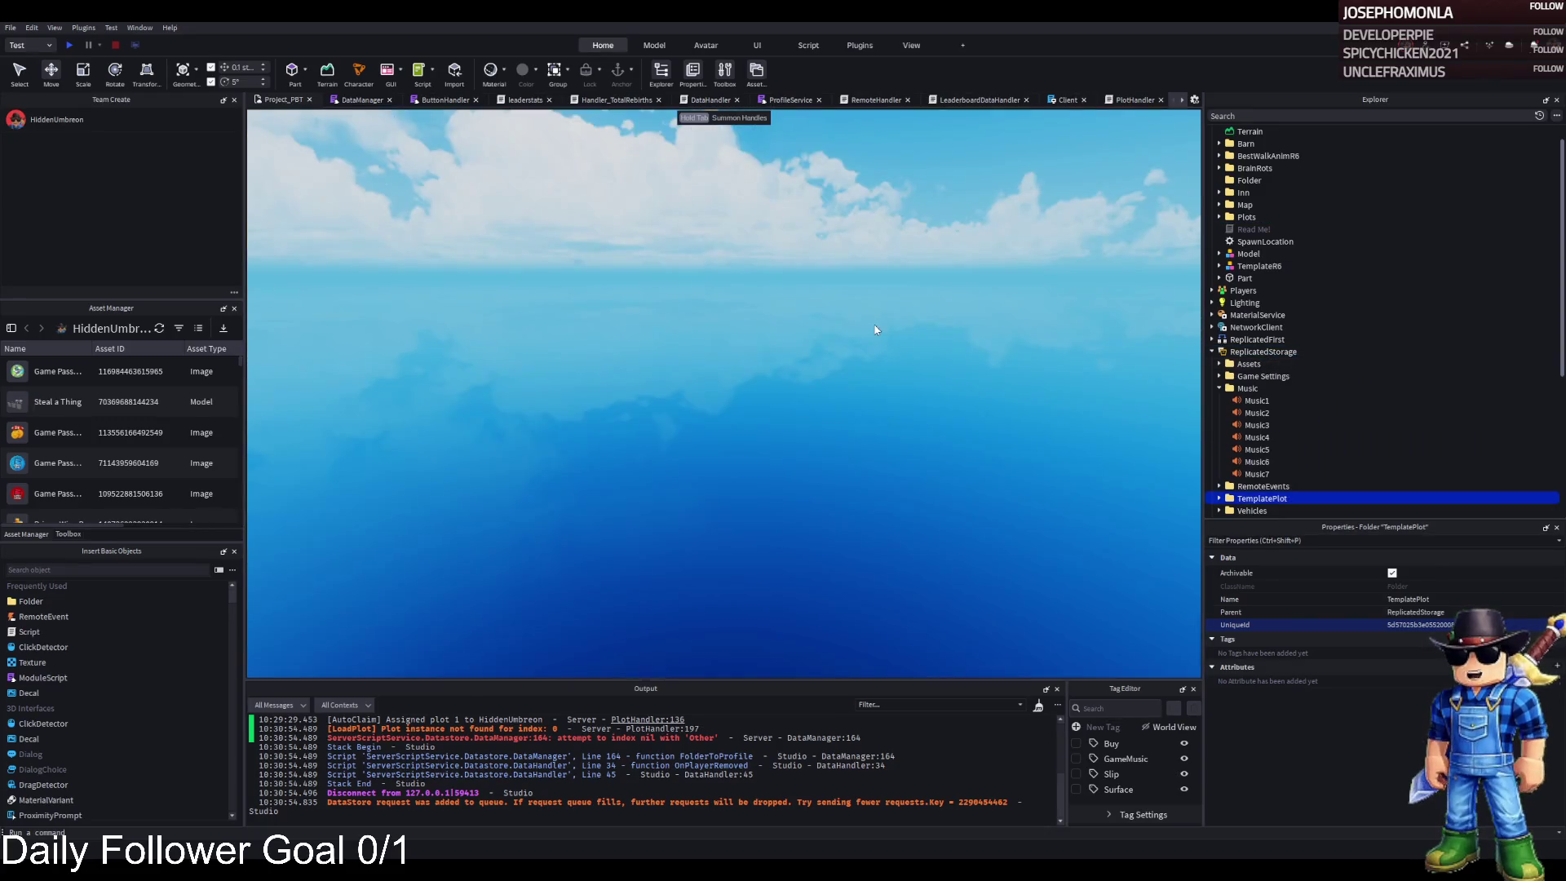
pyautogui.hotkey('shift', 'F5')
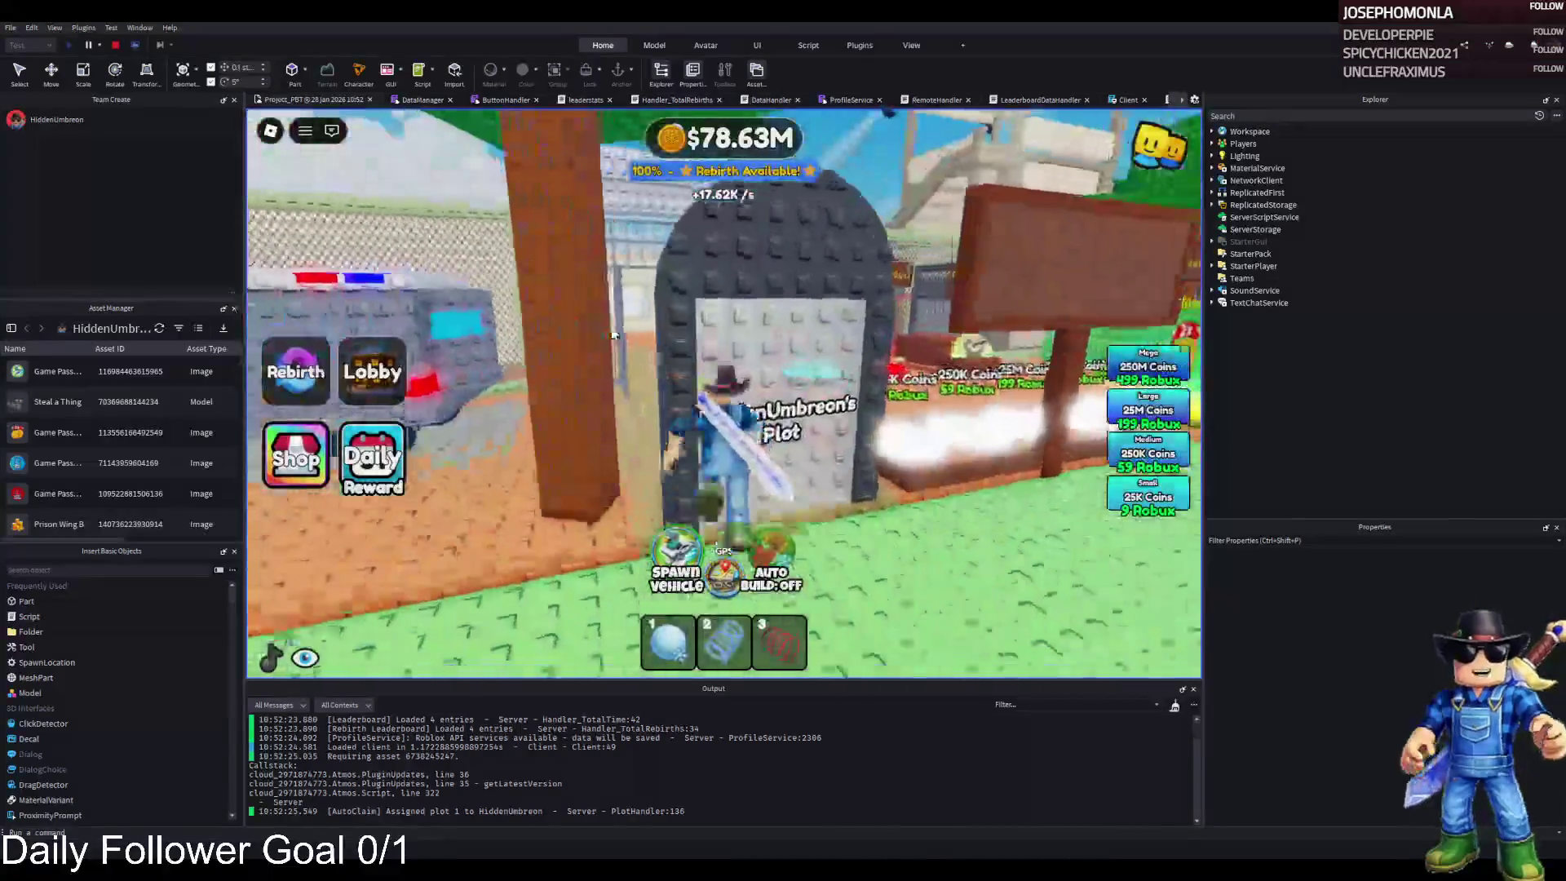
# - Walk the character through the cell gate into the pad room, onto the Auto Build pad, then into the corridor
pyautogui.press('w')
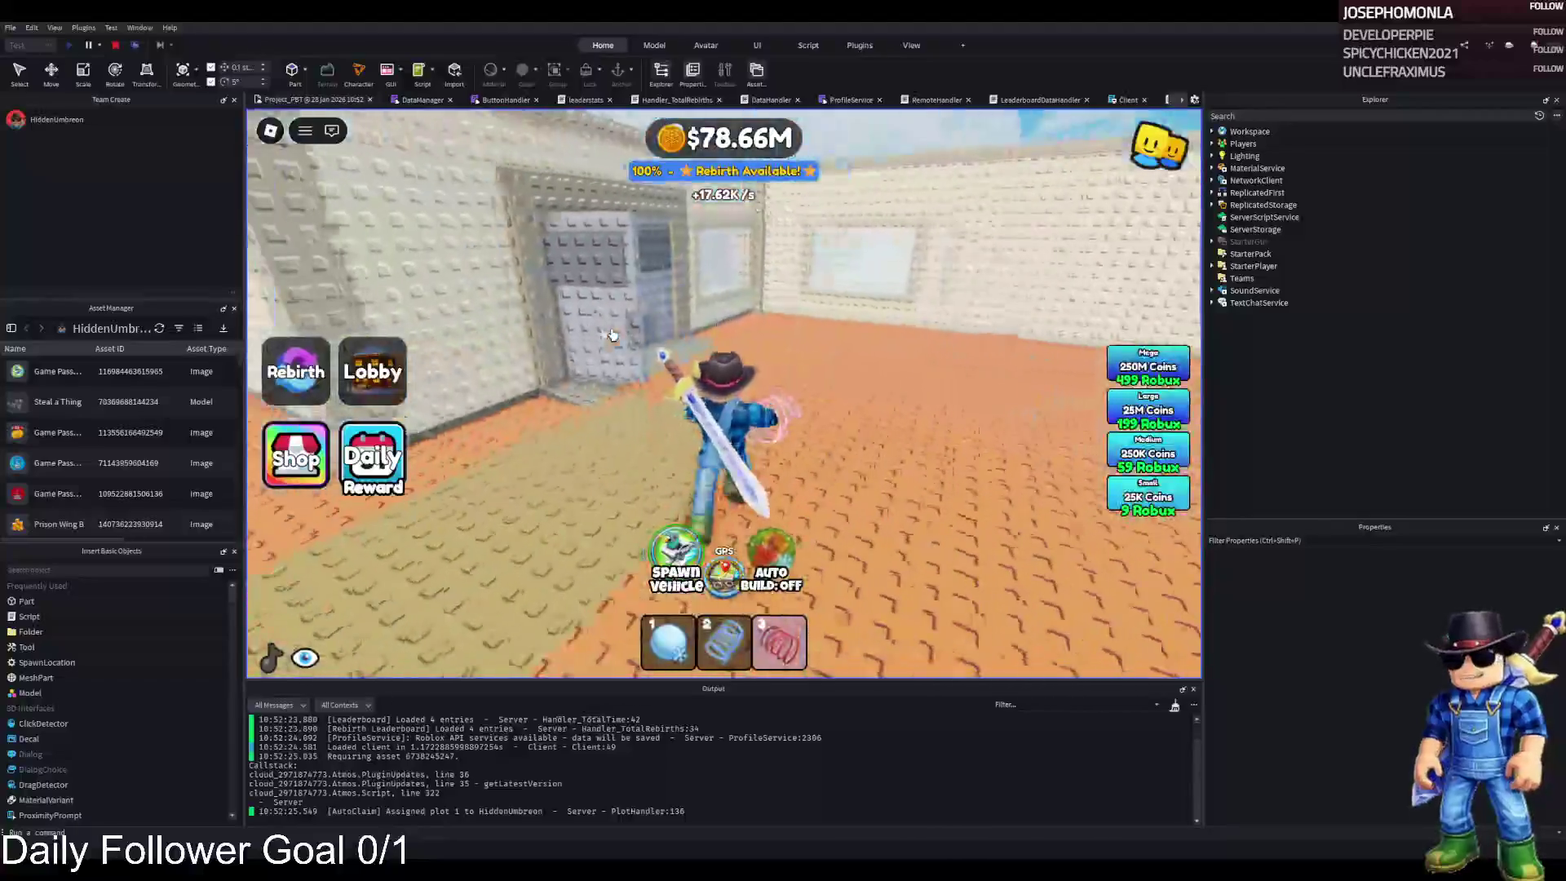
pyautogui.press('w')
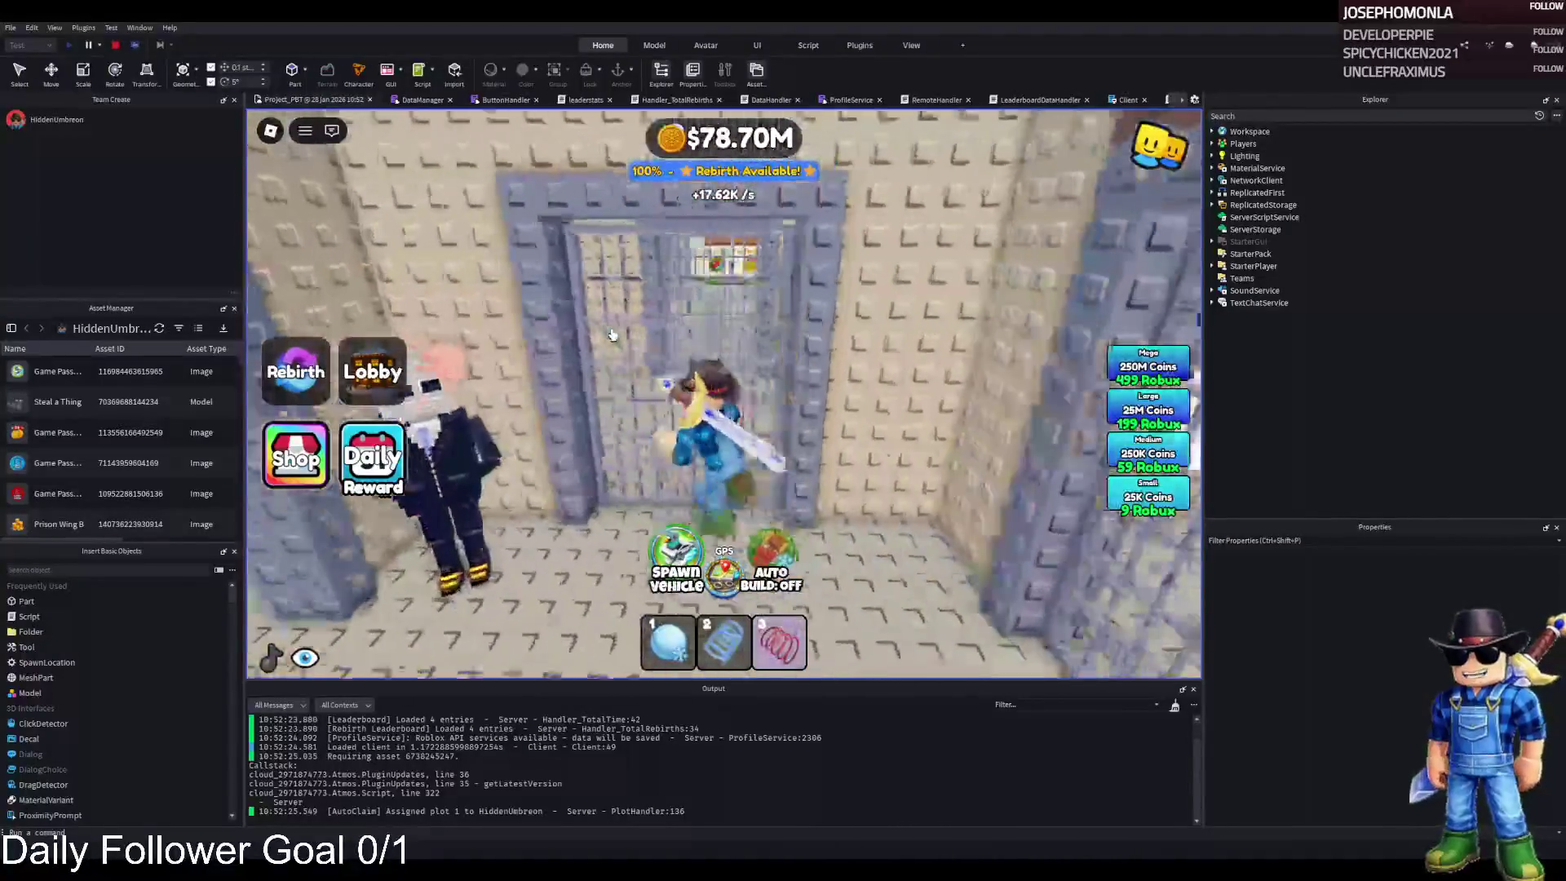
pyautogui.press('w')
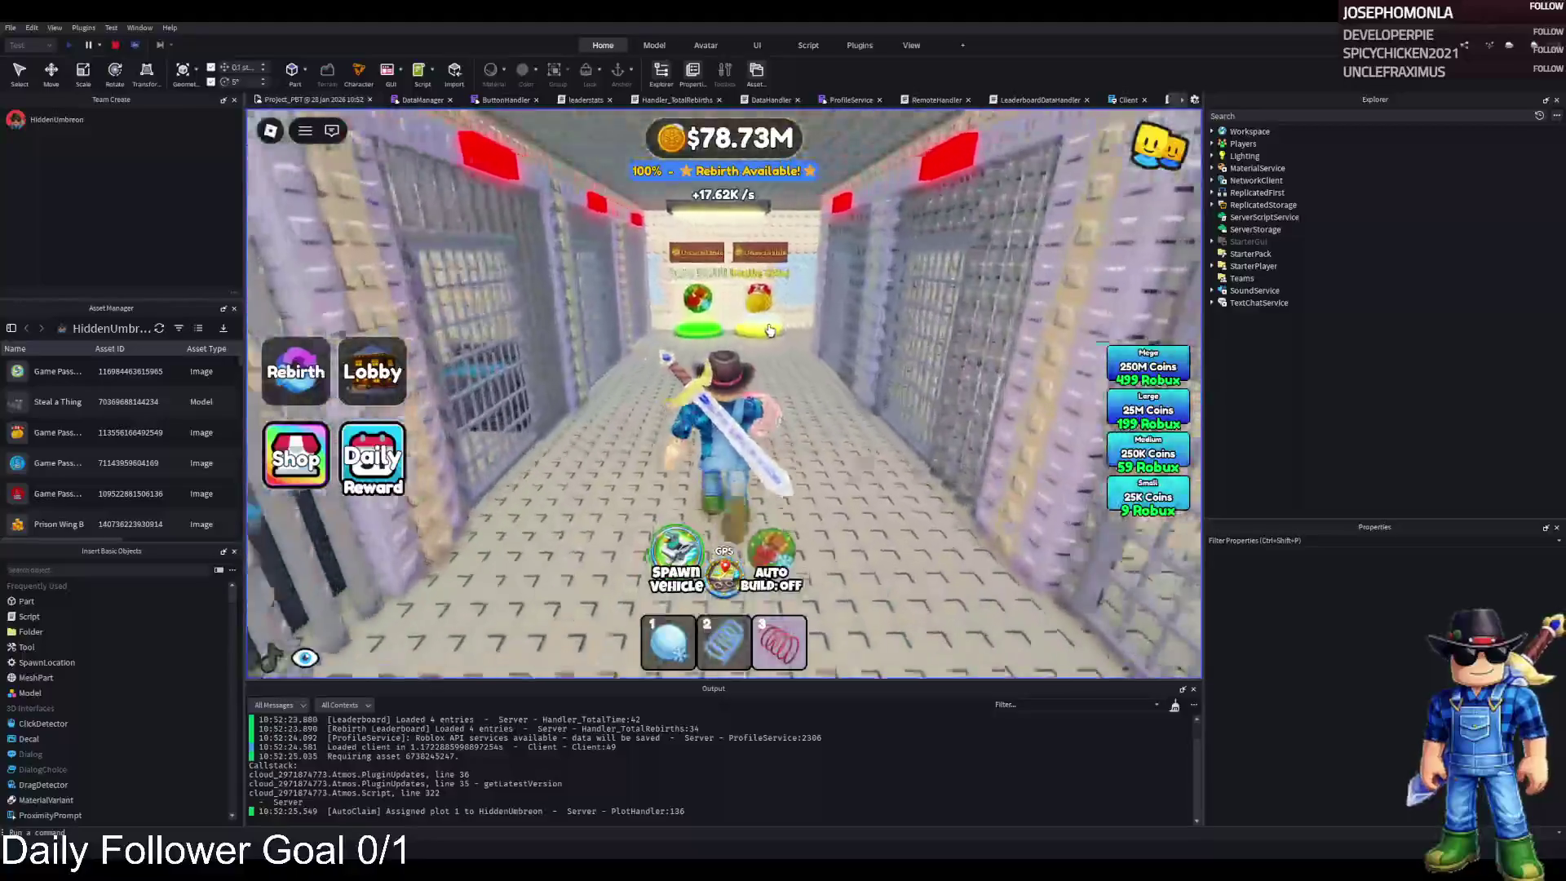
pyautogui.press('w')
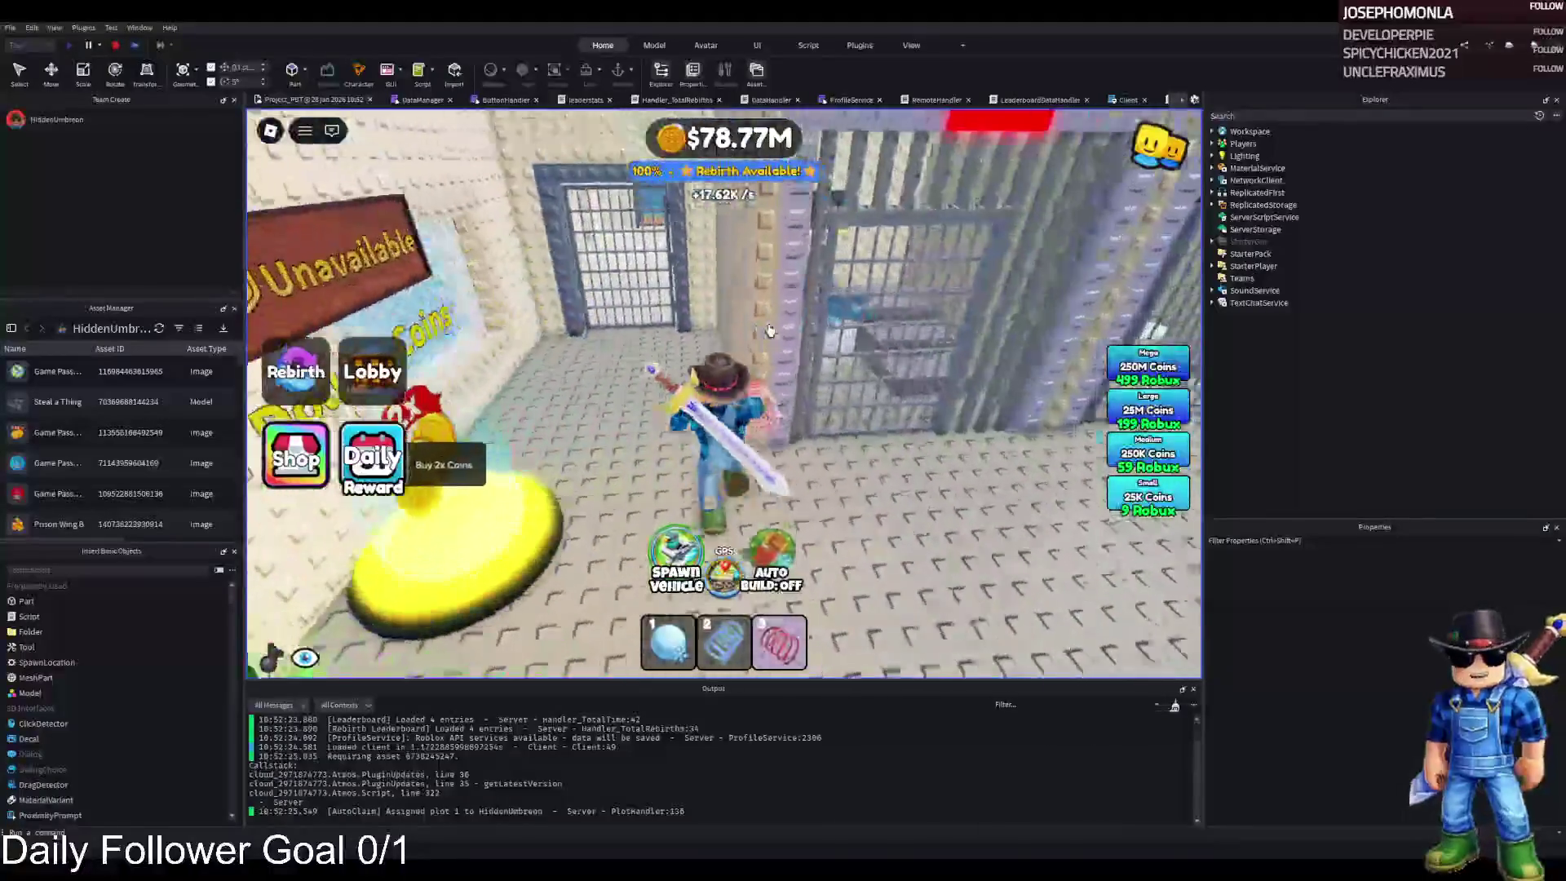
pyautogui.press('s')
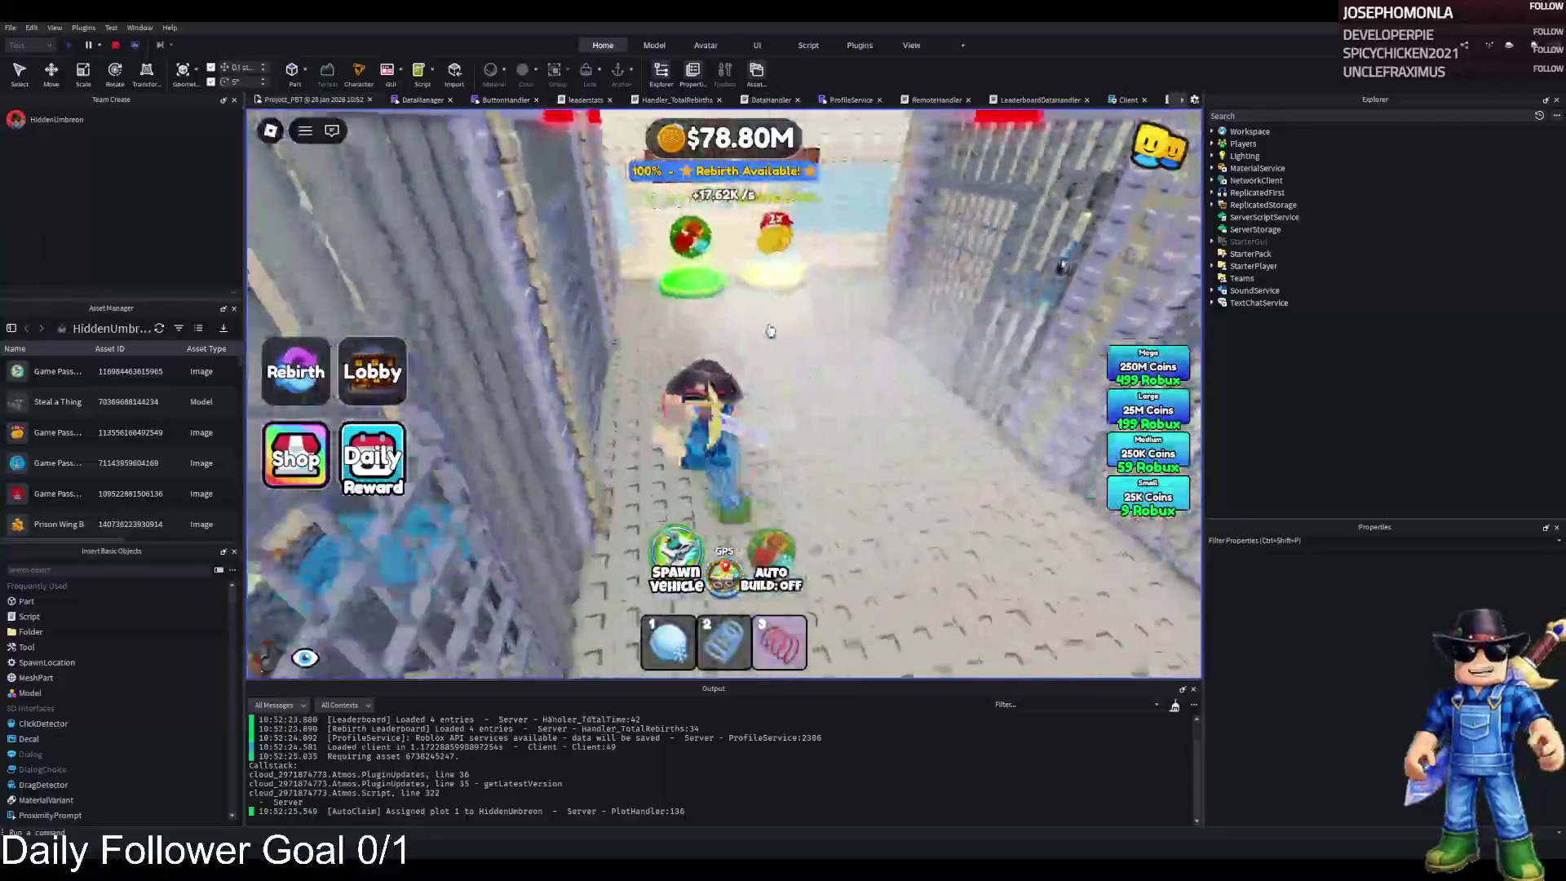
pyautogui.press('w')
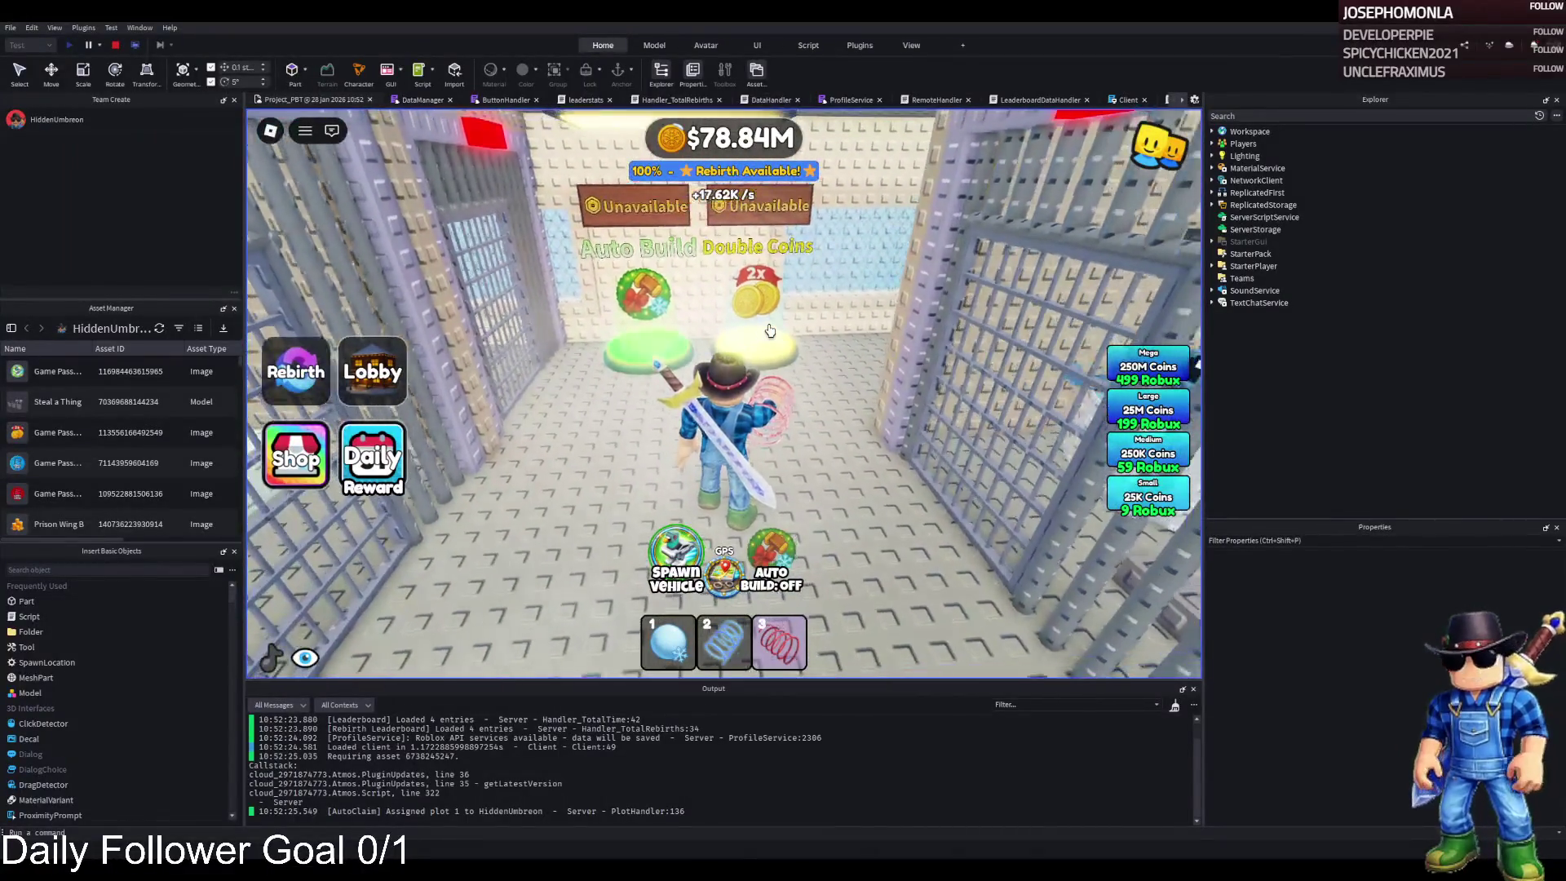
pyautogui.press('a')
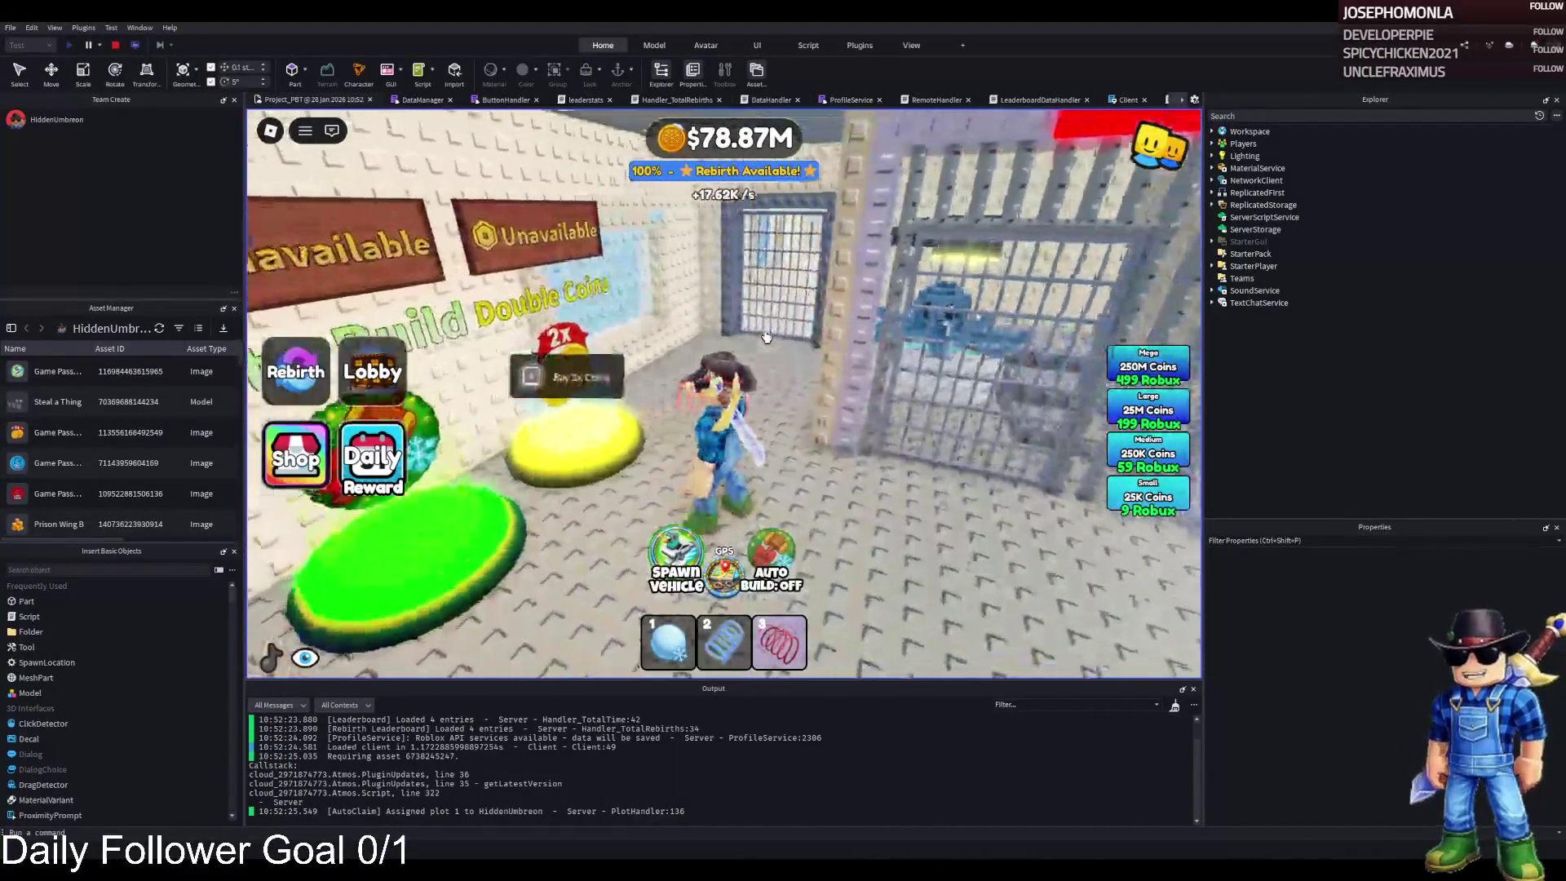
pyautogui.press('d')
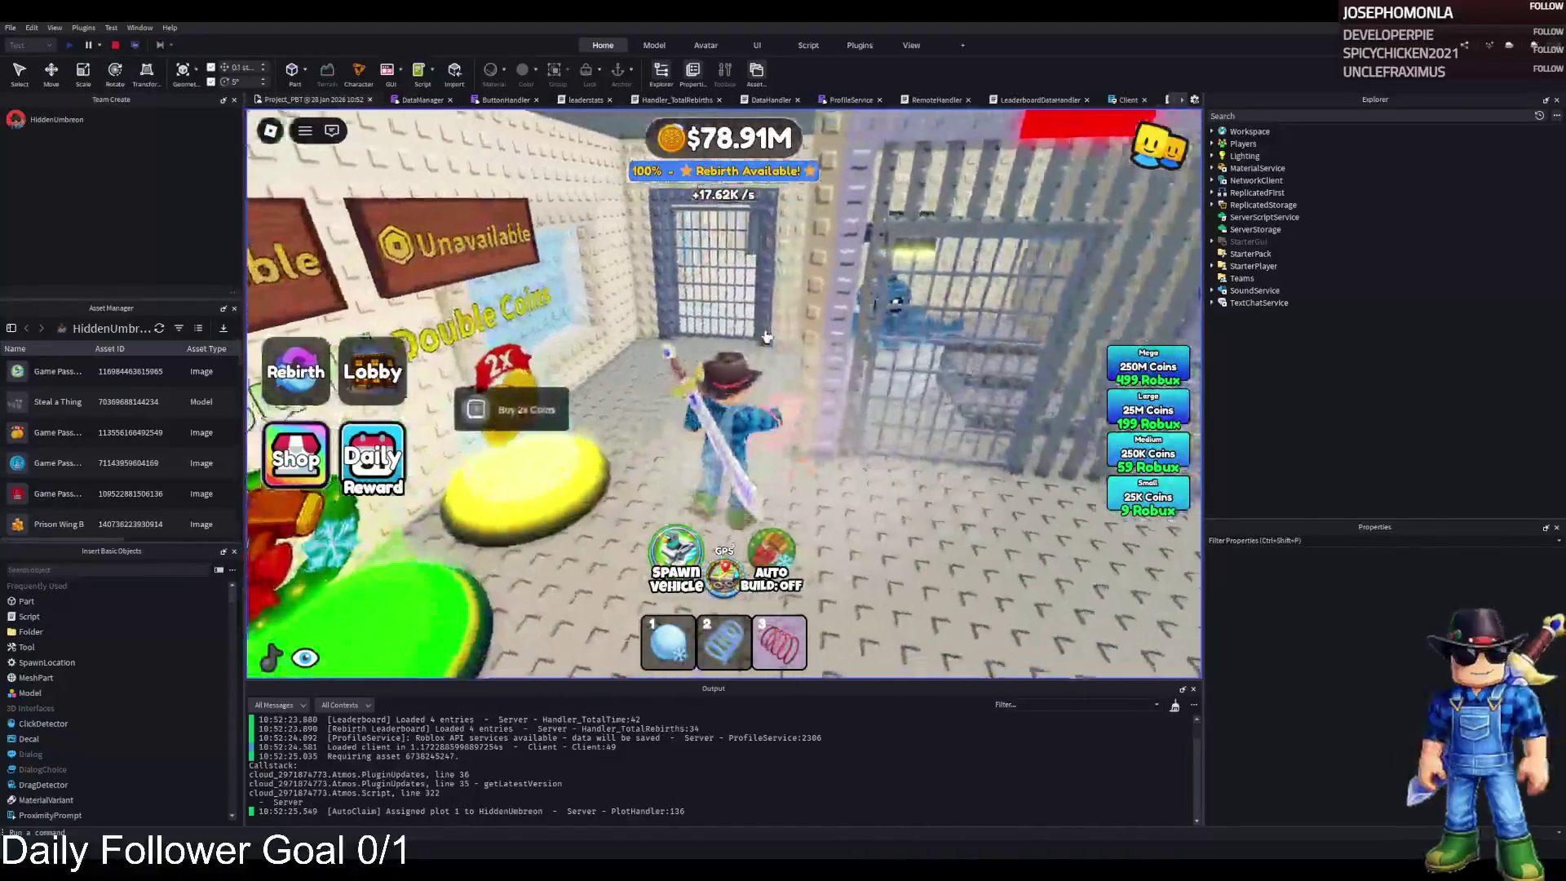
pyautogui.press('w')
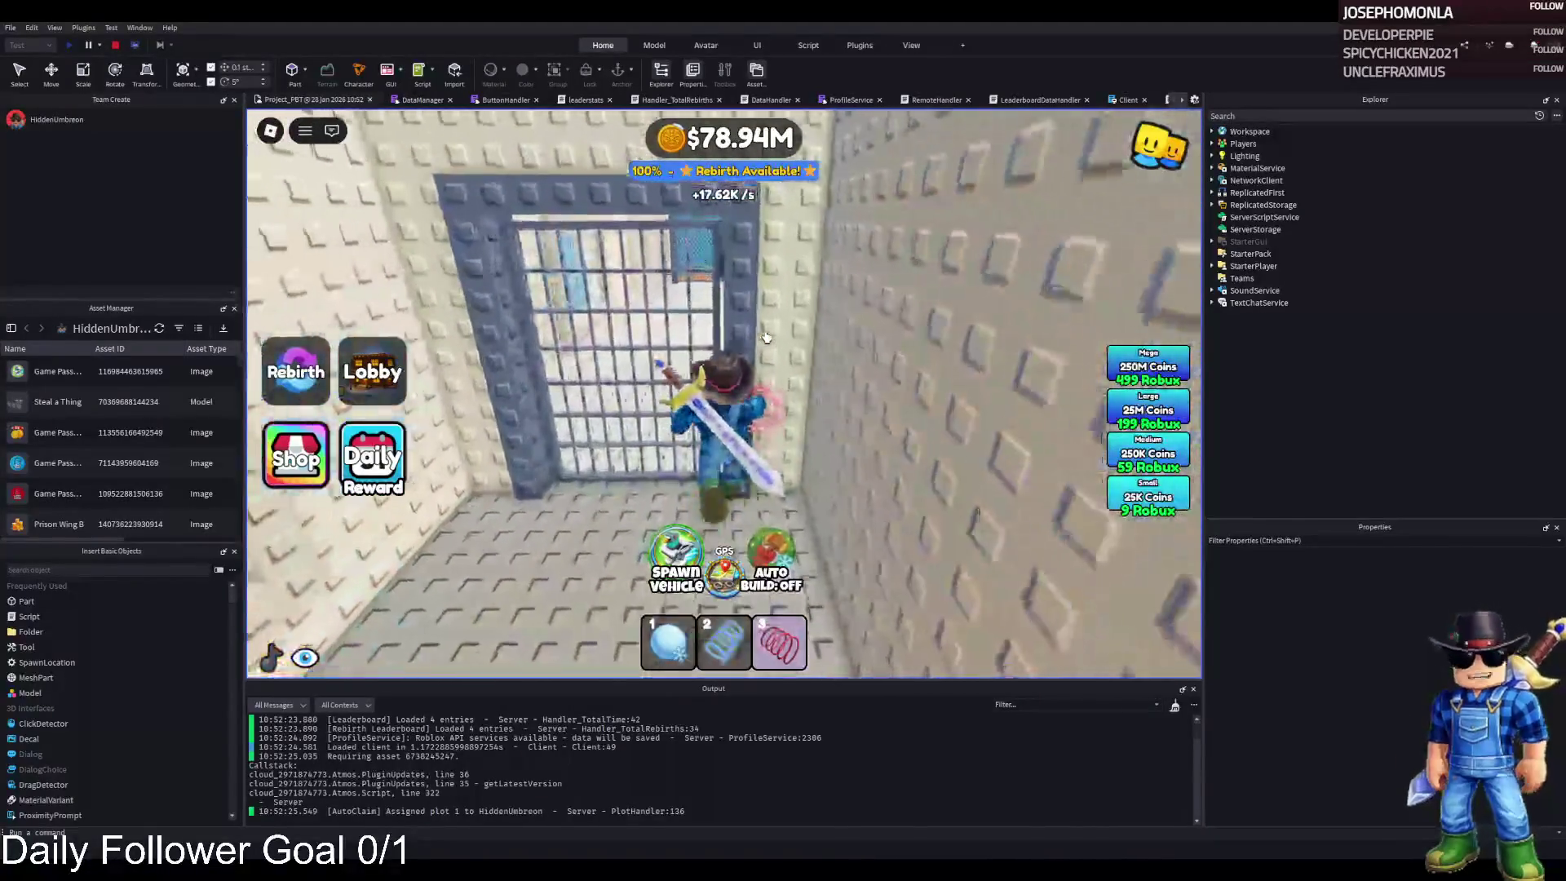
# - Walk back and forth around the cell room, then run along the wall into the corridor toward the far cell
pyautogui.press('s')
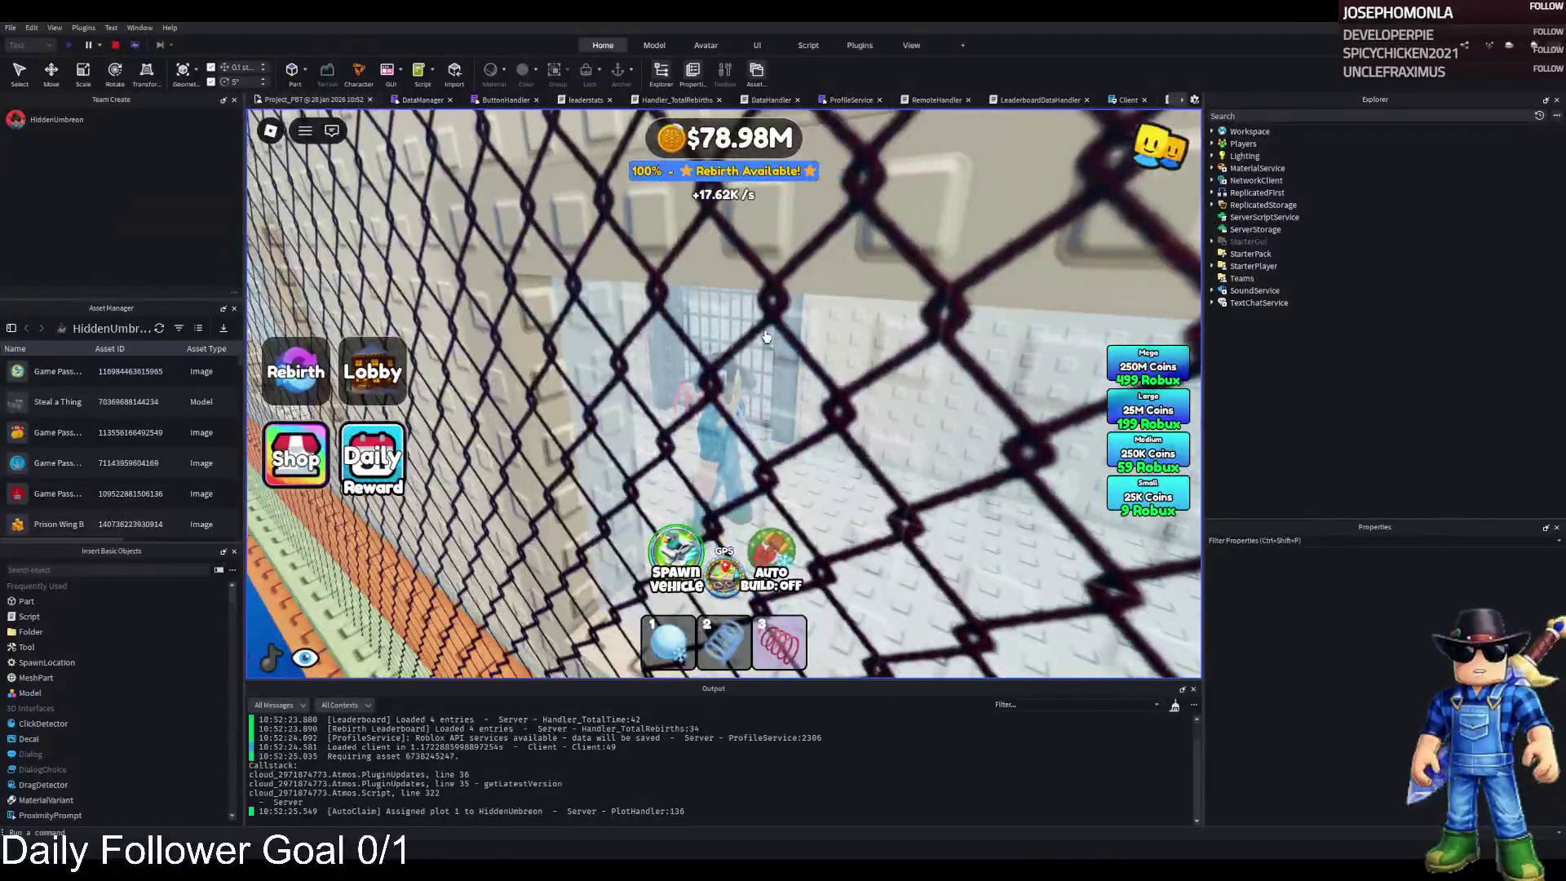
pyautogui.press('w')
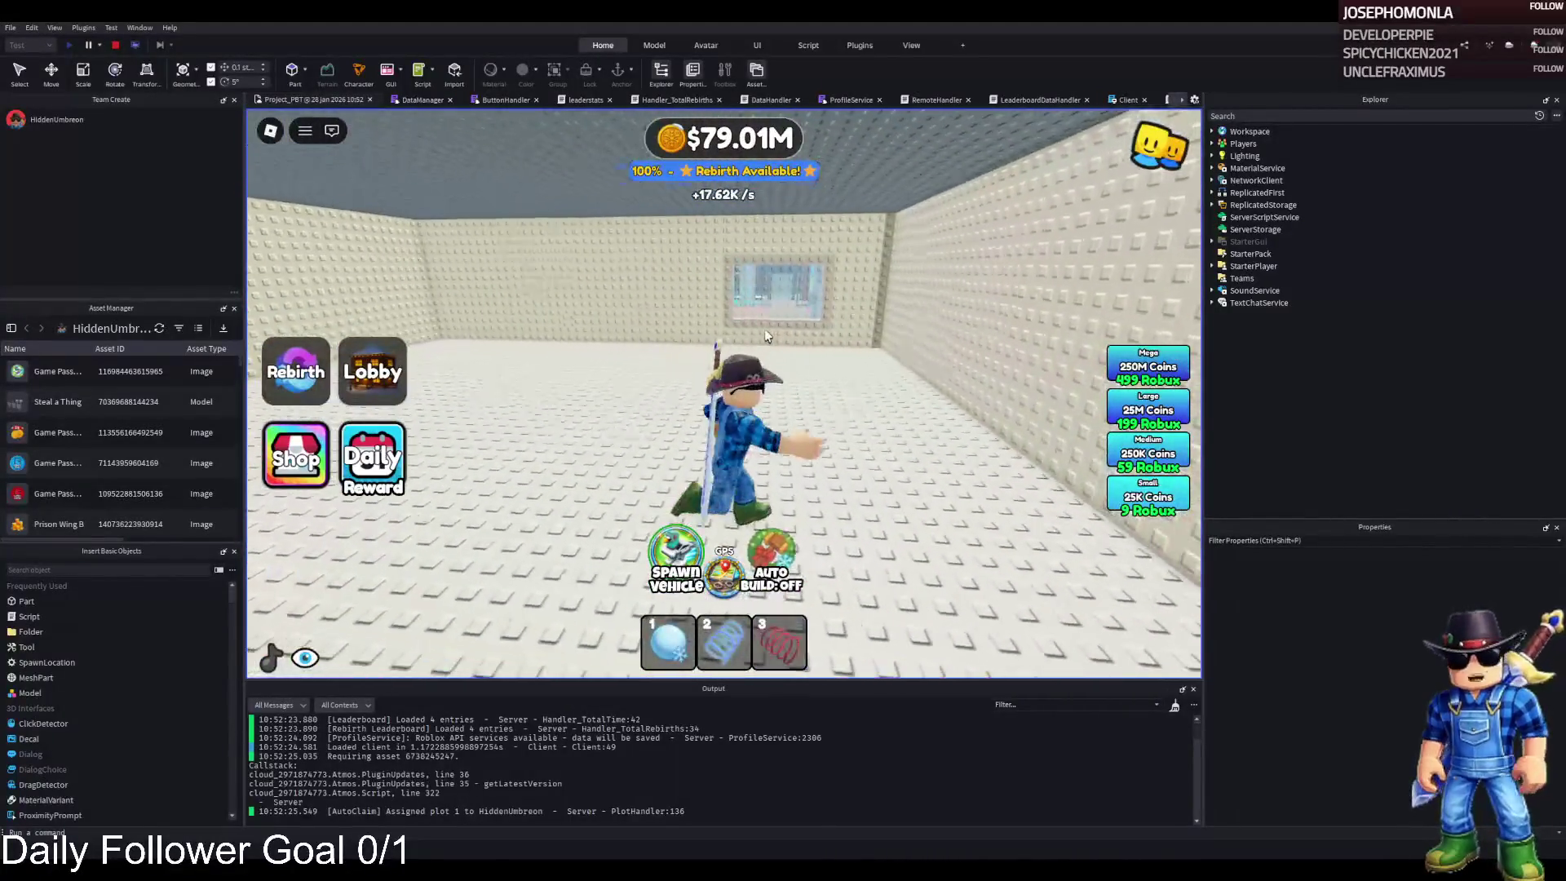
pyautogui.press('s')
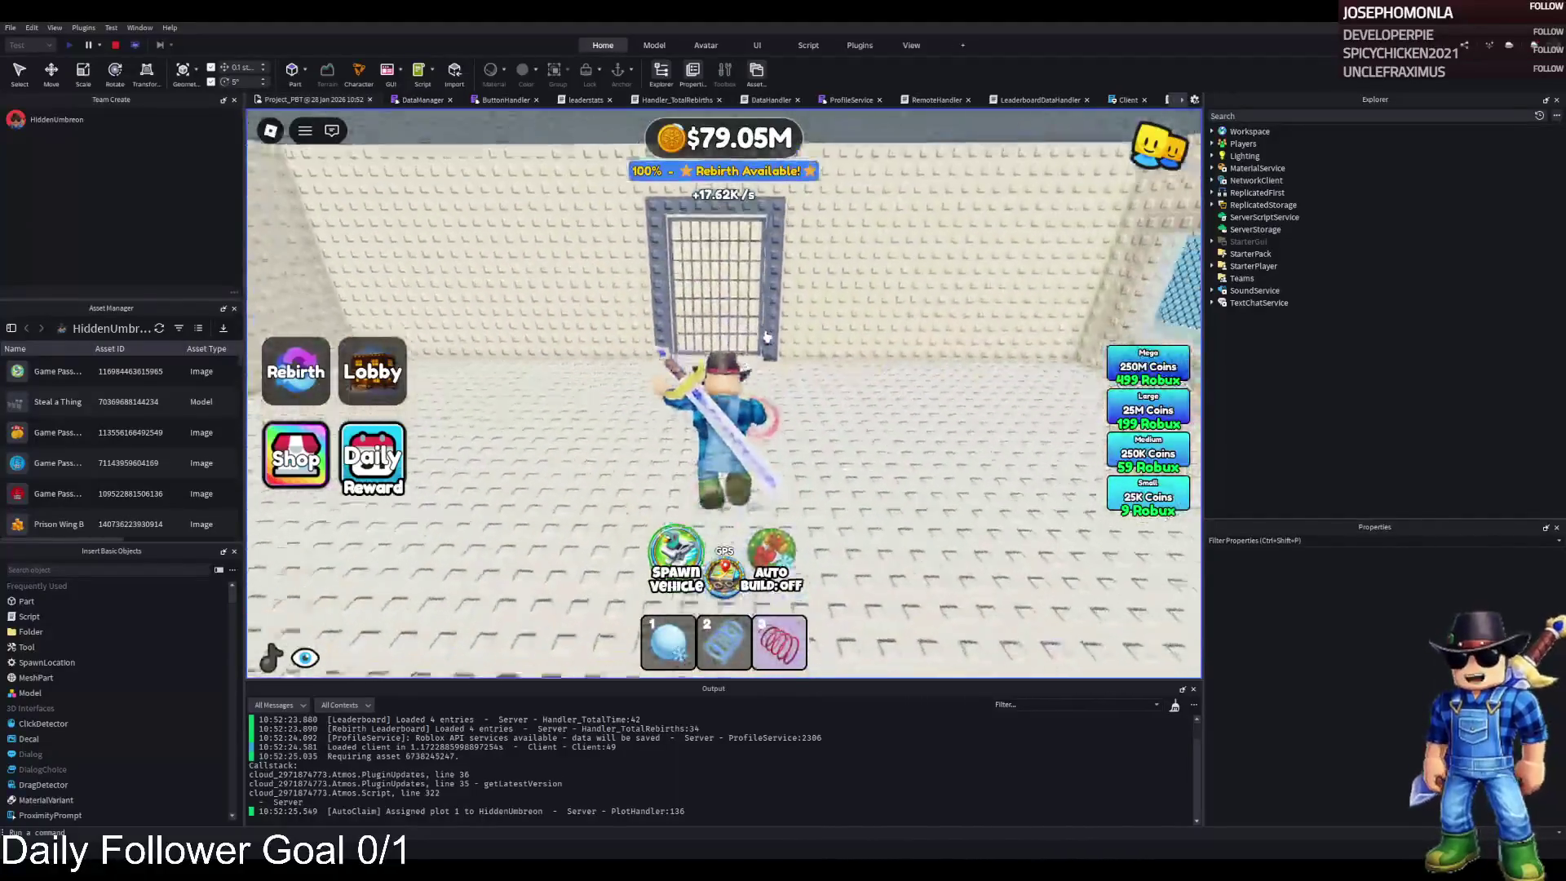
pyautogui.press('w')
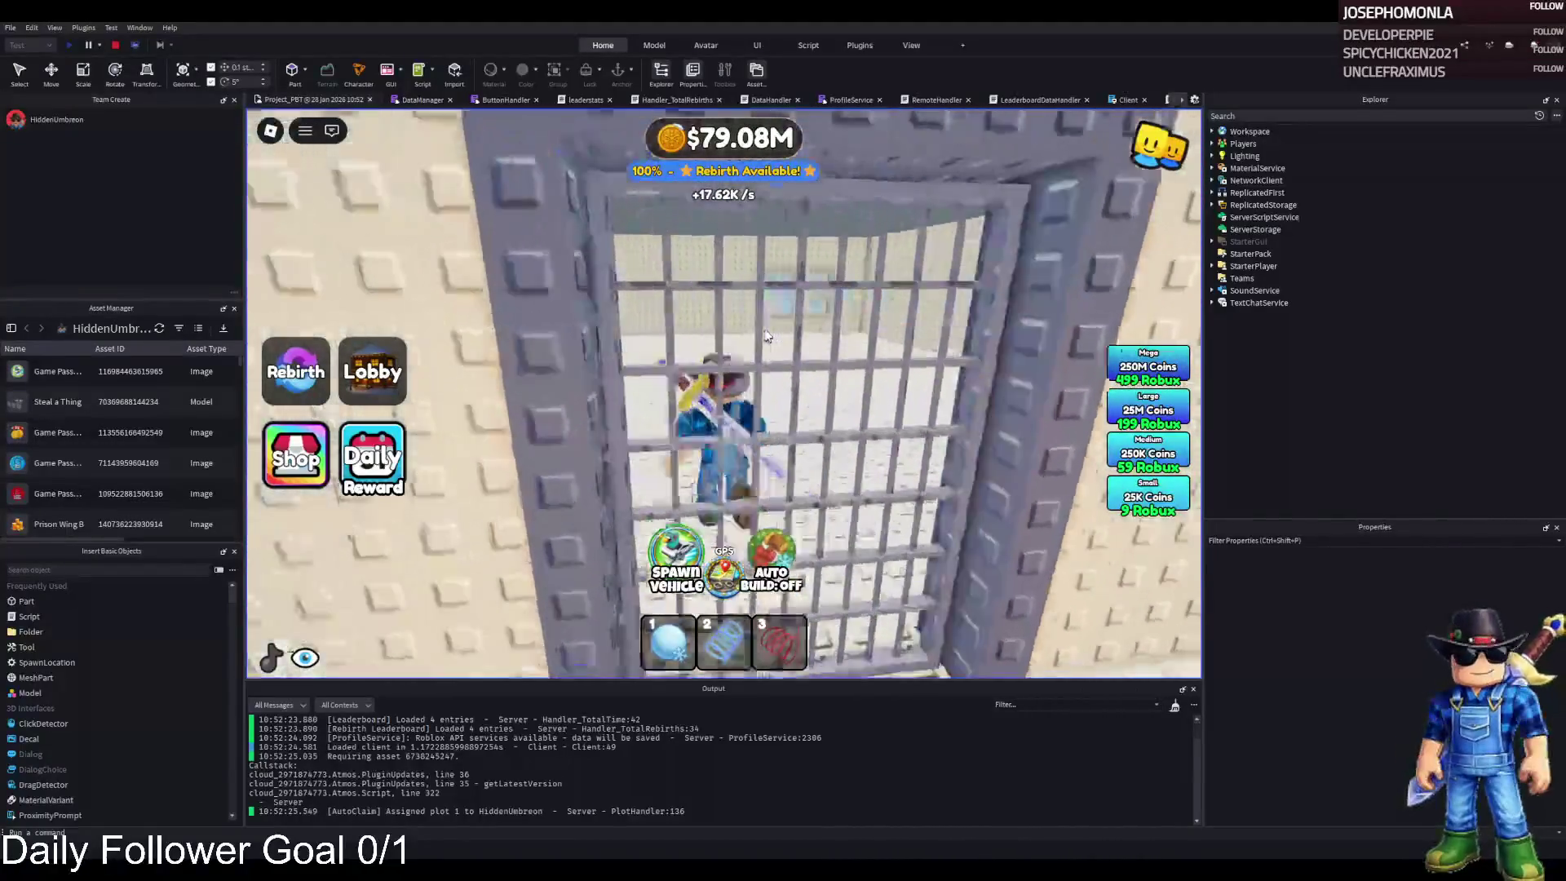
pyautogui.press('w')
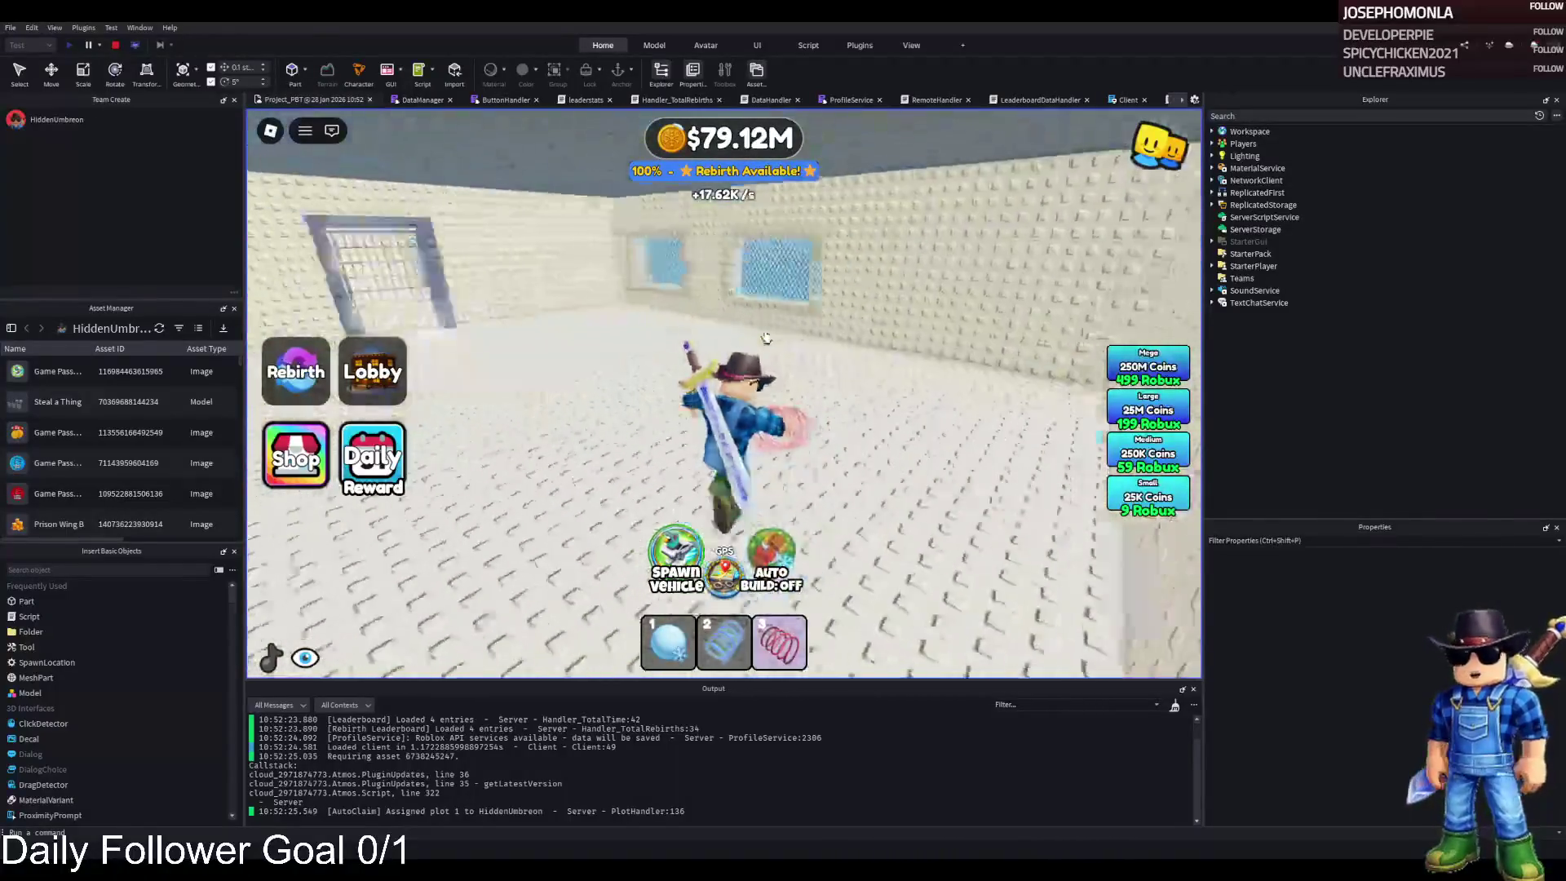
pyautogui.press('w')
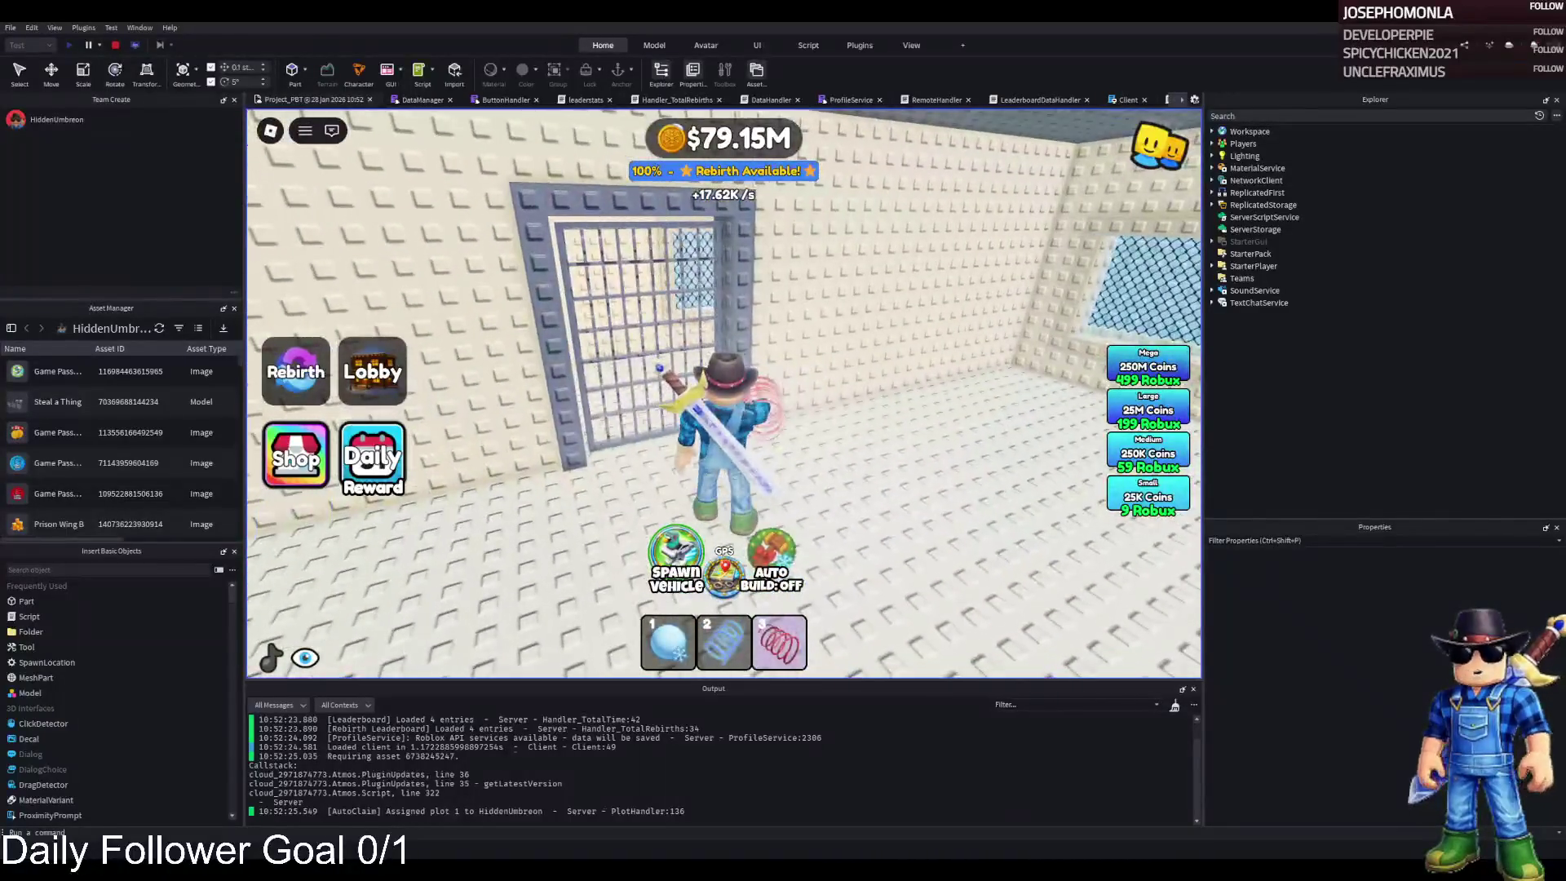
pyautogui.press('w')
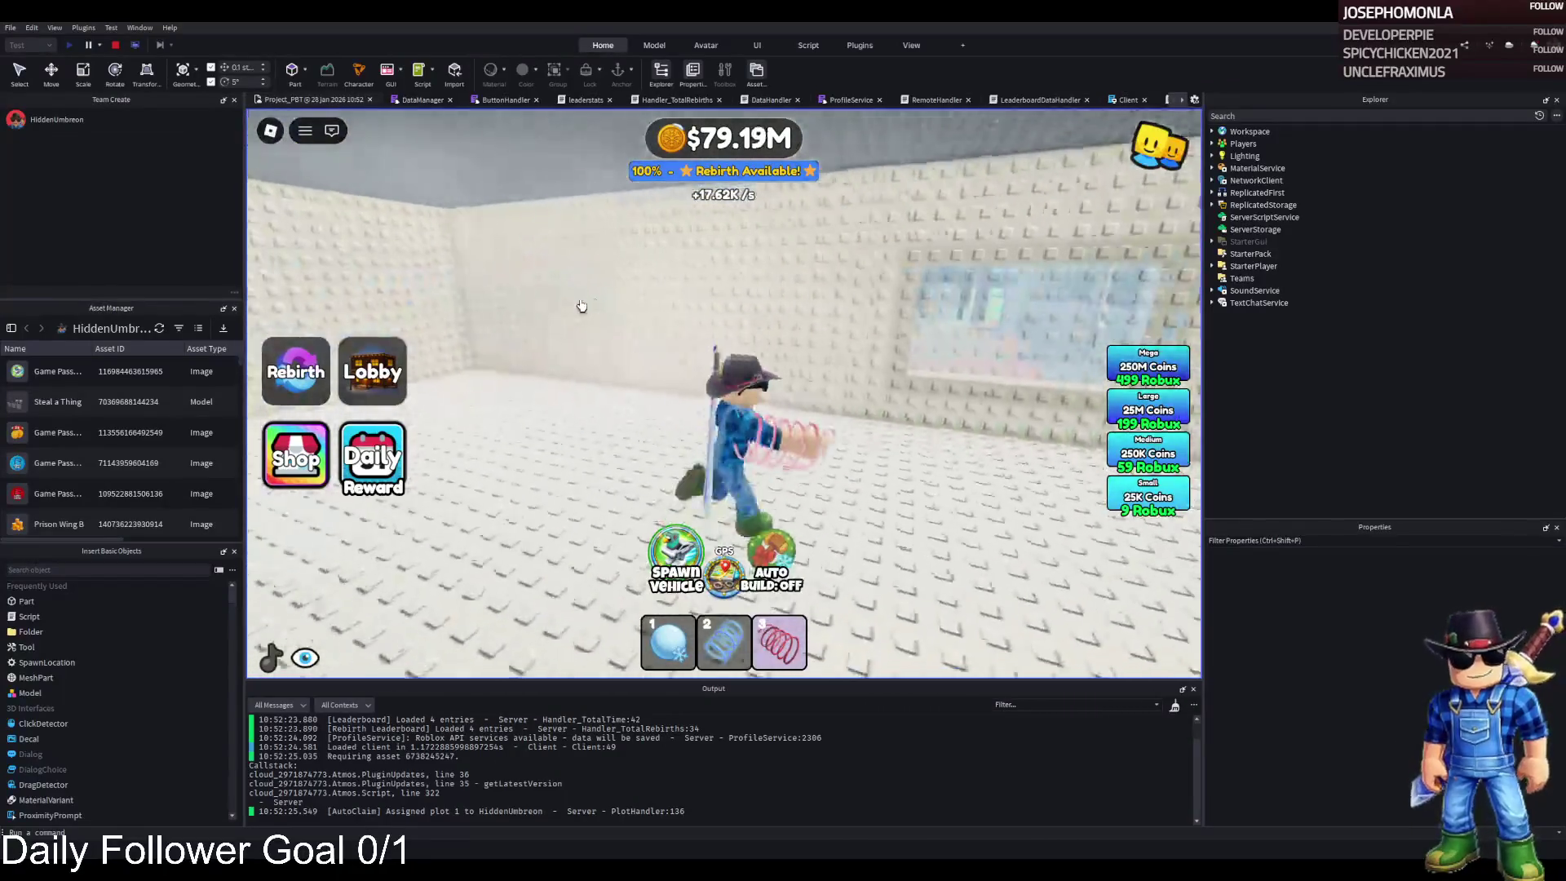
pyautogui.press('w')
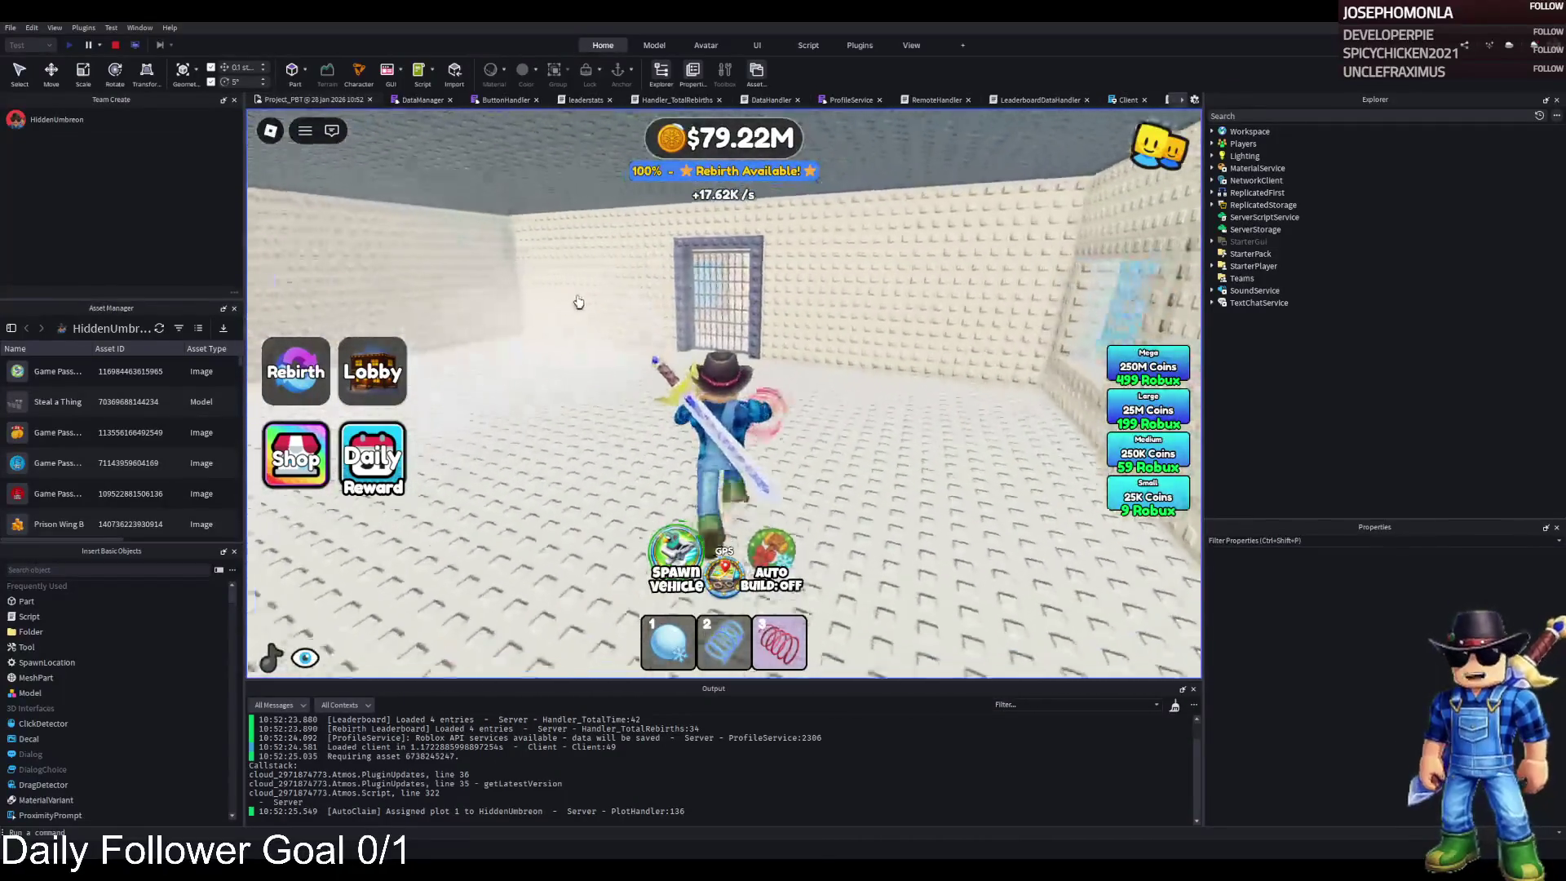
pyautogui.press('w')
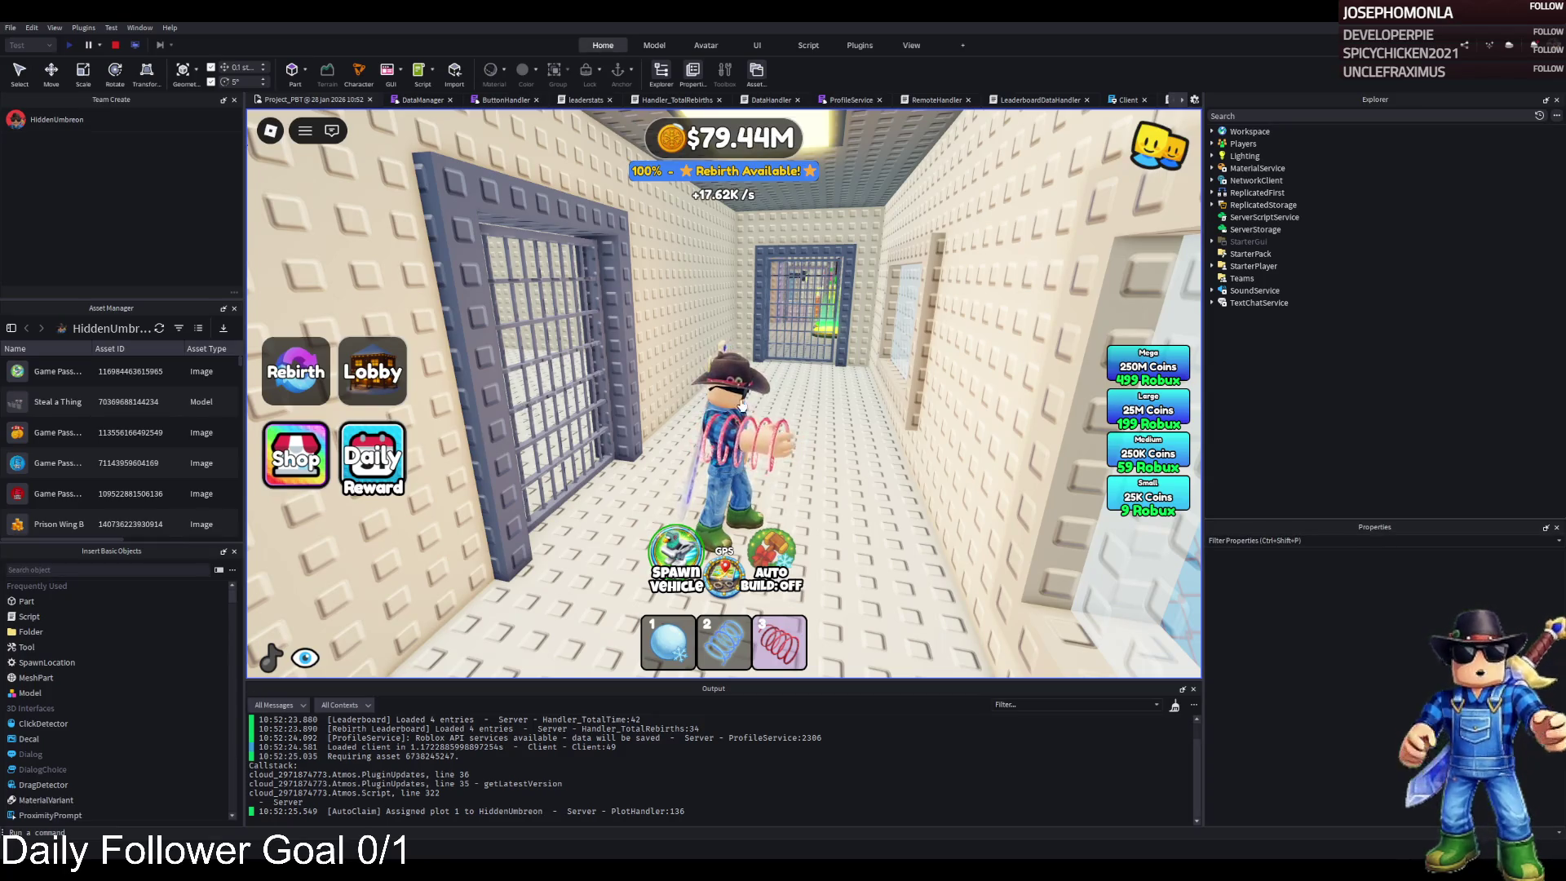
# - Rotate the camera and walk the character down the cell corridor, through a jail cell onto the open floor
pyautogui.moveTo(708, 400); pyautogui.dragTo(767, 399)
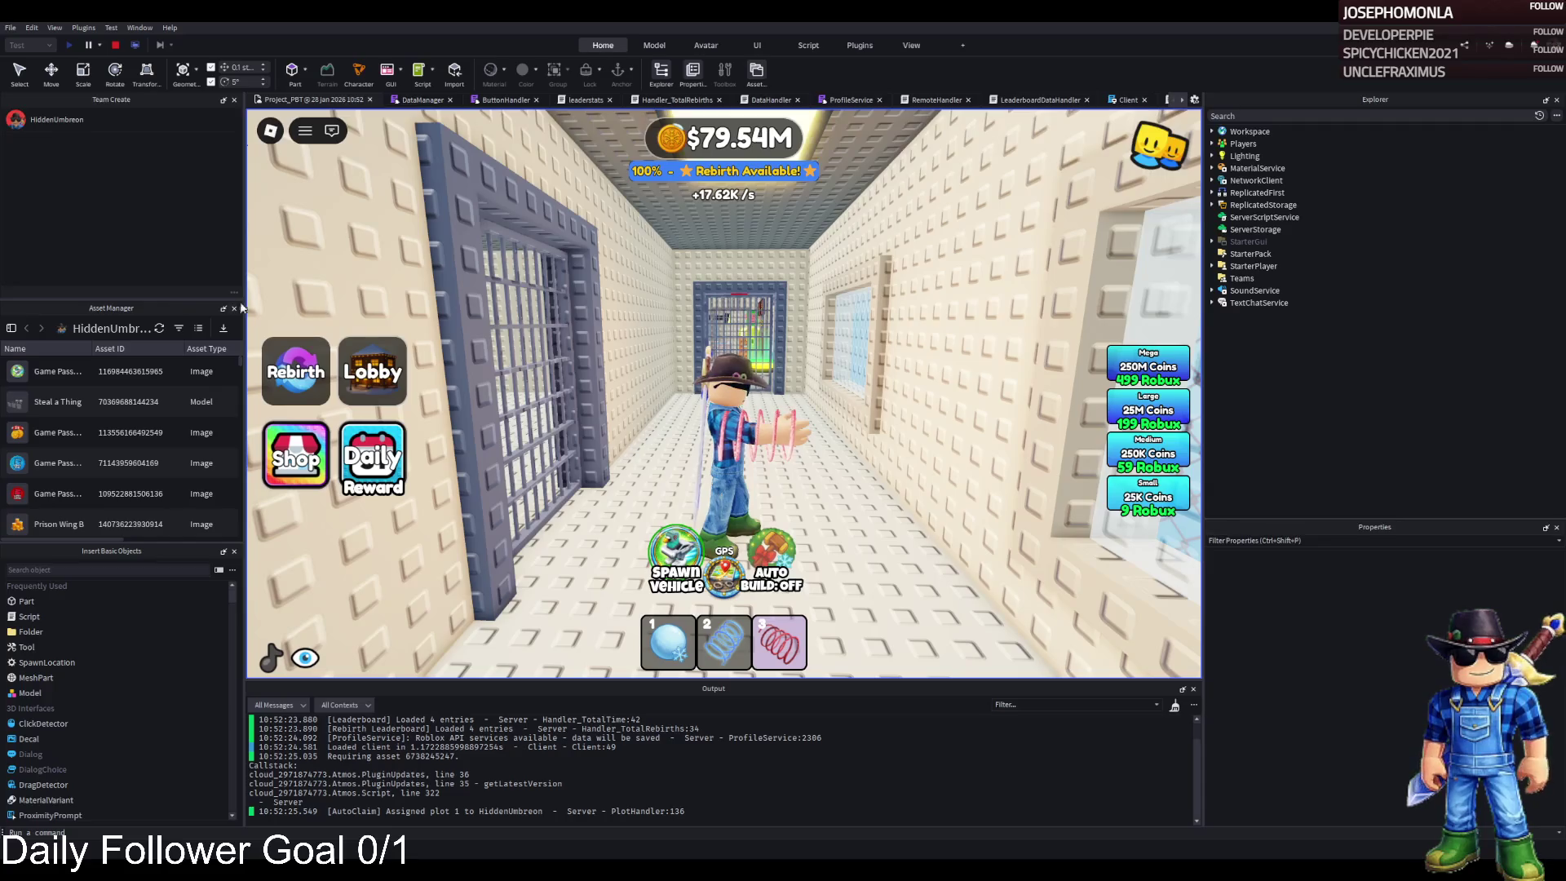
pyautogui.press('w')
pyautogui.press('w')
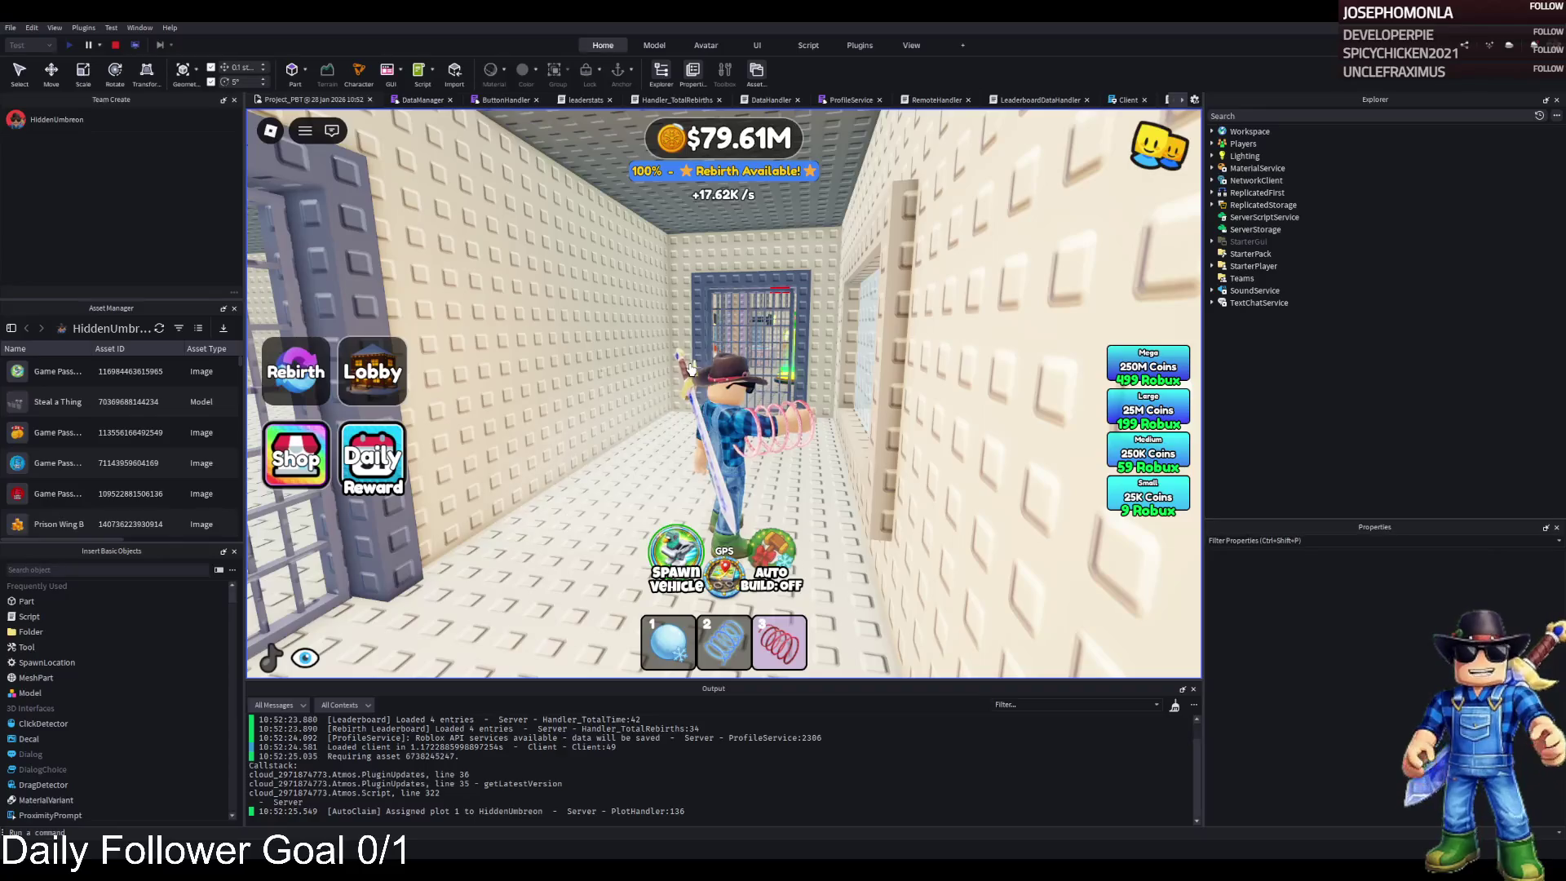
pyautogui.press('w')
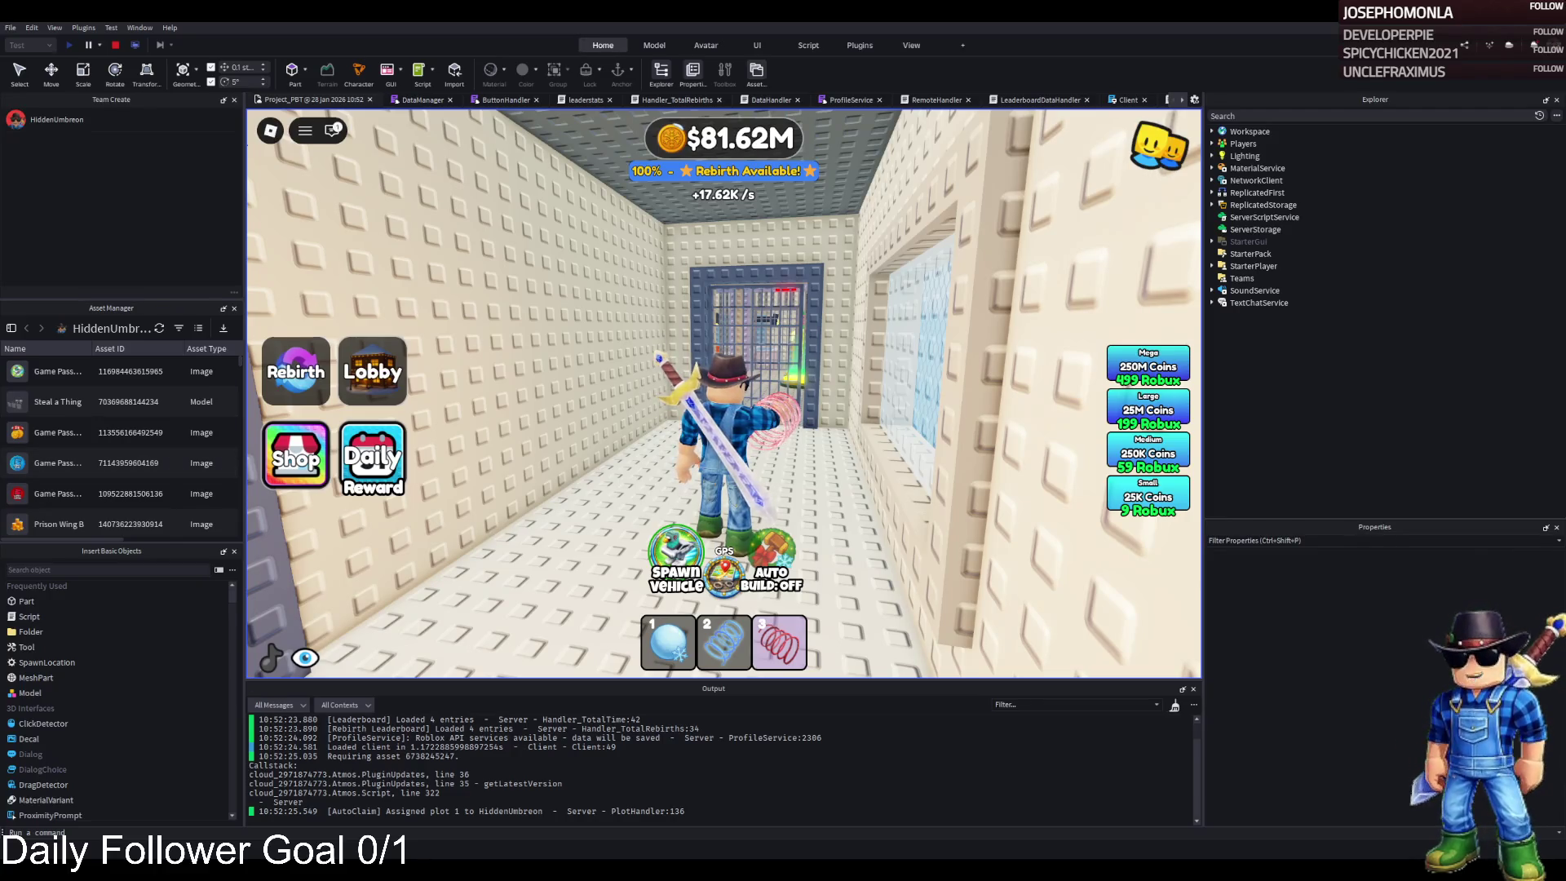
pyautogui.press('w')
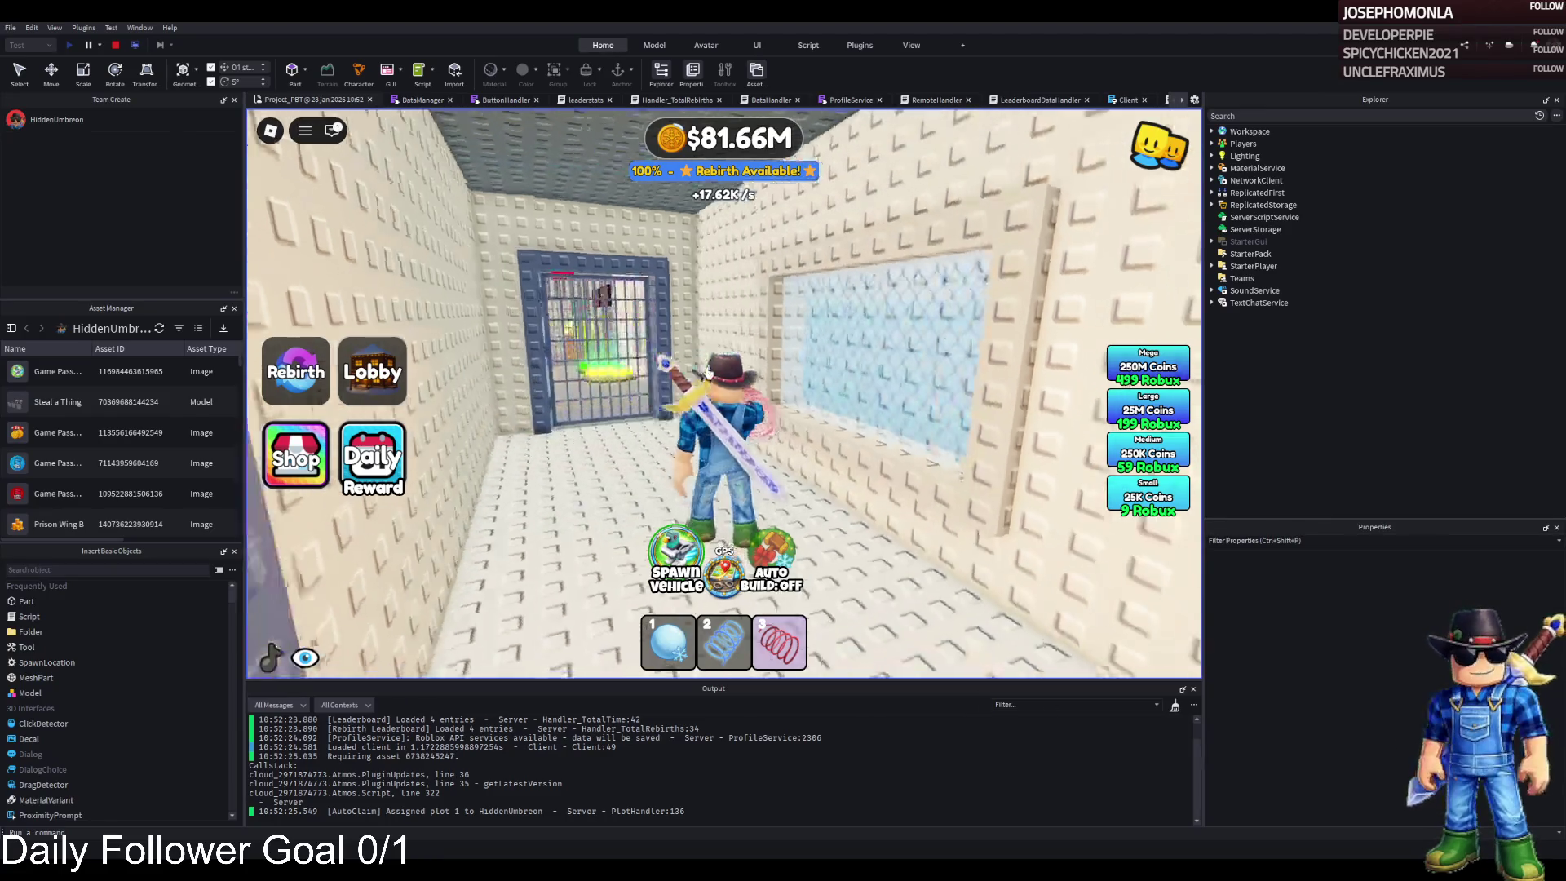
pyautogui.press('a')
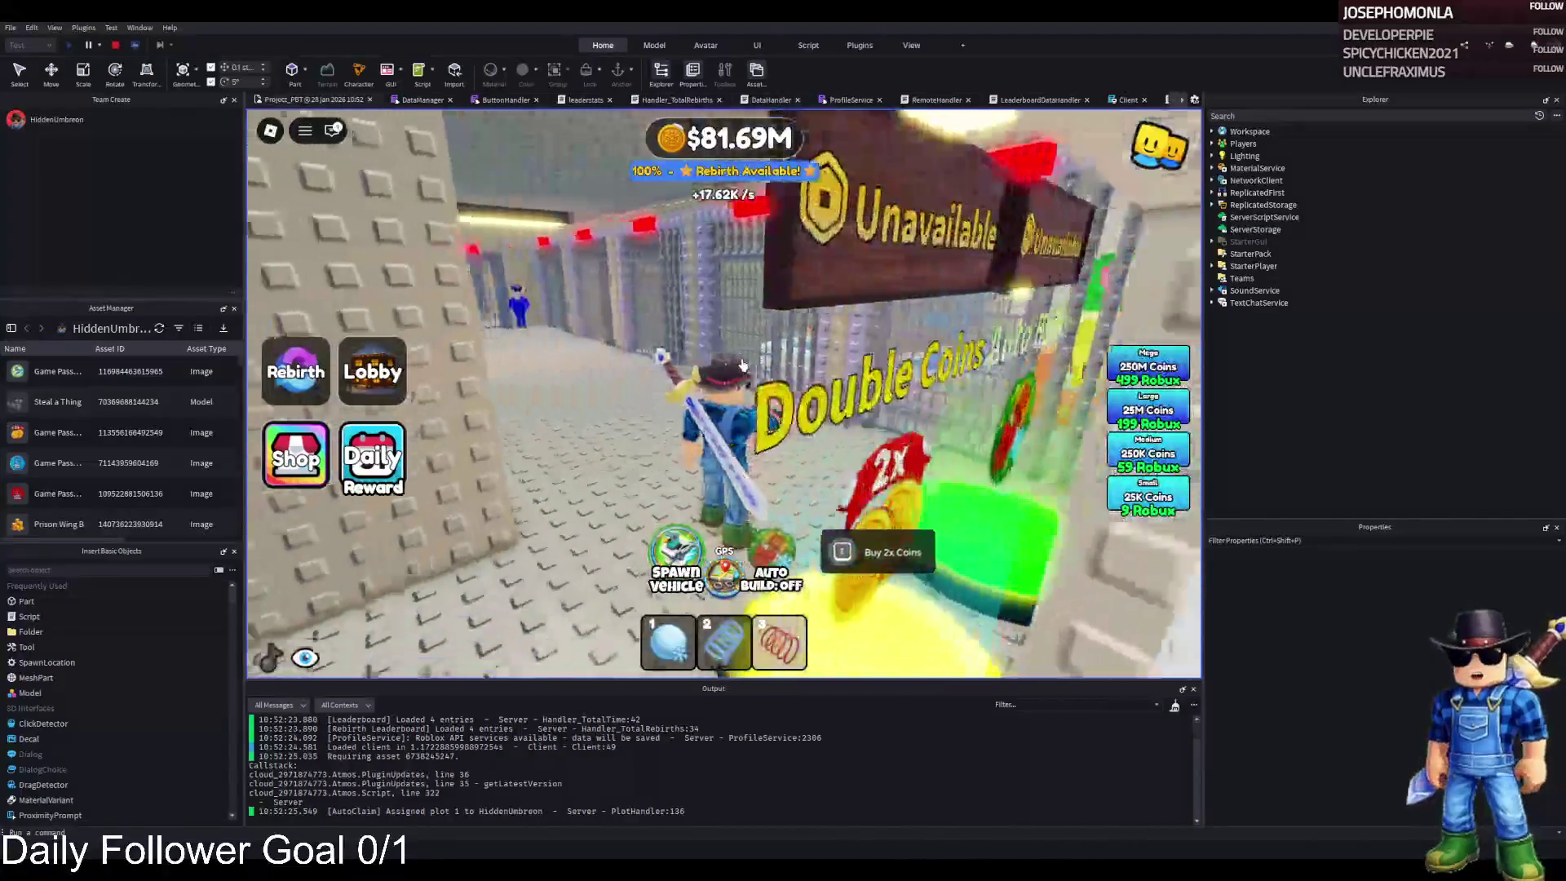
pyautogui.press('w')
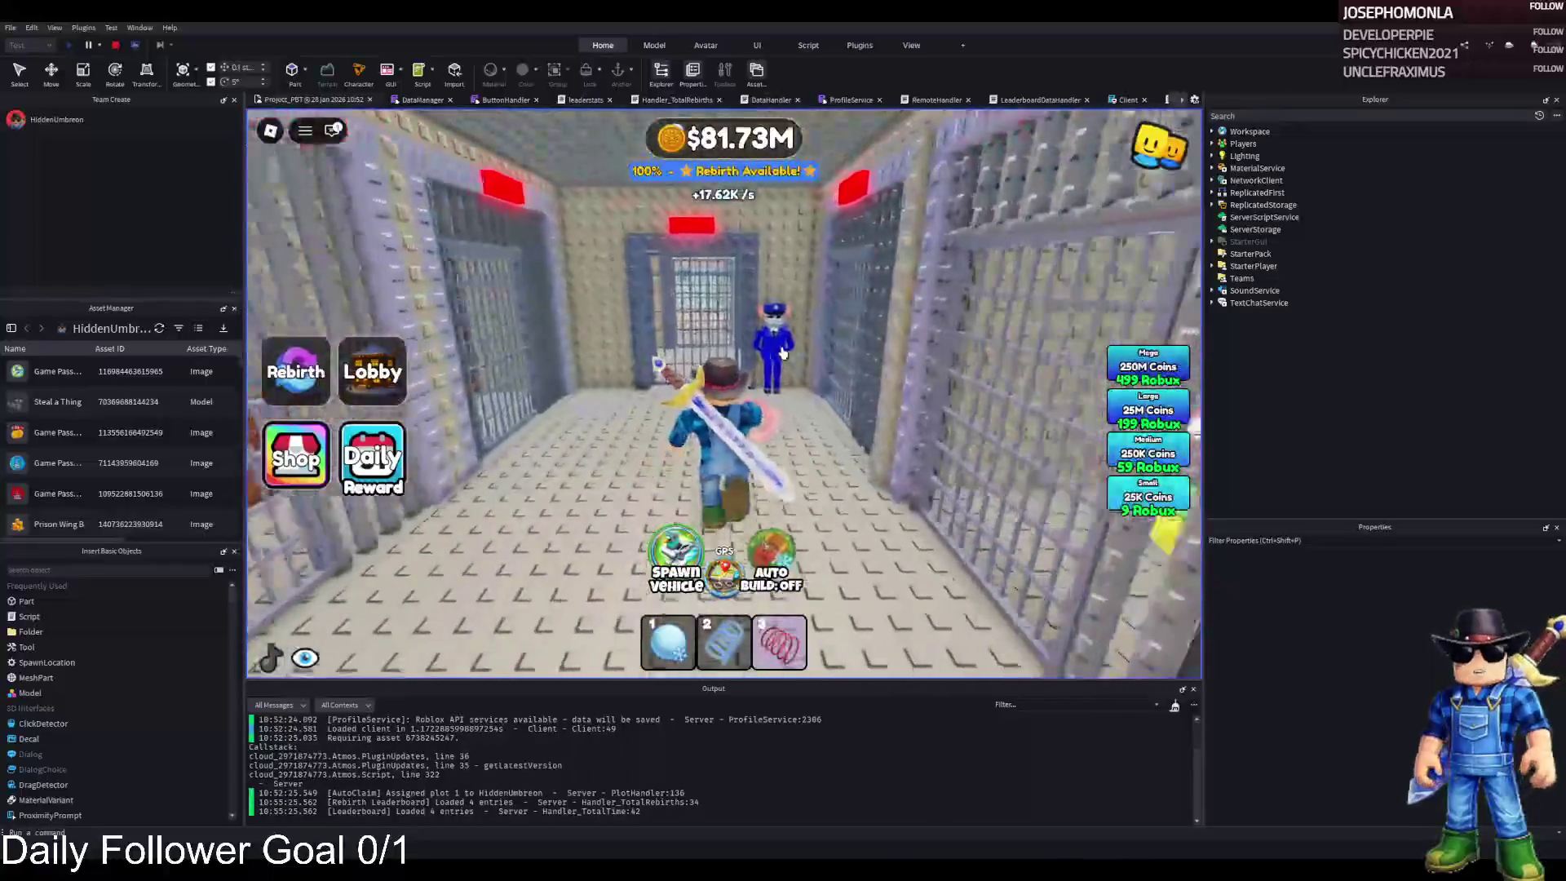
pyautogui.press('w')
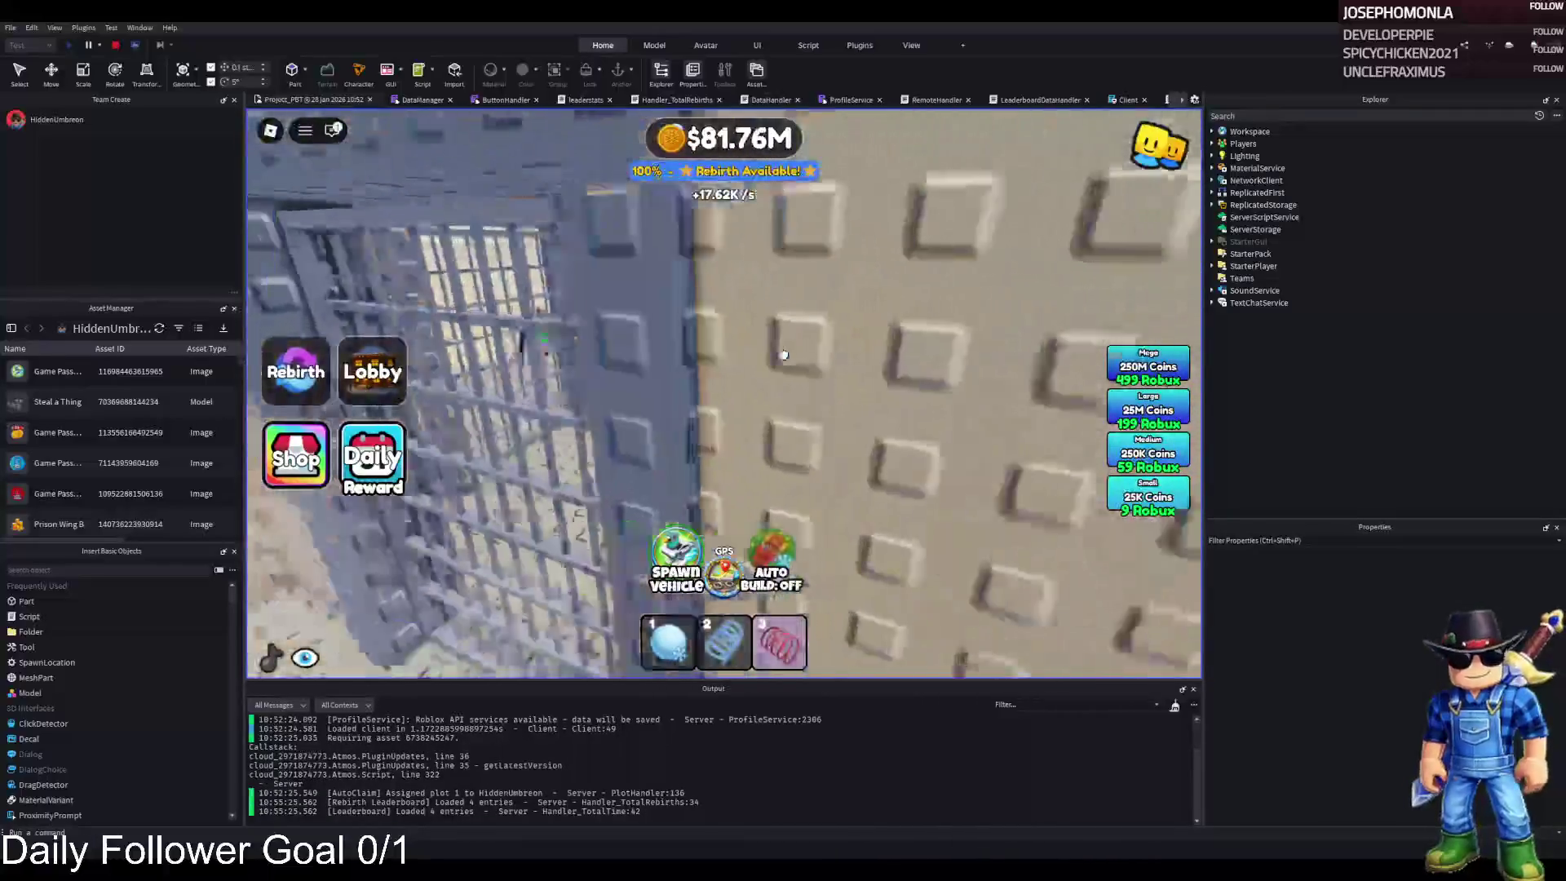
pyautogui.press('w')
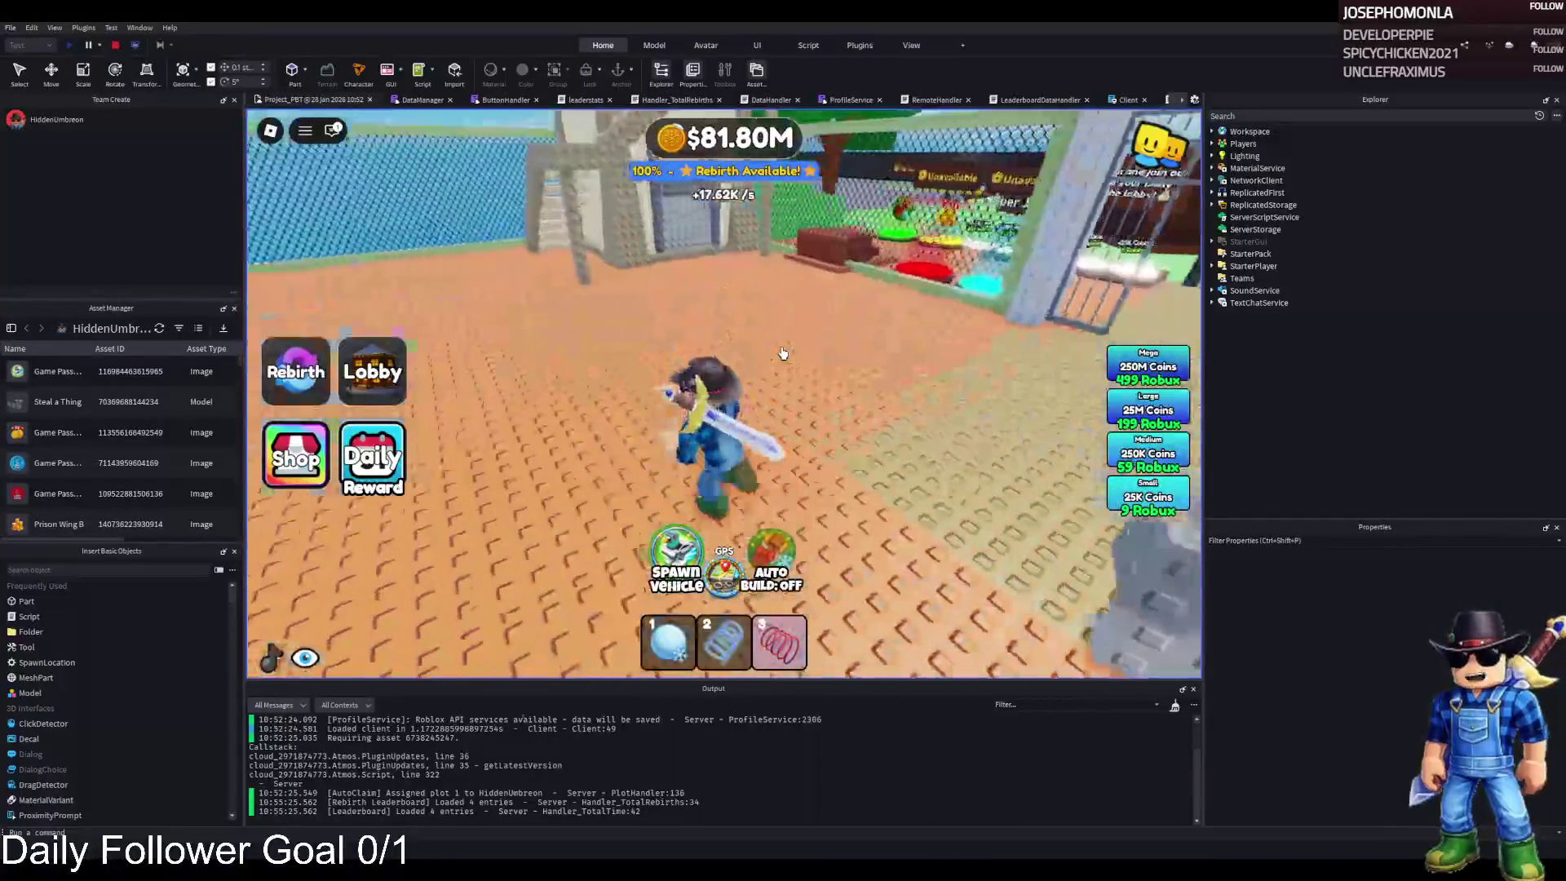
# - Climb the stone staircase, cross the rooftop down to the orange ground, and stop the playtest
pyautogui.press('w')
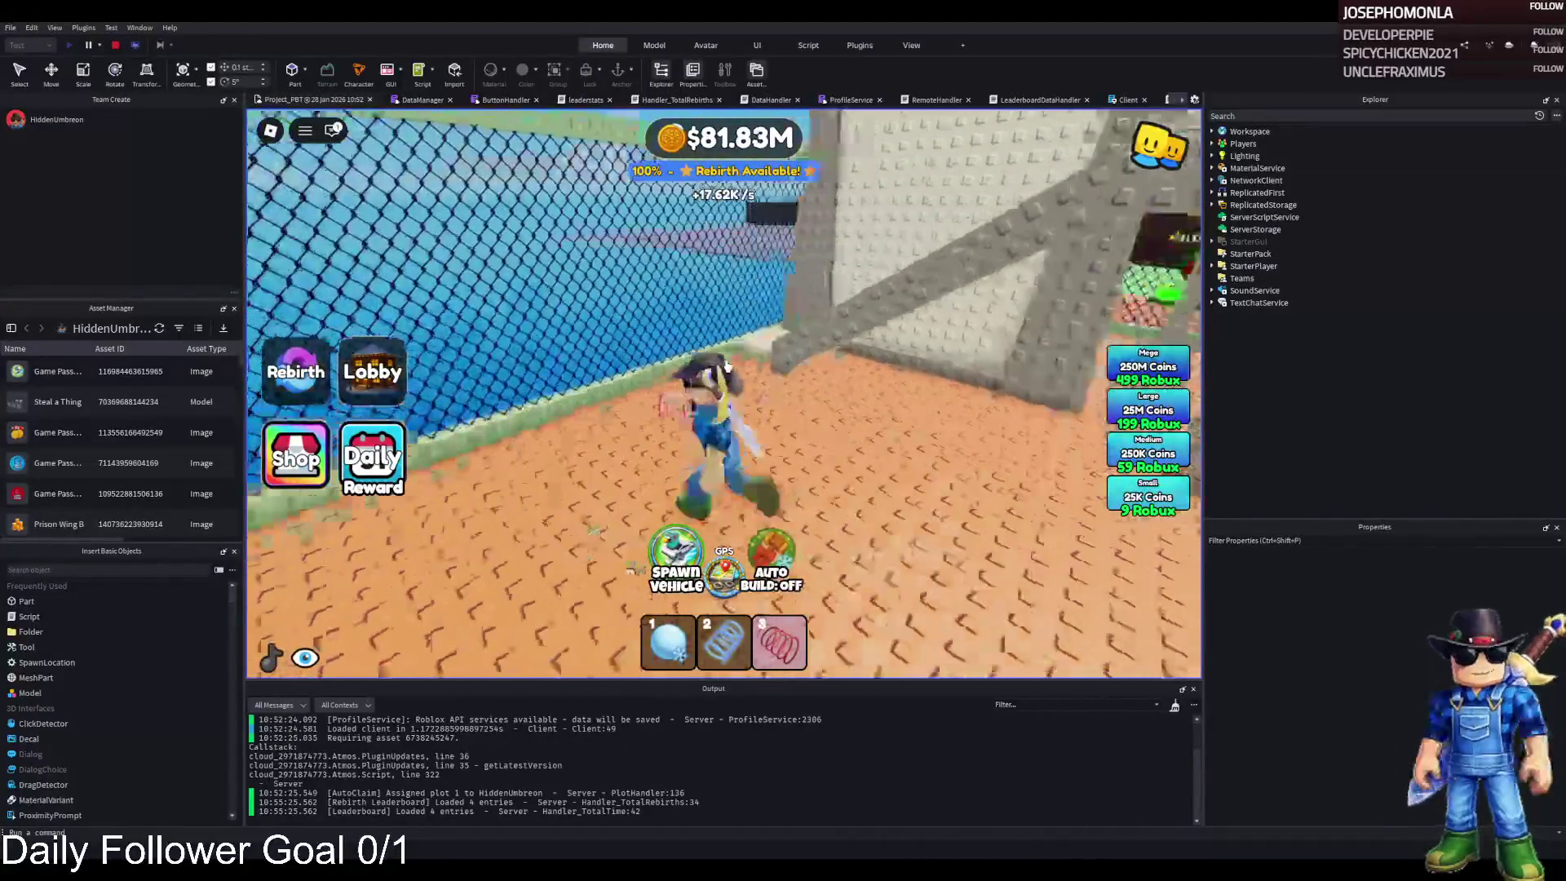
pyautogui.press('w')
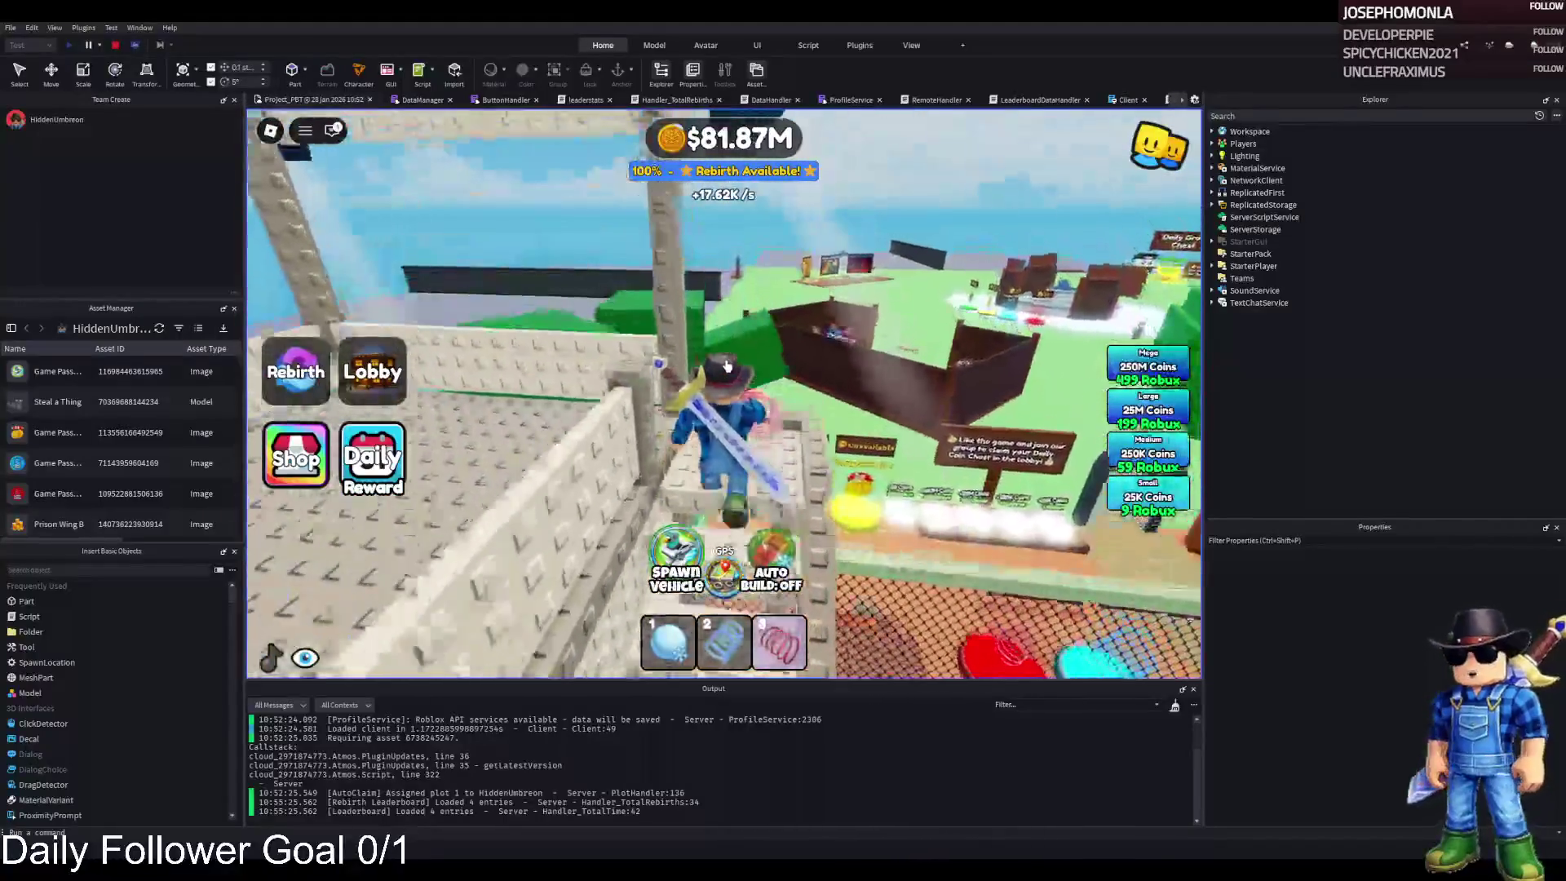
pyautogui.press('w')
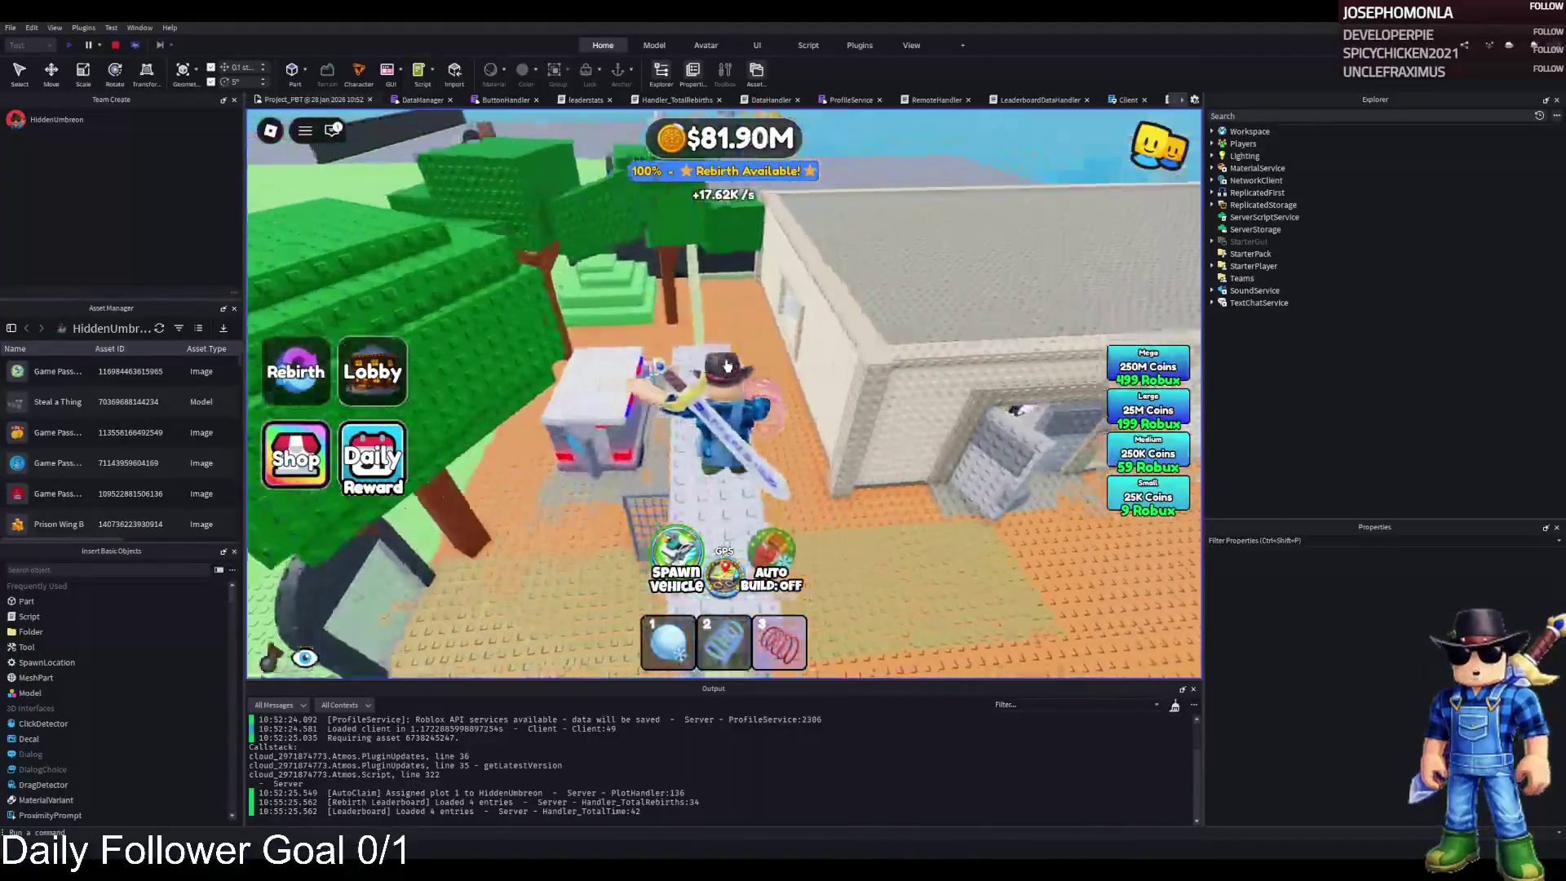
pyautogui.press('w')
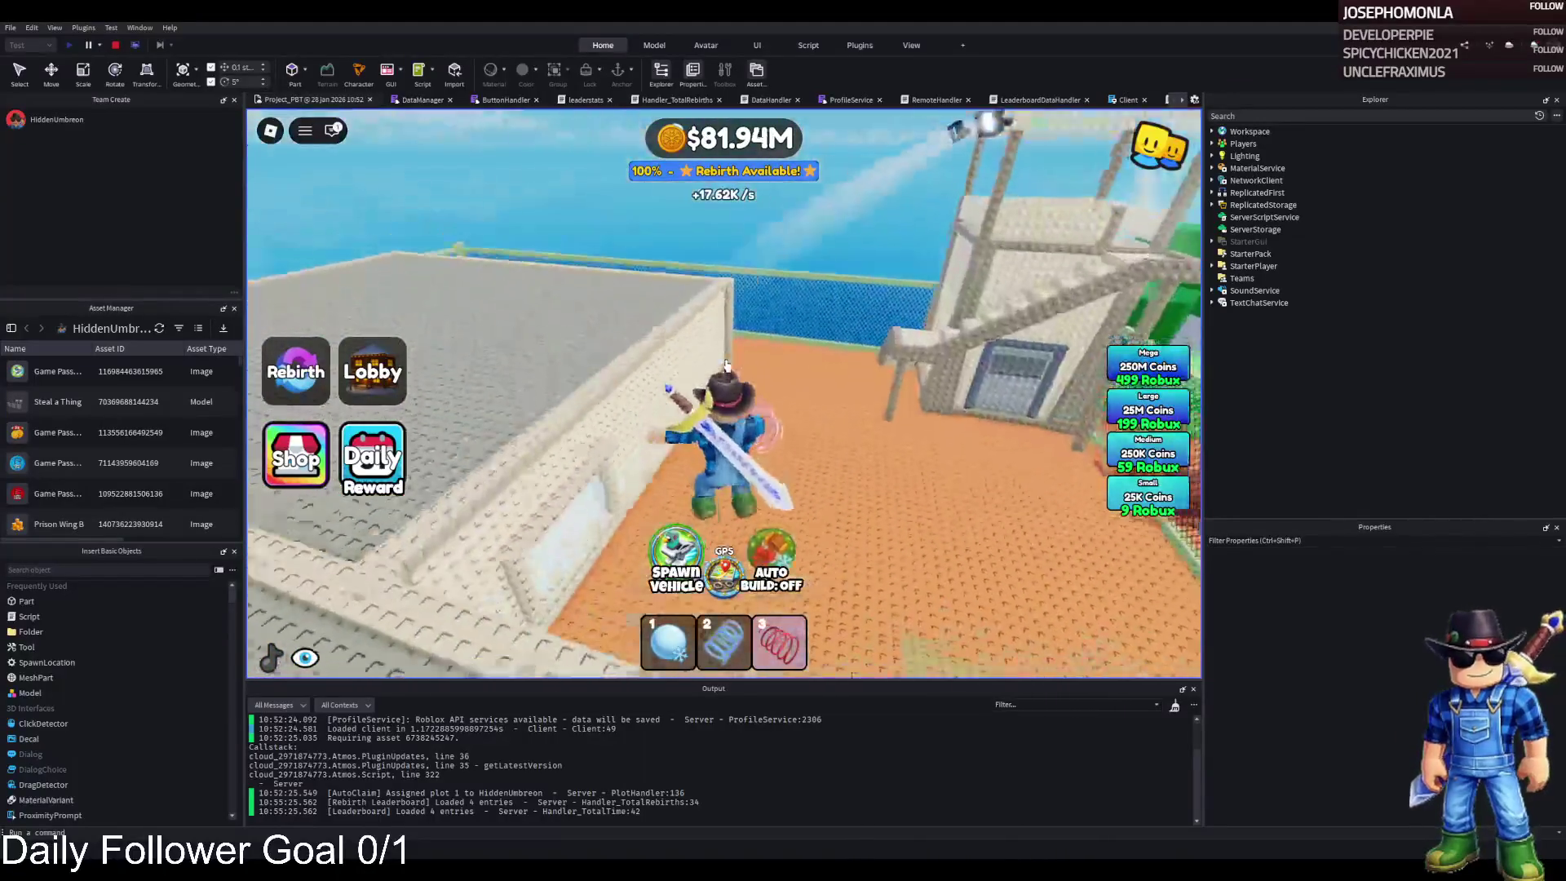
pyautogui.press('w')
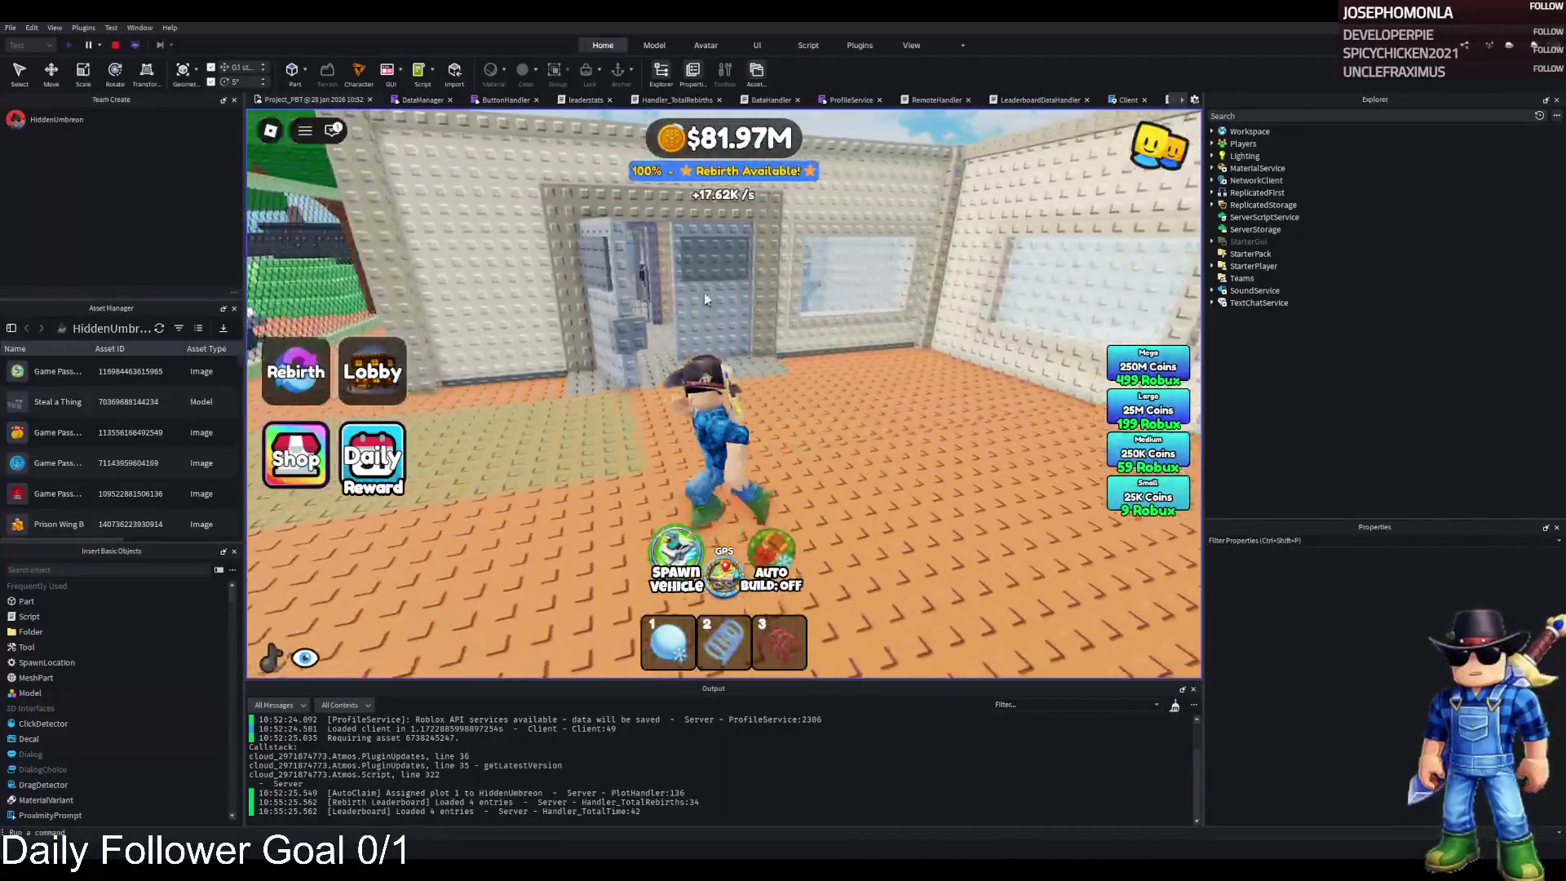
pyautogui.click(117, 44)
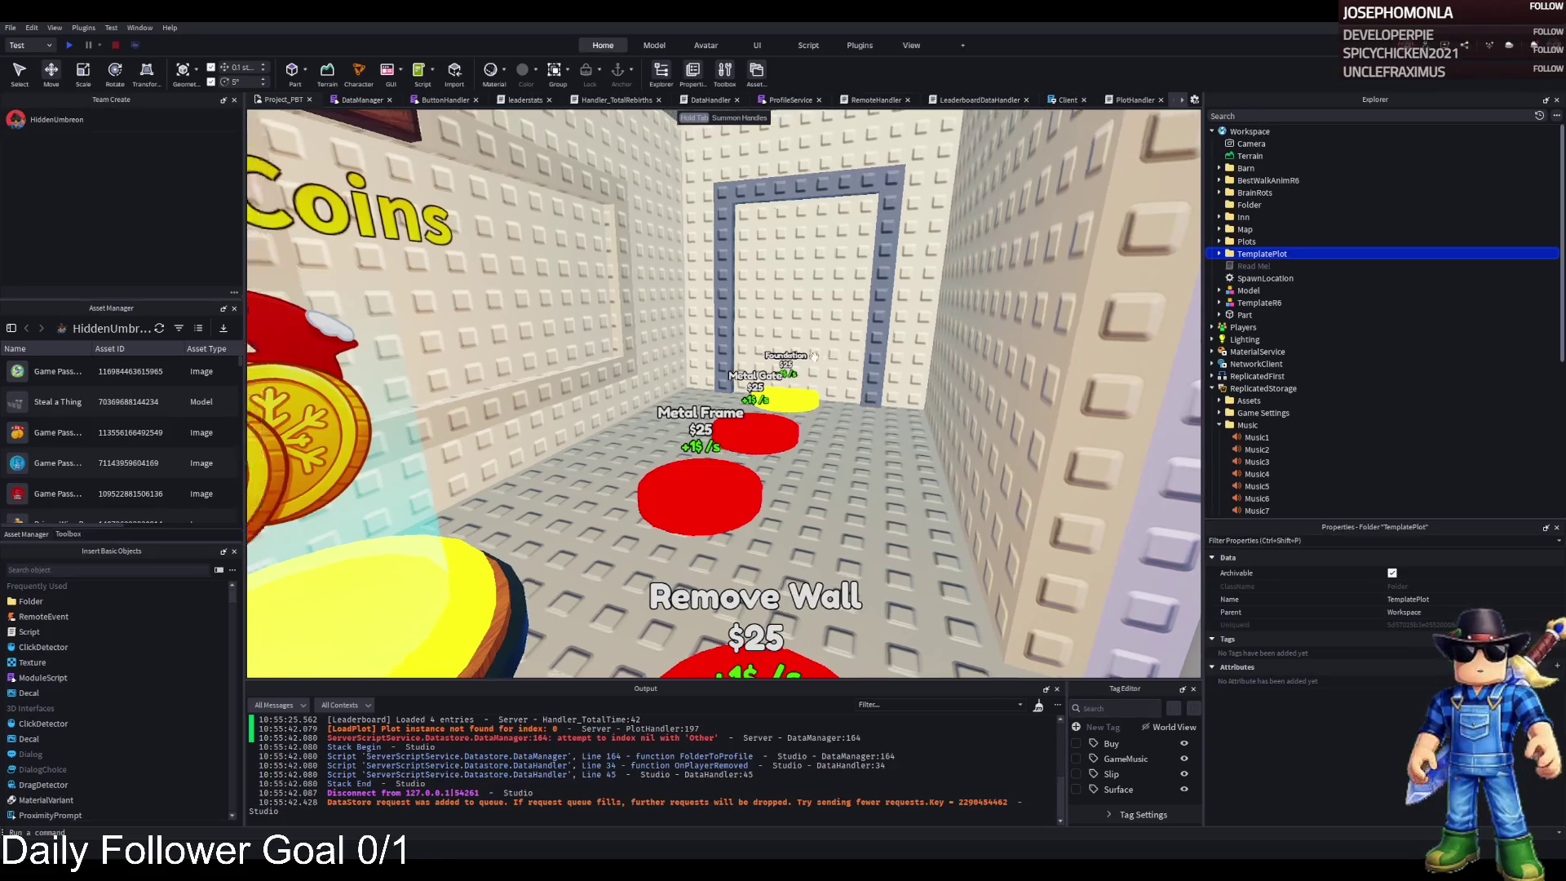
# - Fly the editor camera past the barred gate to the grey pillar by the red pads and delete it
pyautogui.press('w')
pyautogui.press('w')
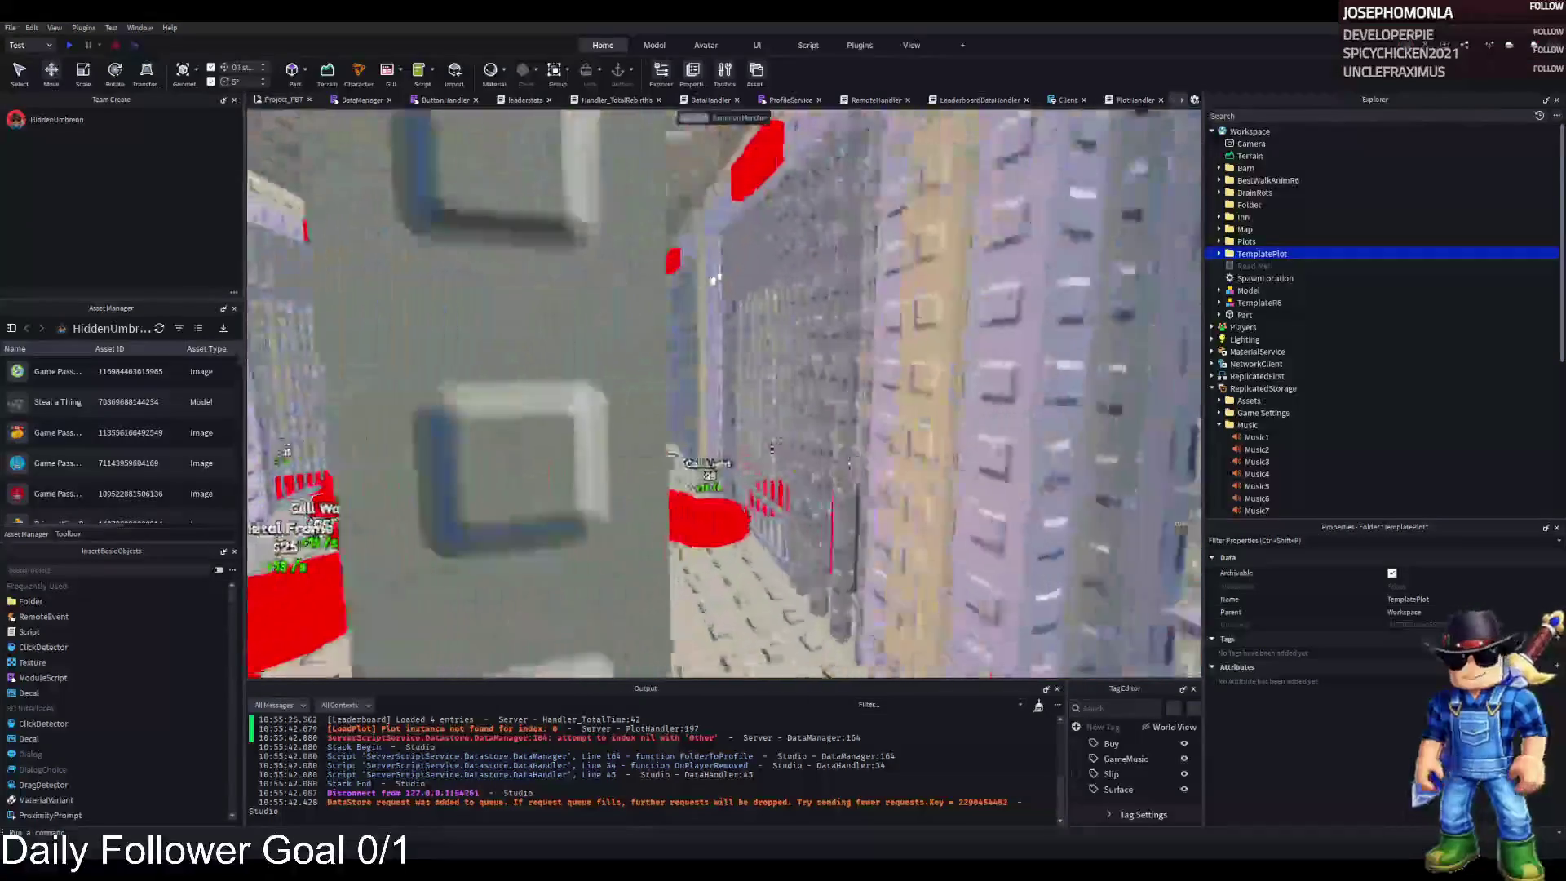
pyautogui.press('w')
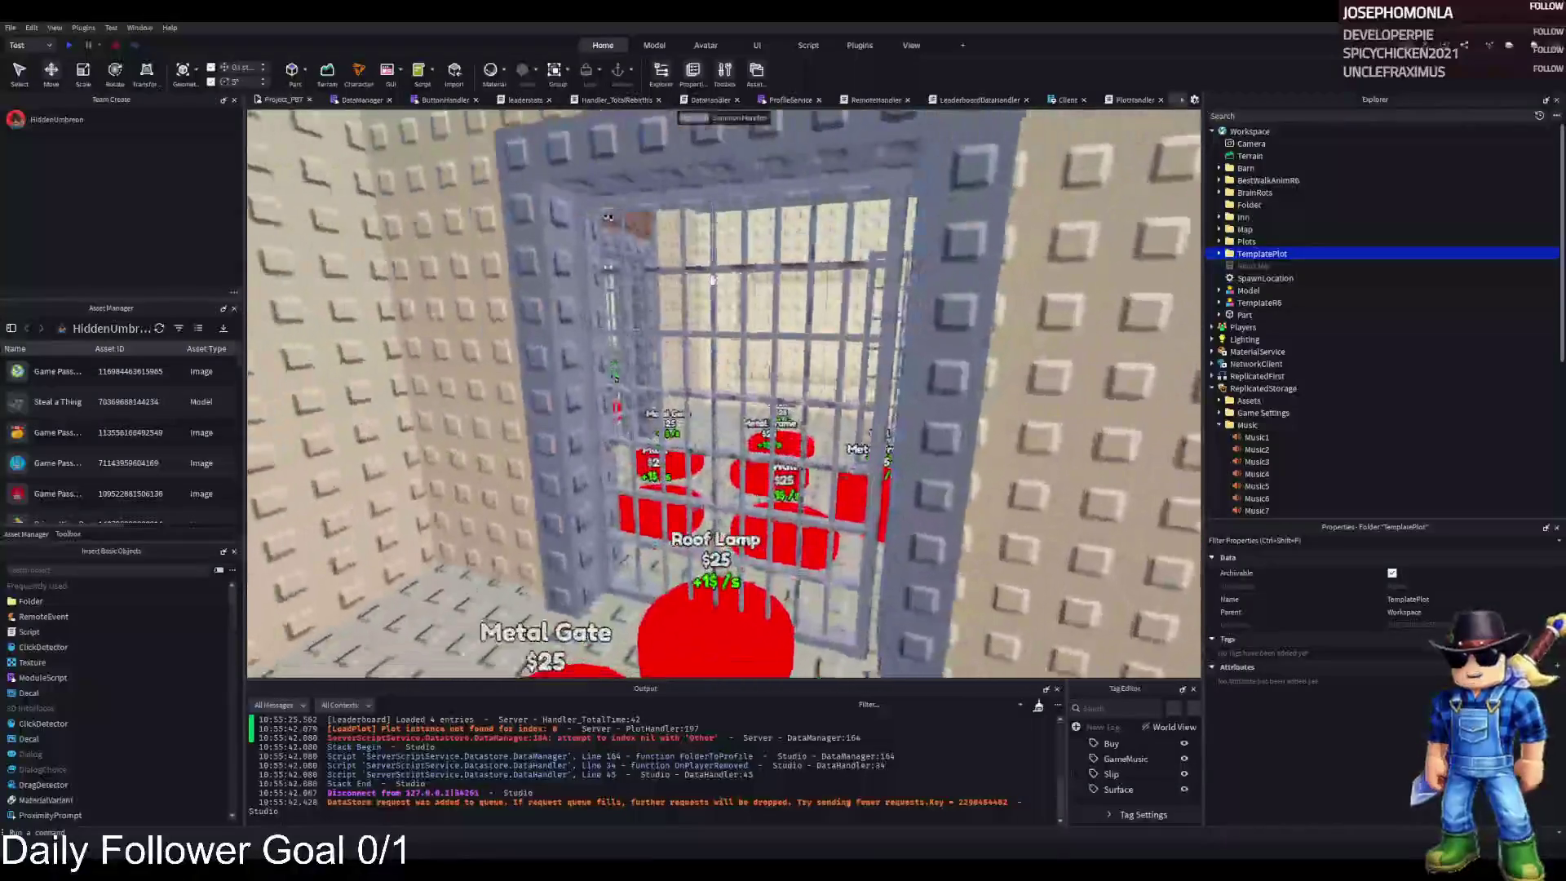
pyautogui.press('w')
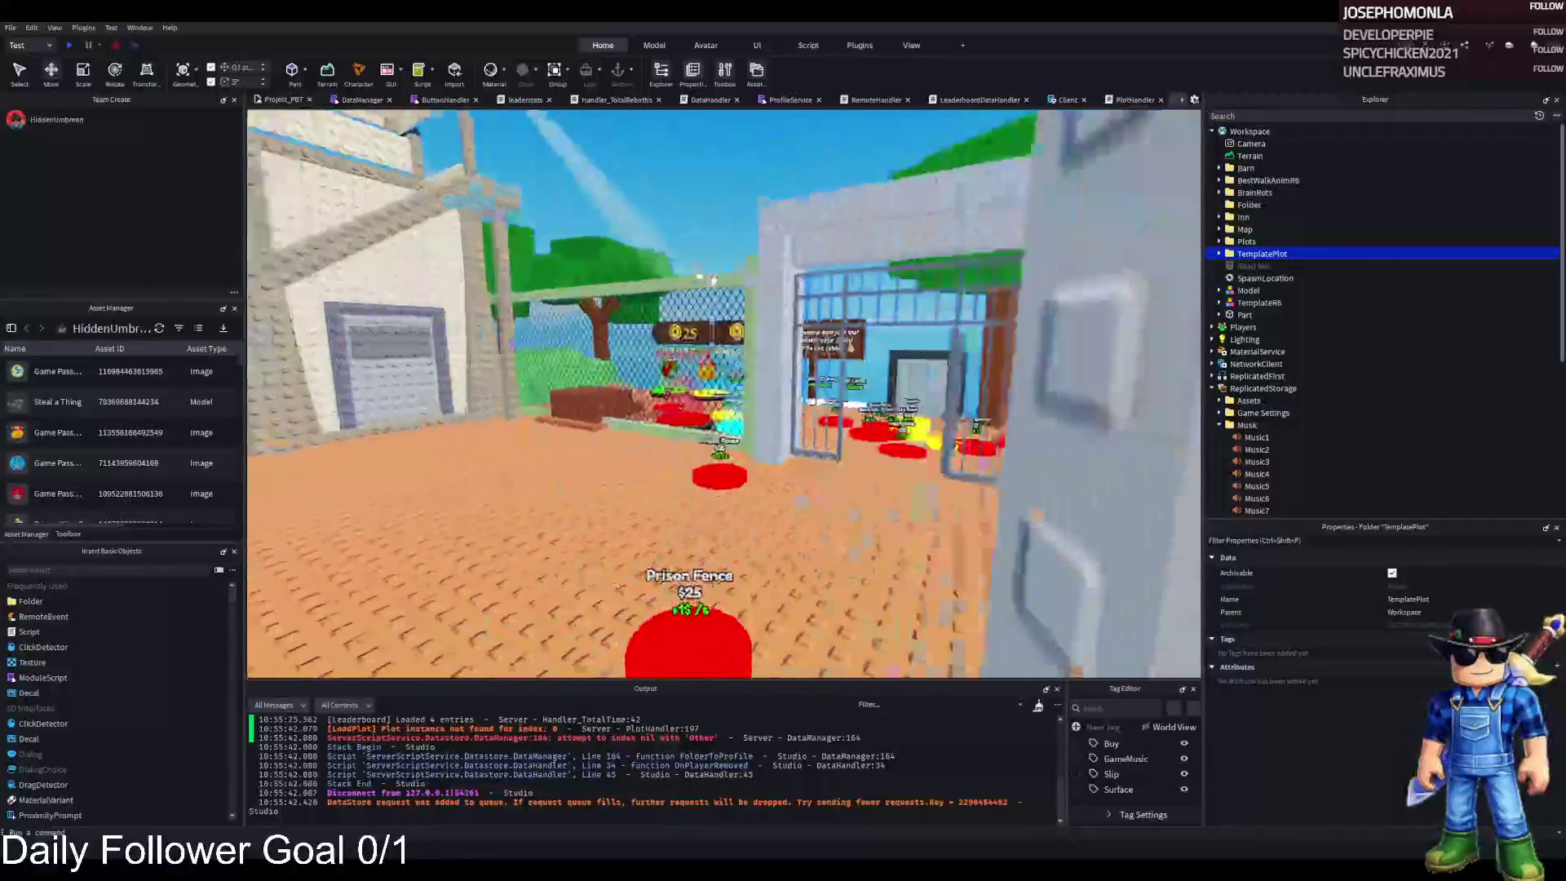
pyautogui.press('w')
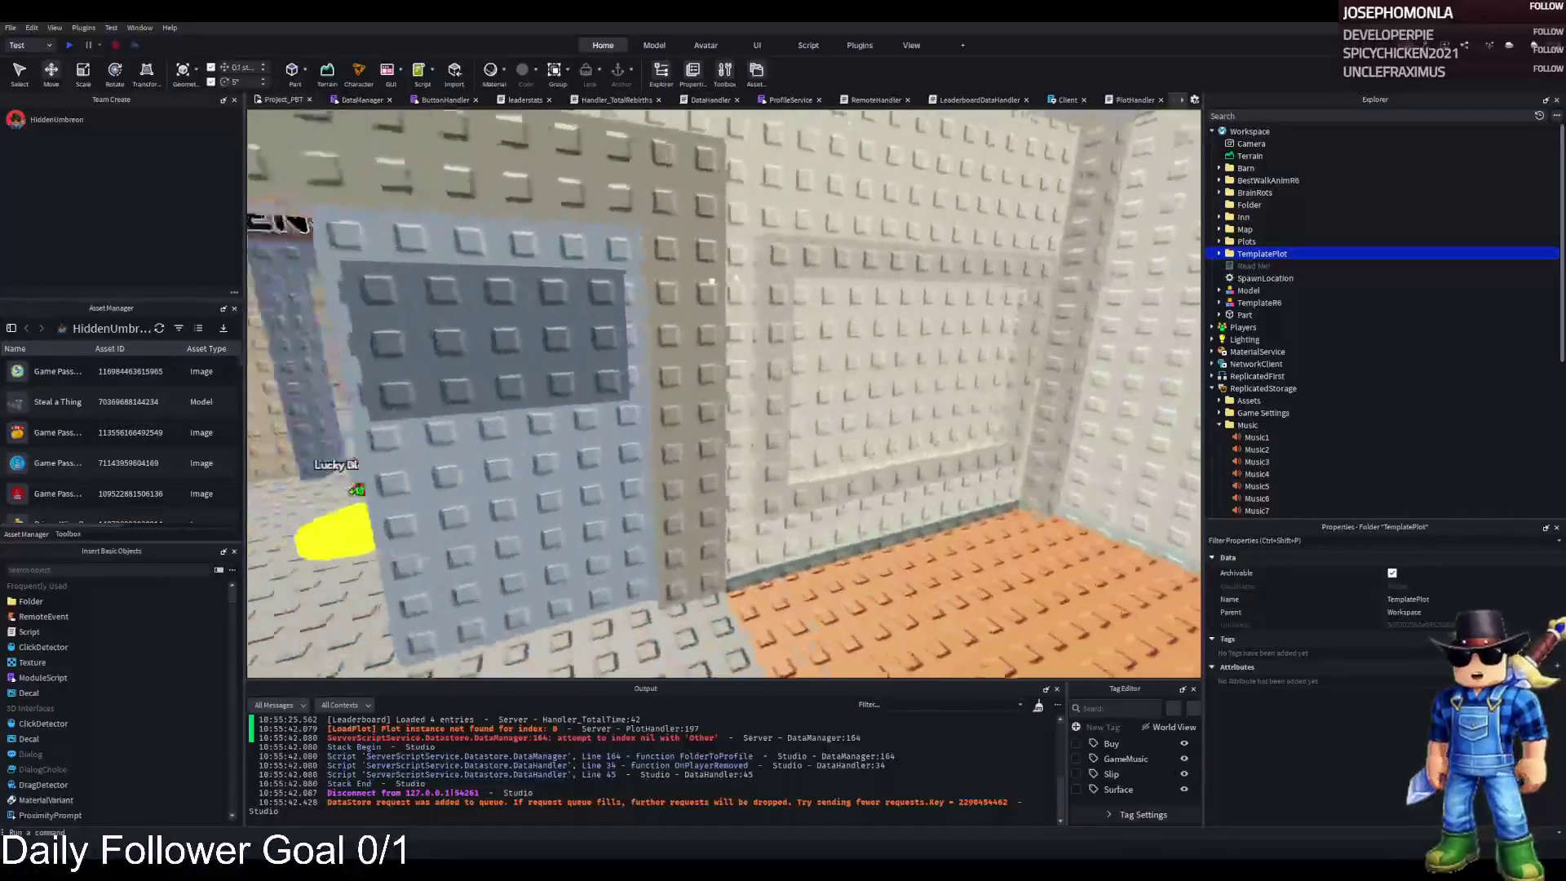
pyautogui.press('w')
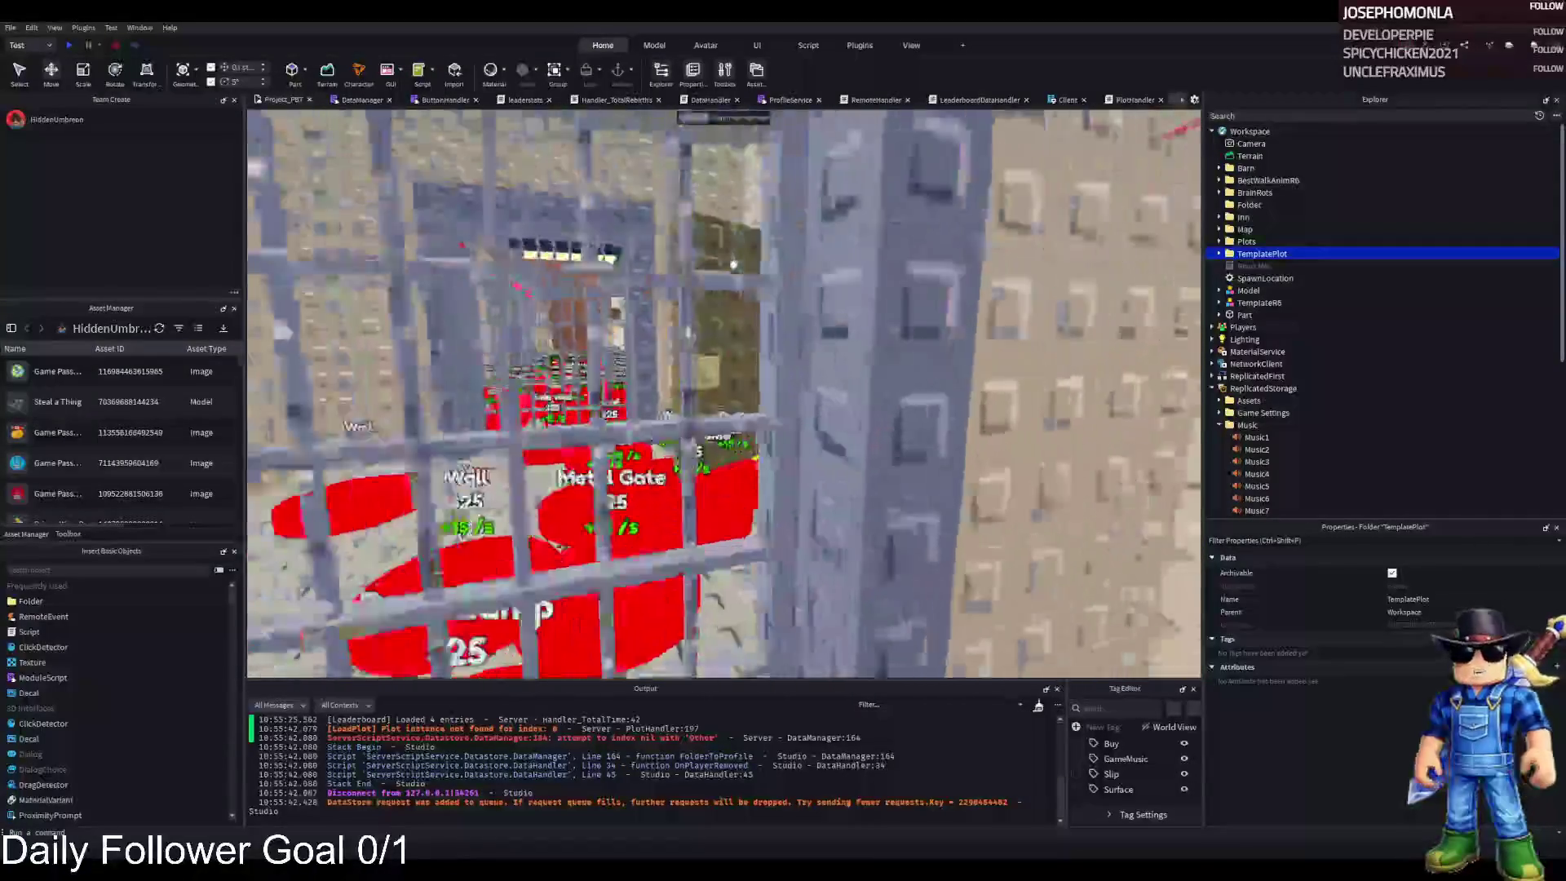
pyautogui.press('w')
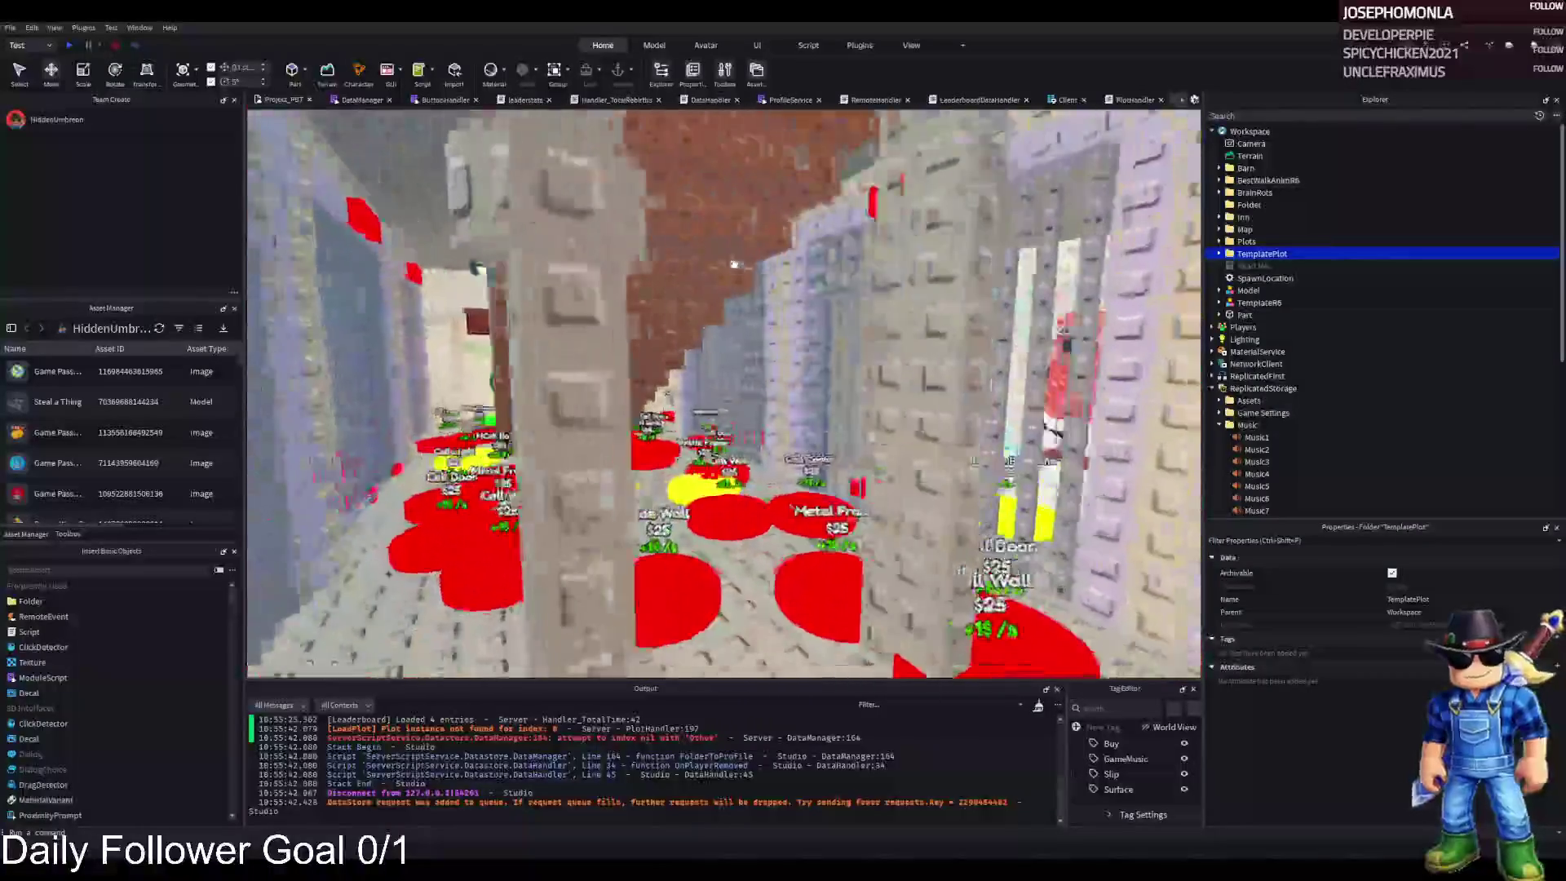
pyautogui.press('w')
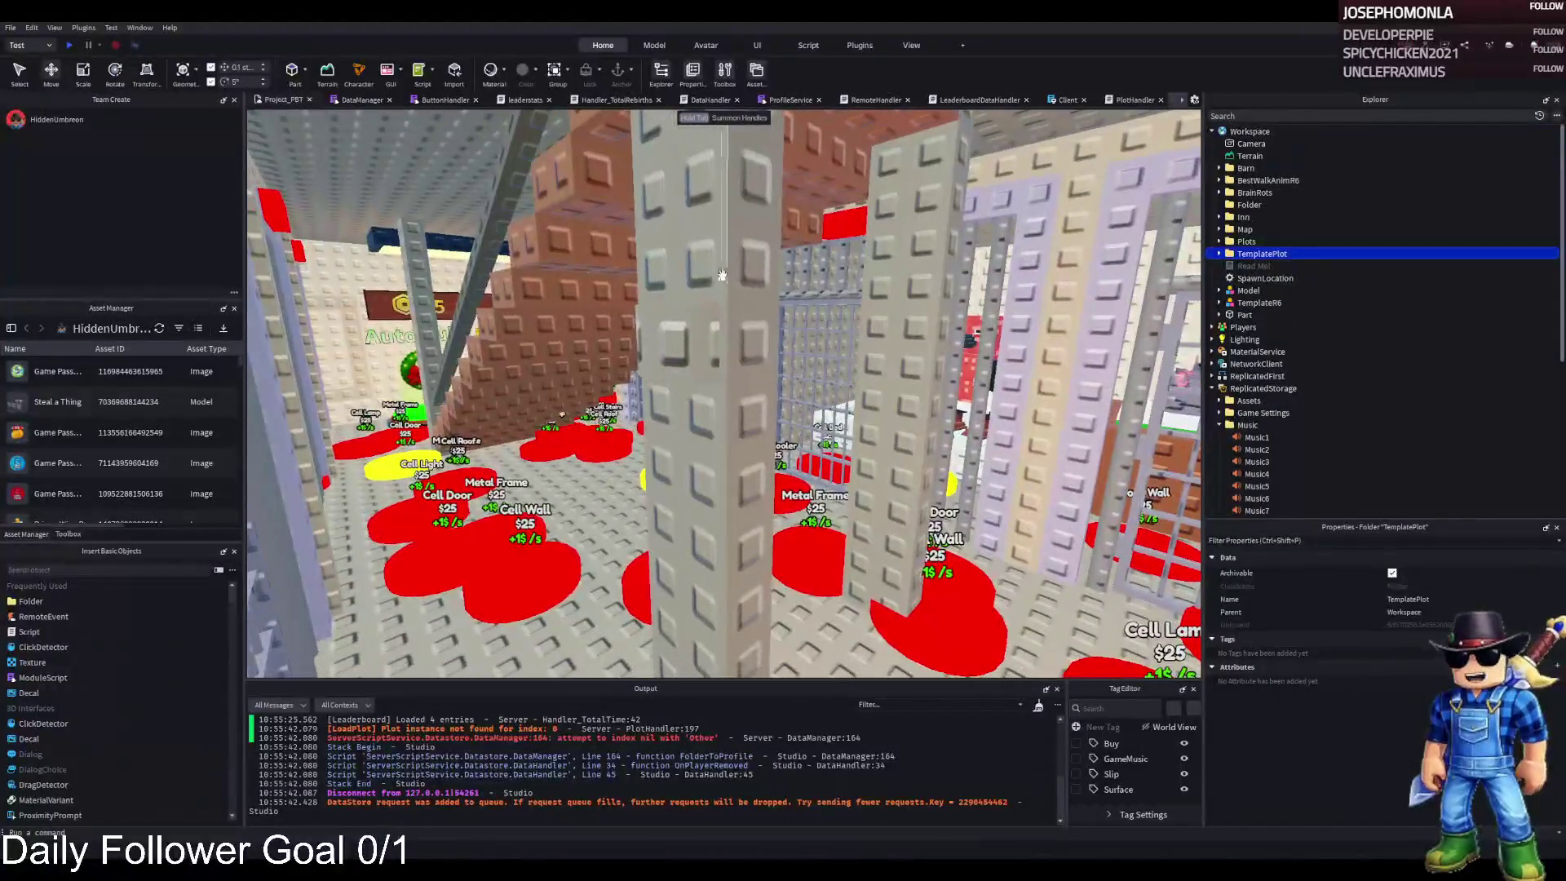
pyautogui.click(758, 358)
pyautogui.press('Delete')
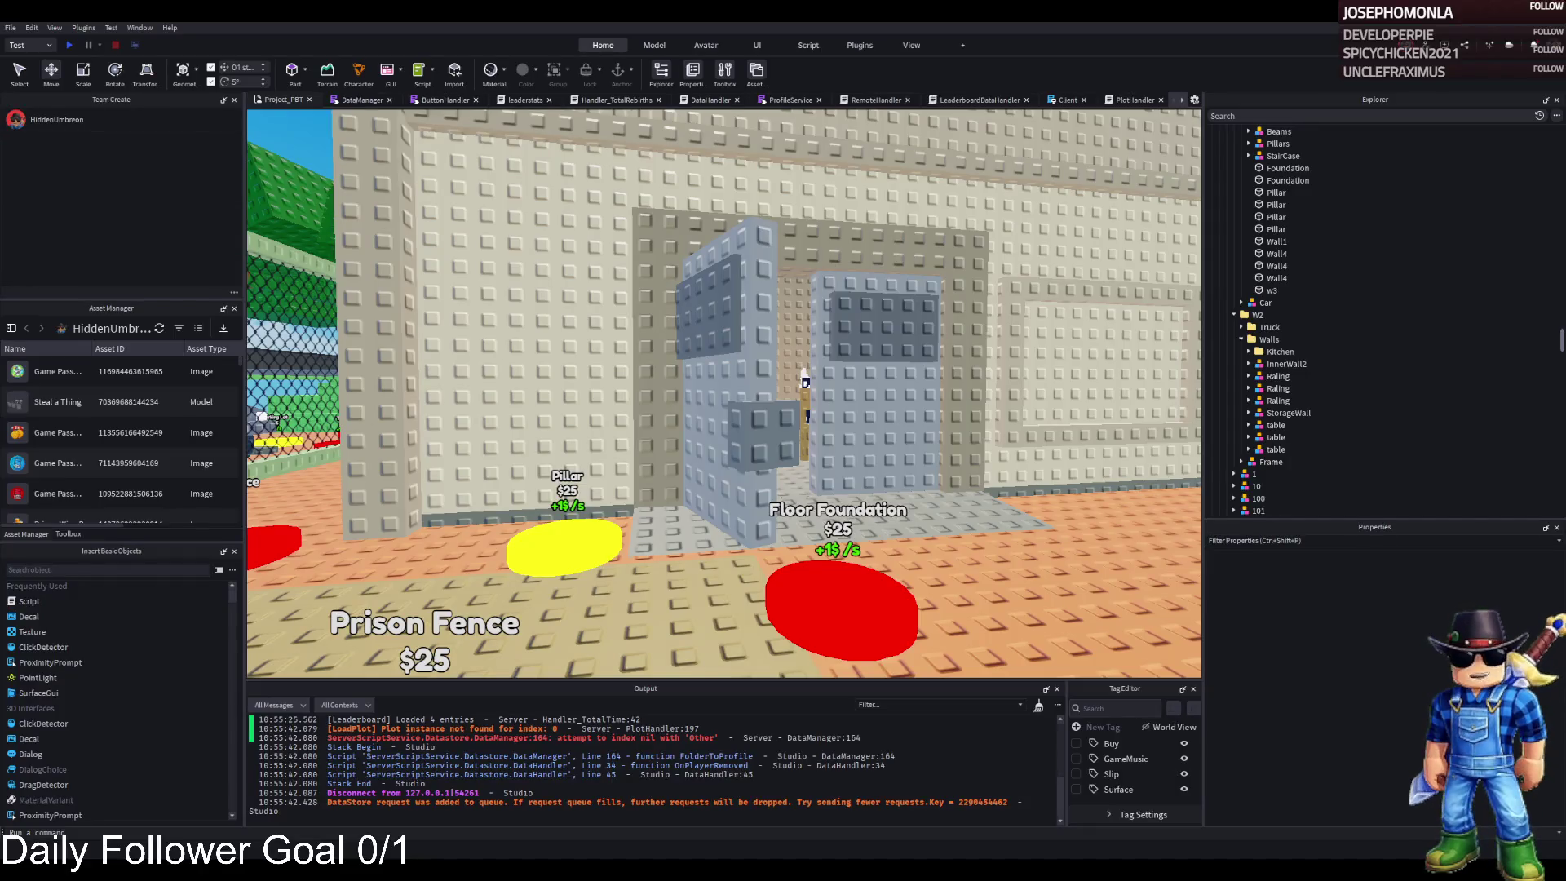
# - Pull the view back and around toward the white truck outside the plot walls
pyautogui.press('s')
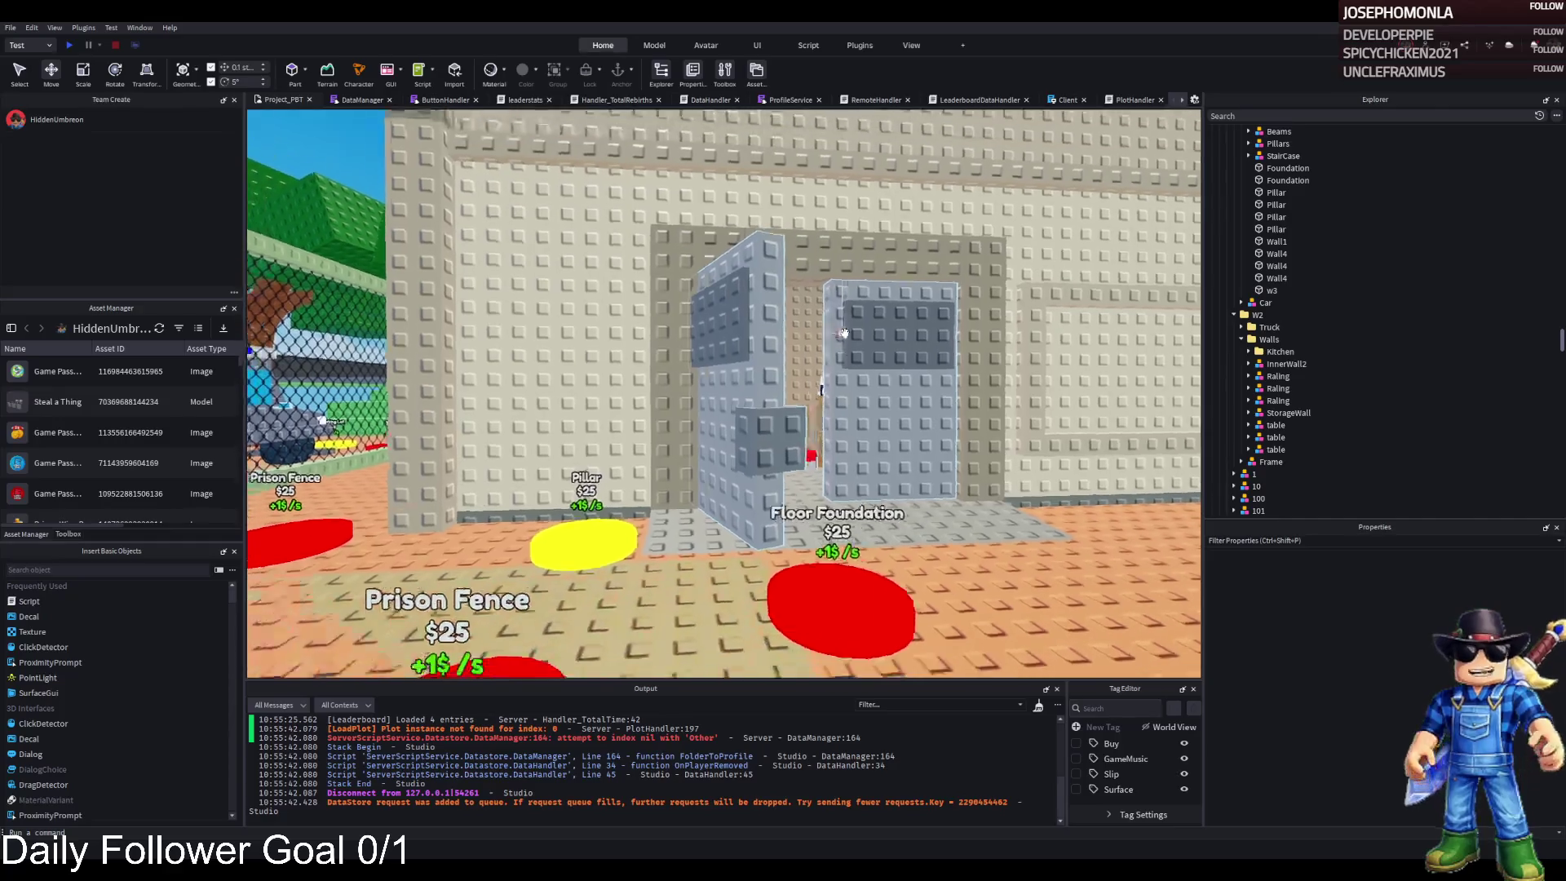
pyautogui.press('a')
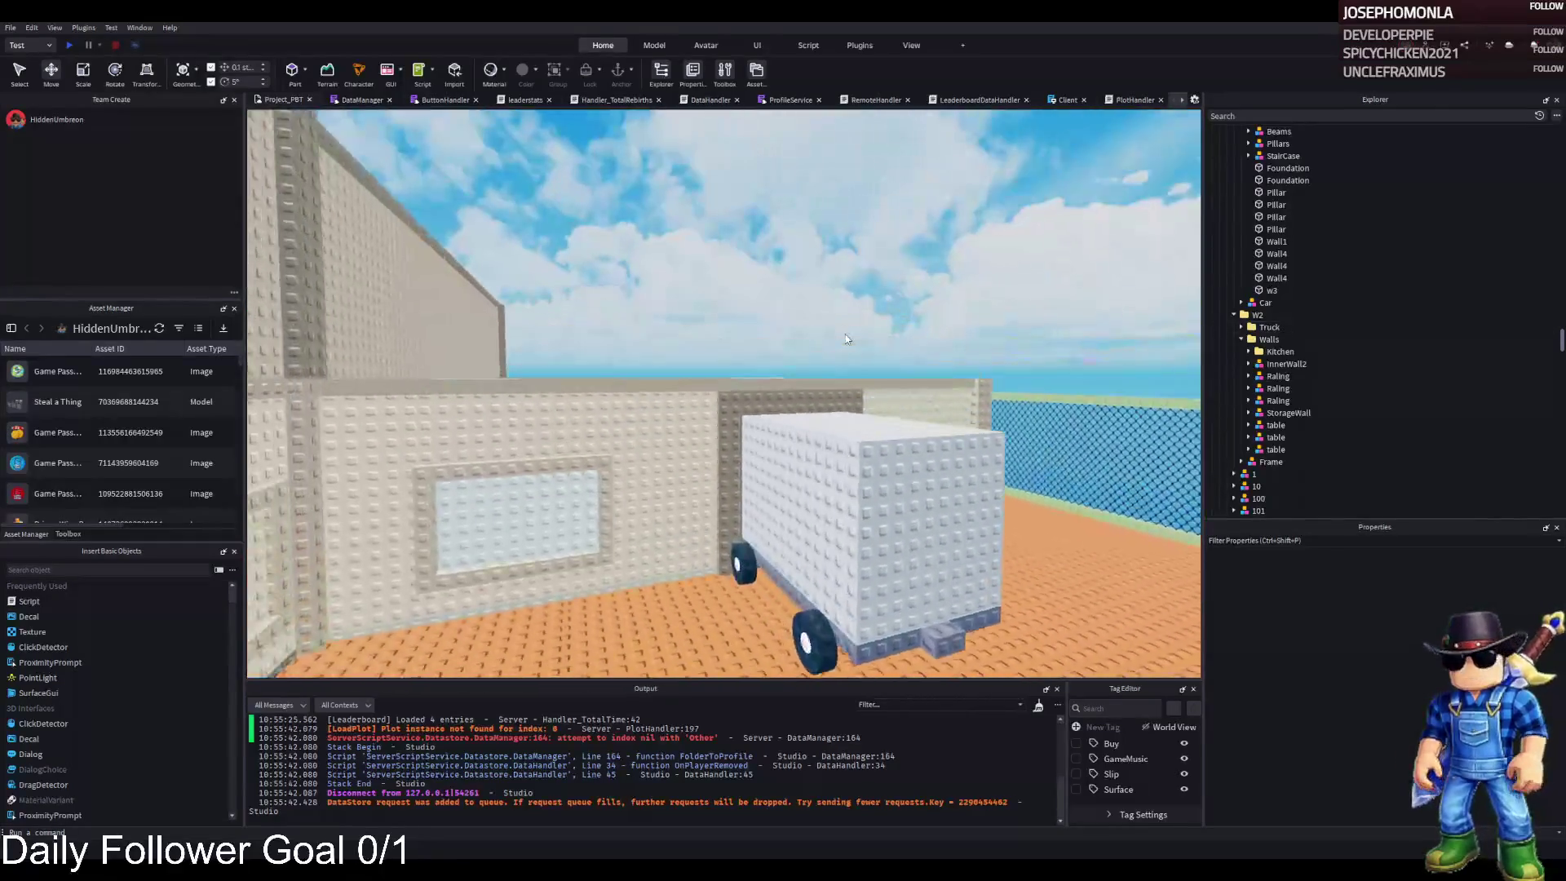
pyautogui.press('a')
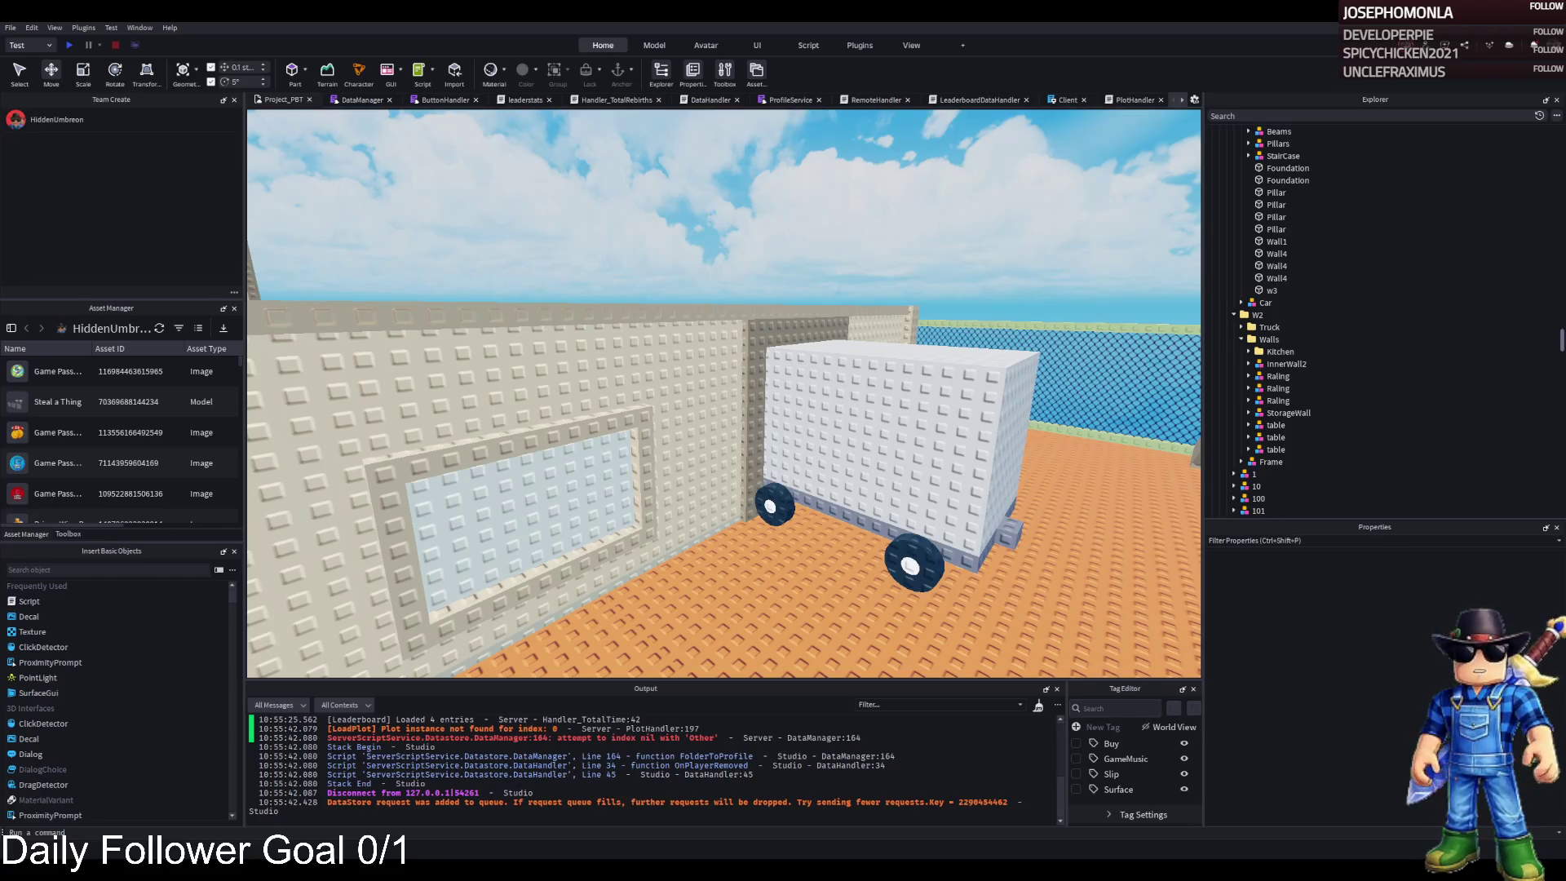
pyautogui.scroll(5, 961, 266)
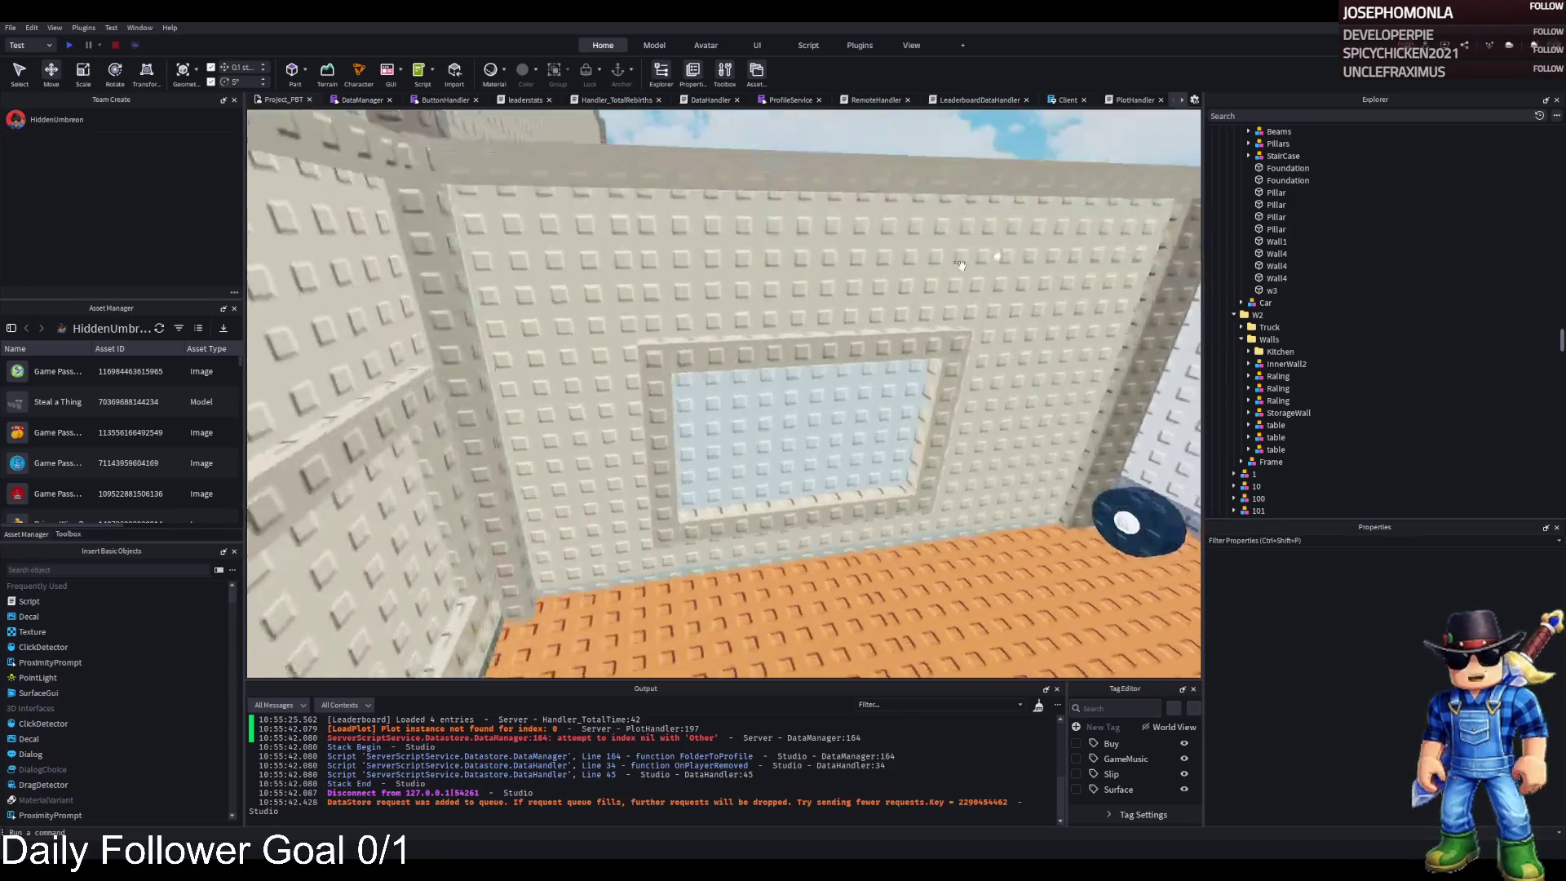
pyautogui.scroll(-10, 961, 266)
pyautogui.scroll(10, 960, 266)
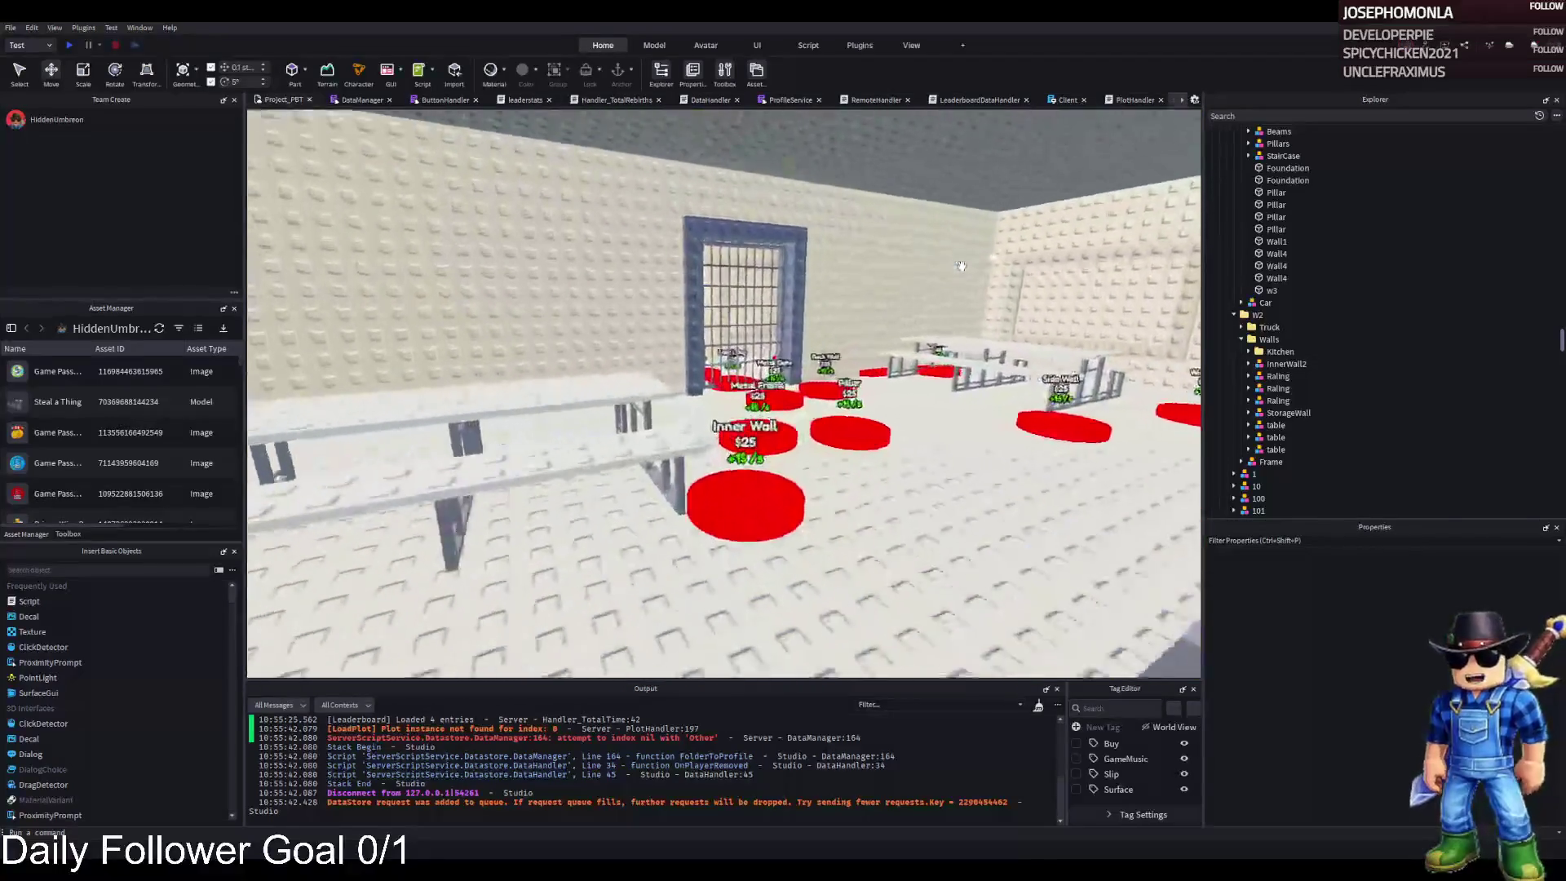
pyautogui.scroll(10, 960, 266)
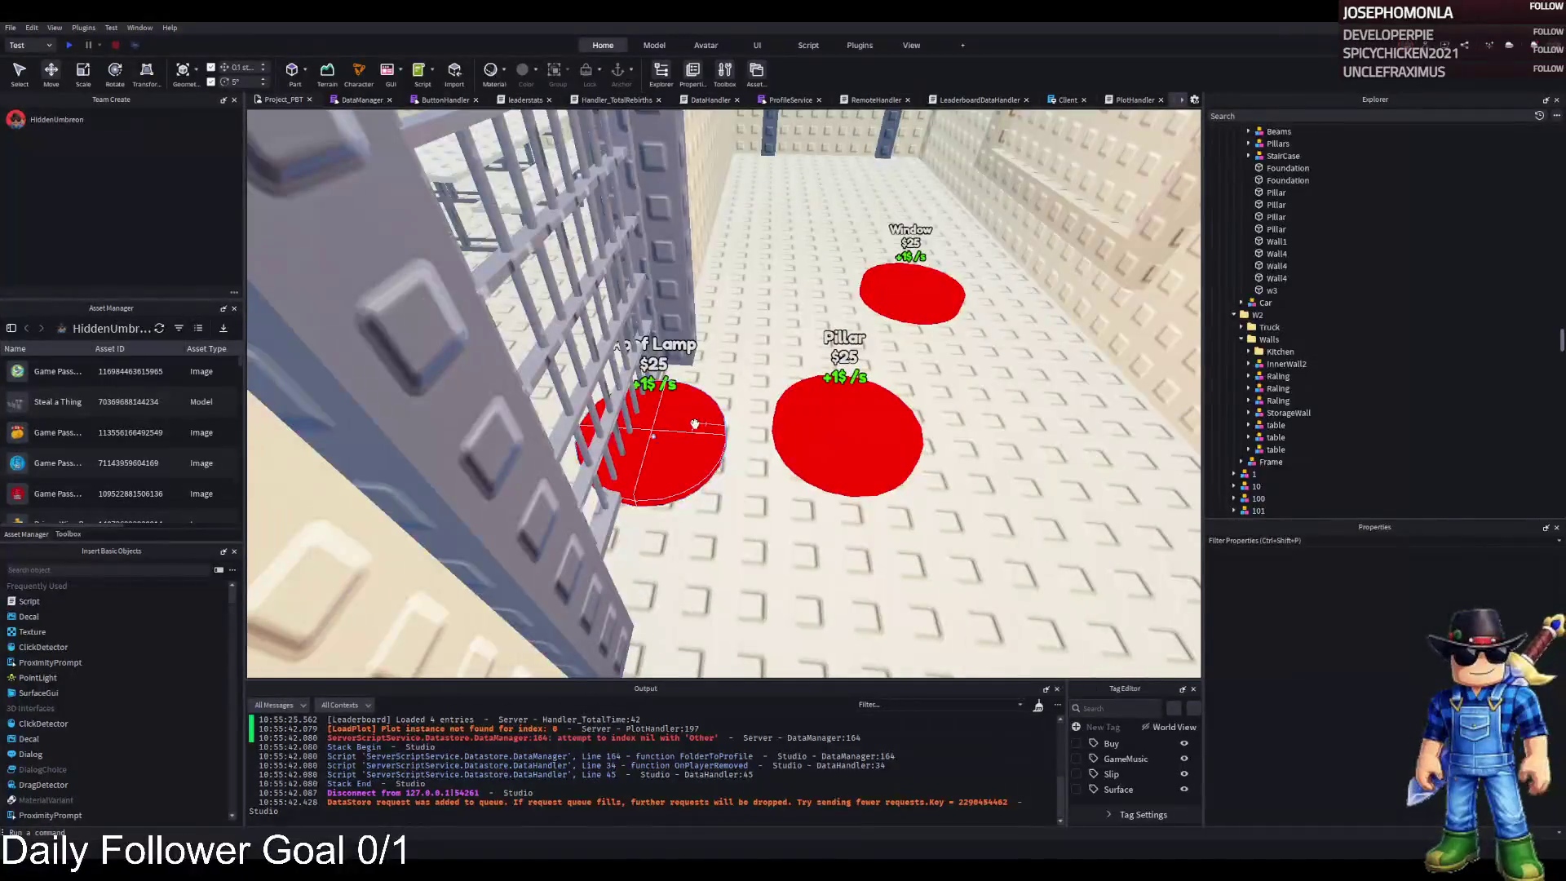
pyautogui.click(709, 420)
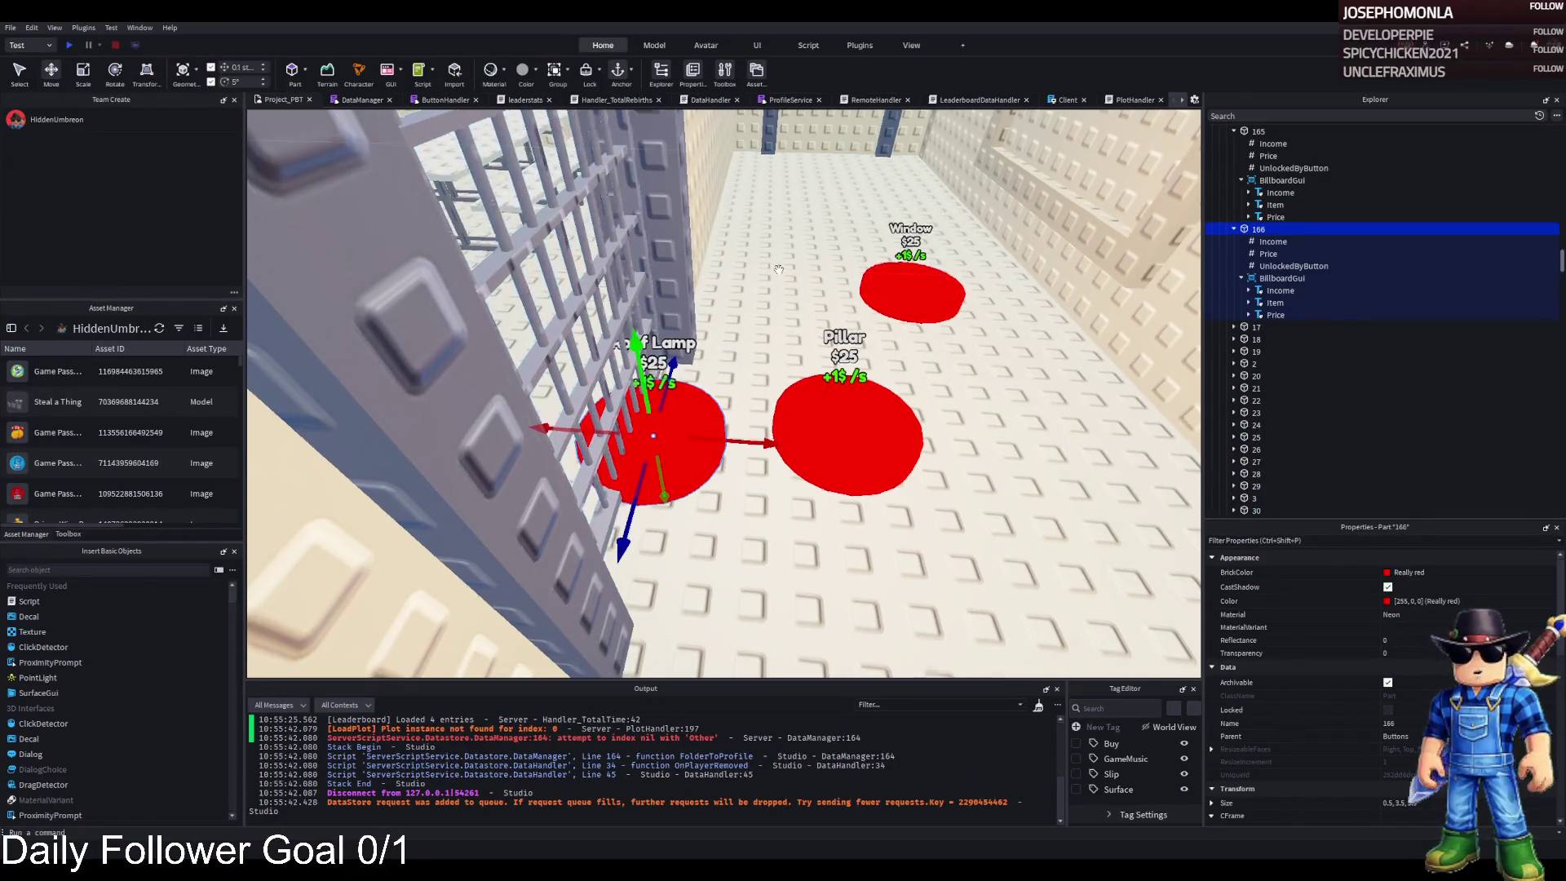
pyautogui.scroll(-5, 779, 269)
pyautogui.press('a')
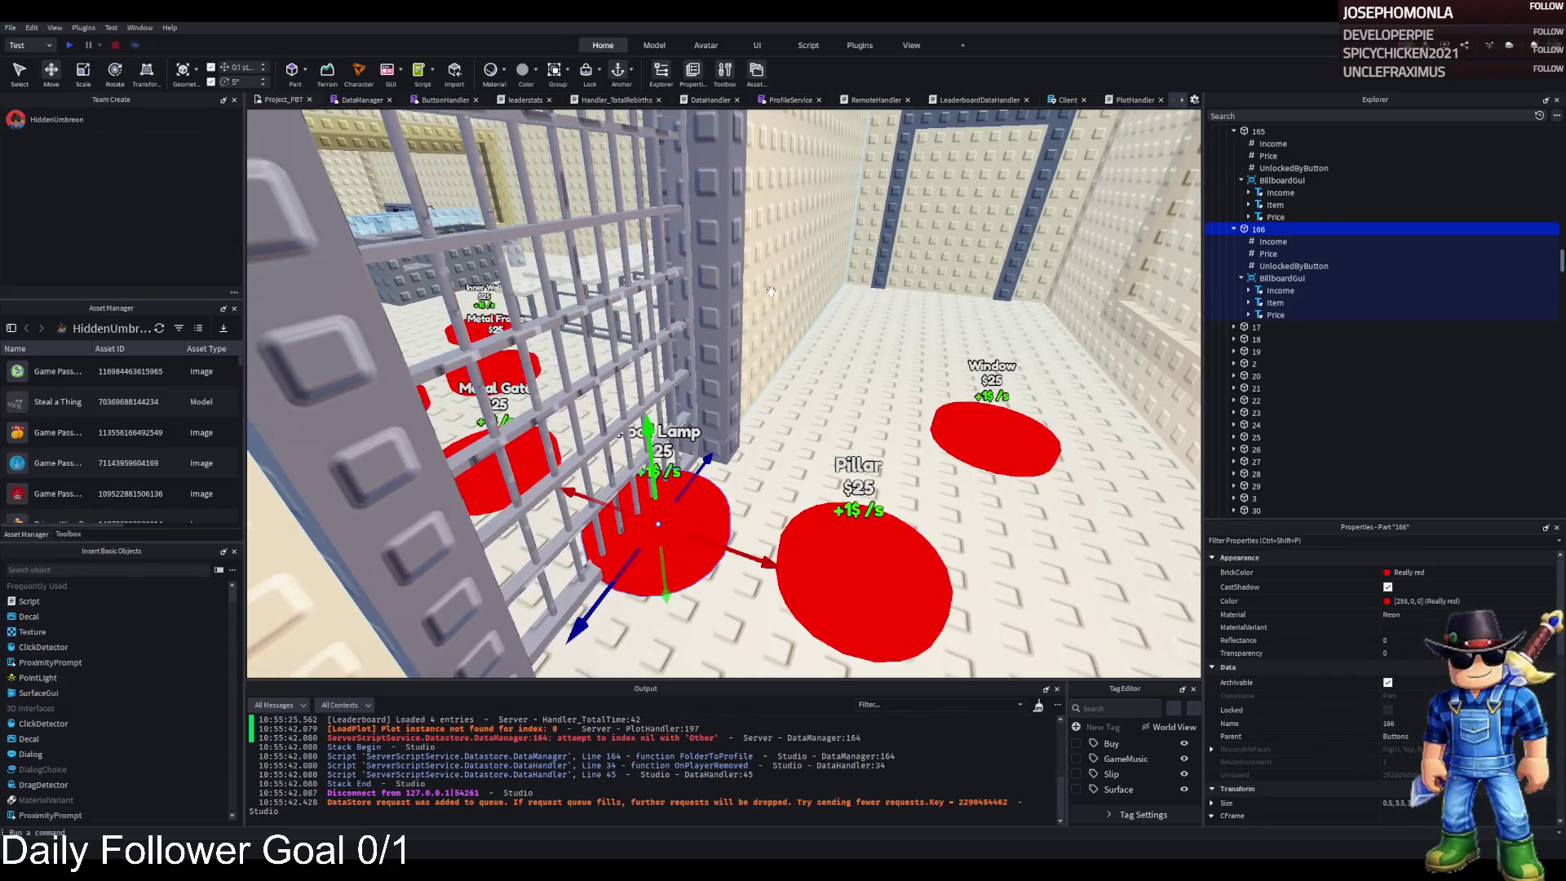
pyautogui.press('w')
pyautogui.press('w')
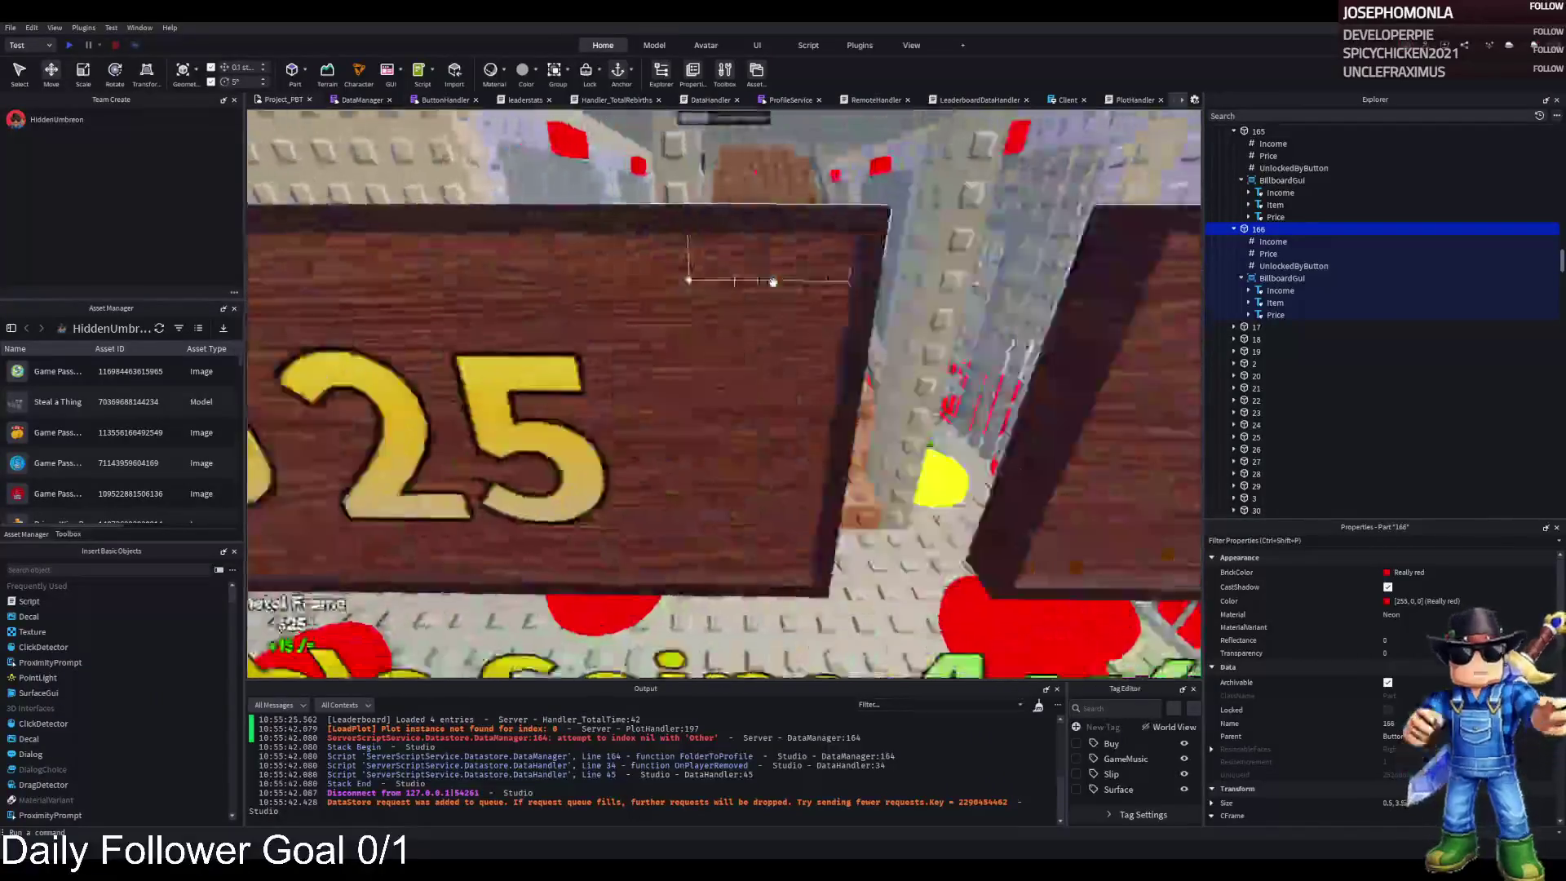
pyautogui.press('s')
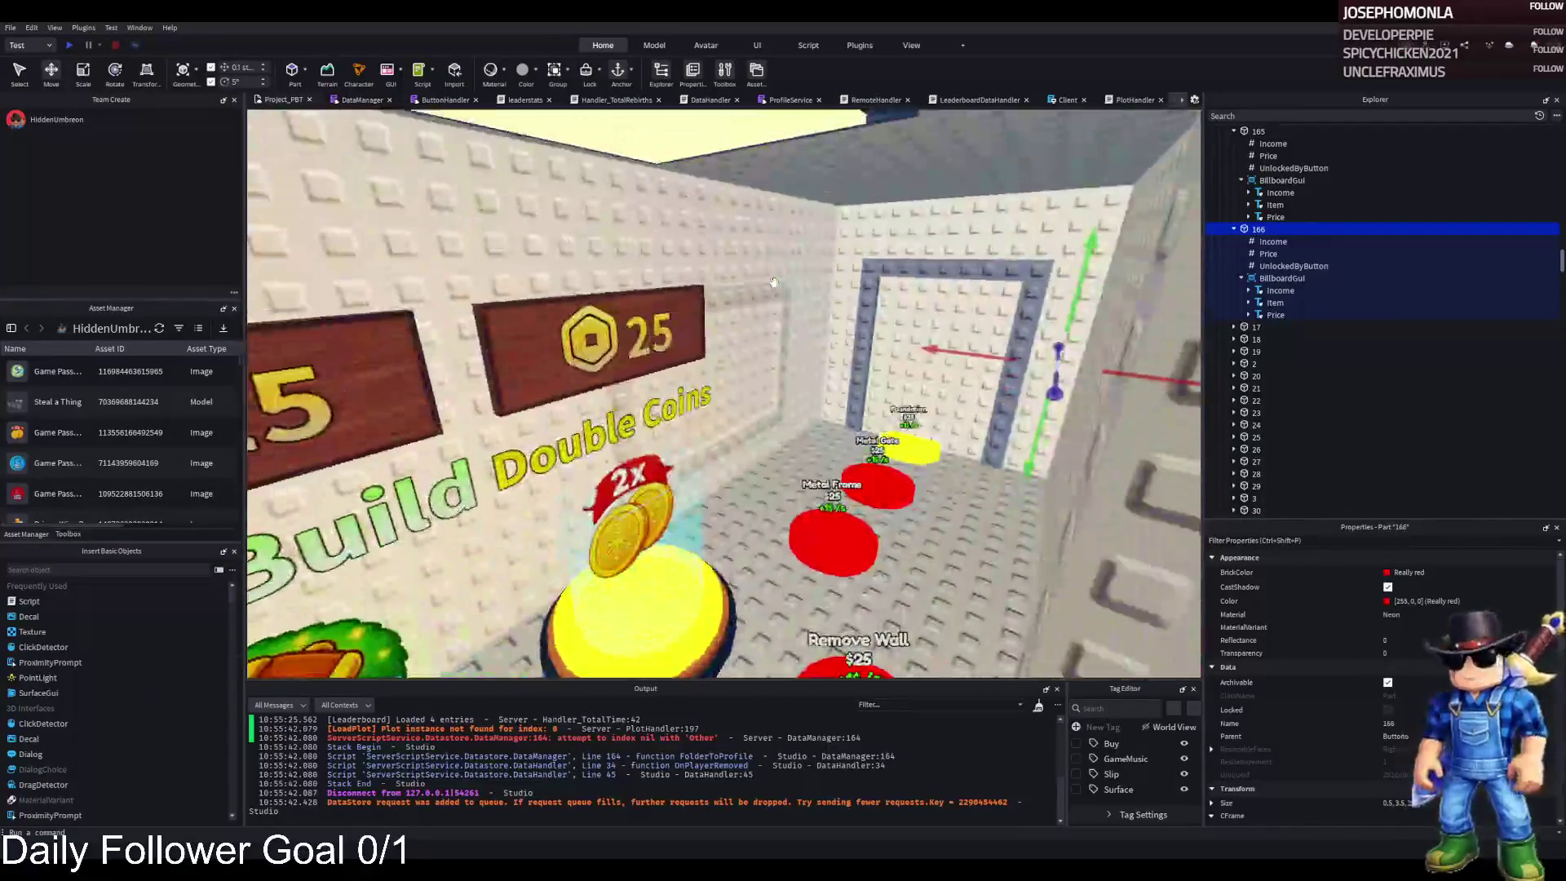
pyautogui.click(763, 245)
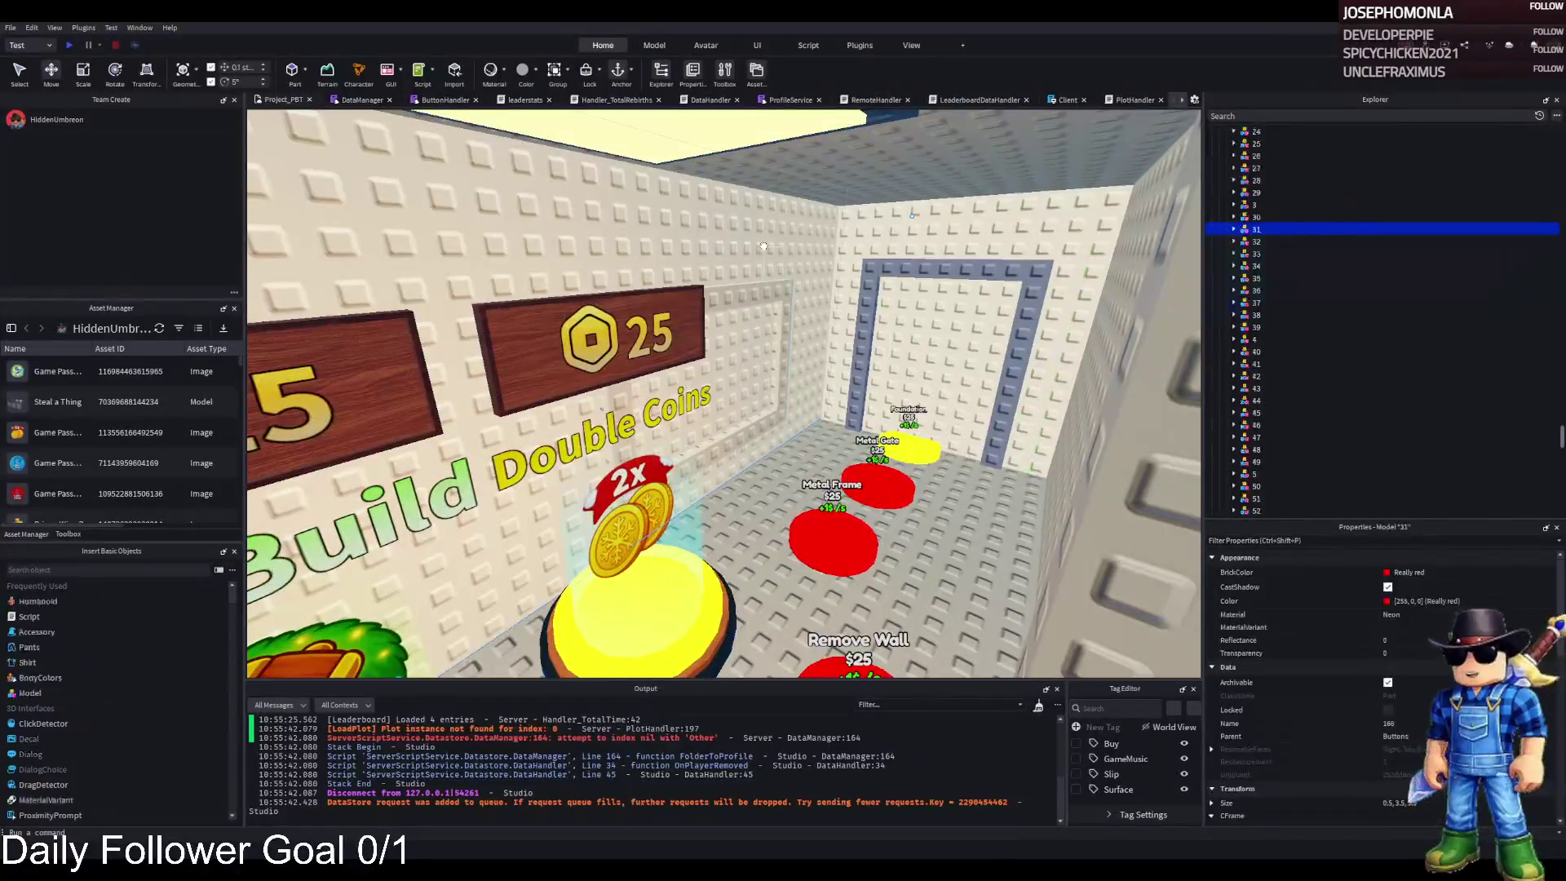
pyautogui.click(1251, 252)
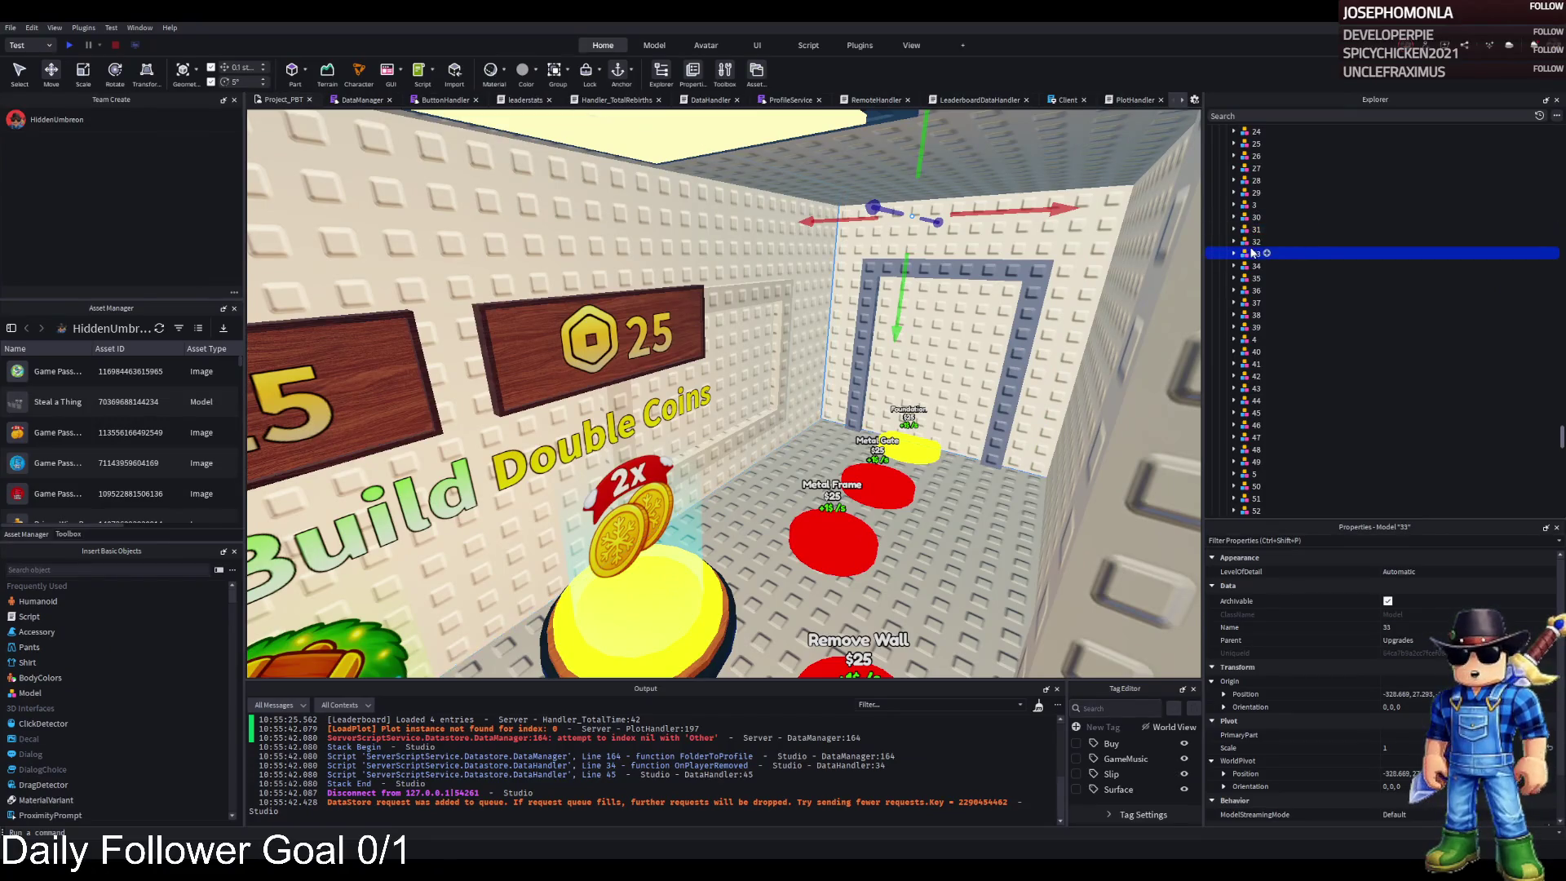
pyautogui.press('Down')
pyautogui.press('f')
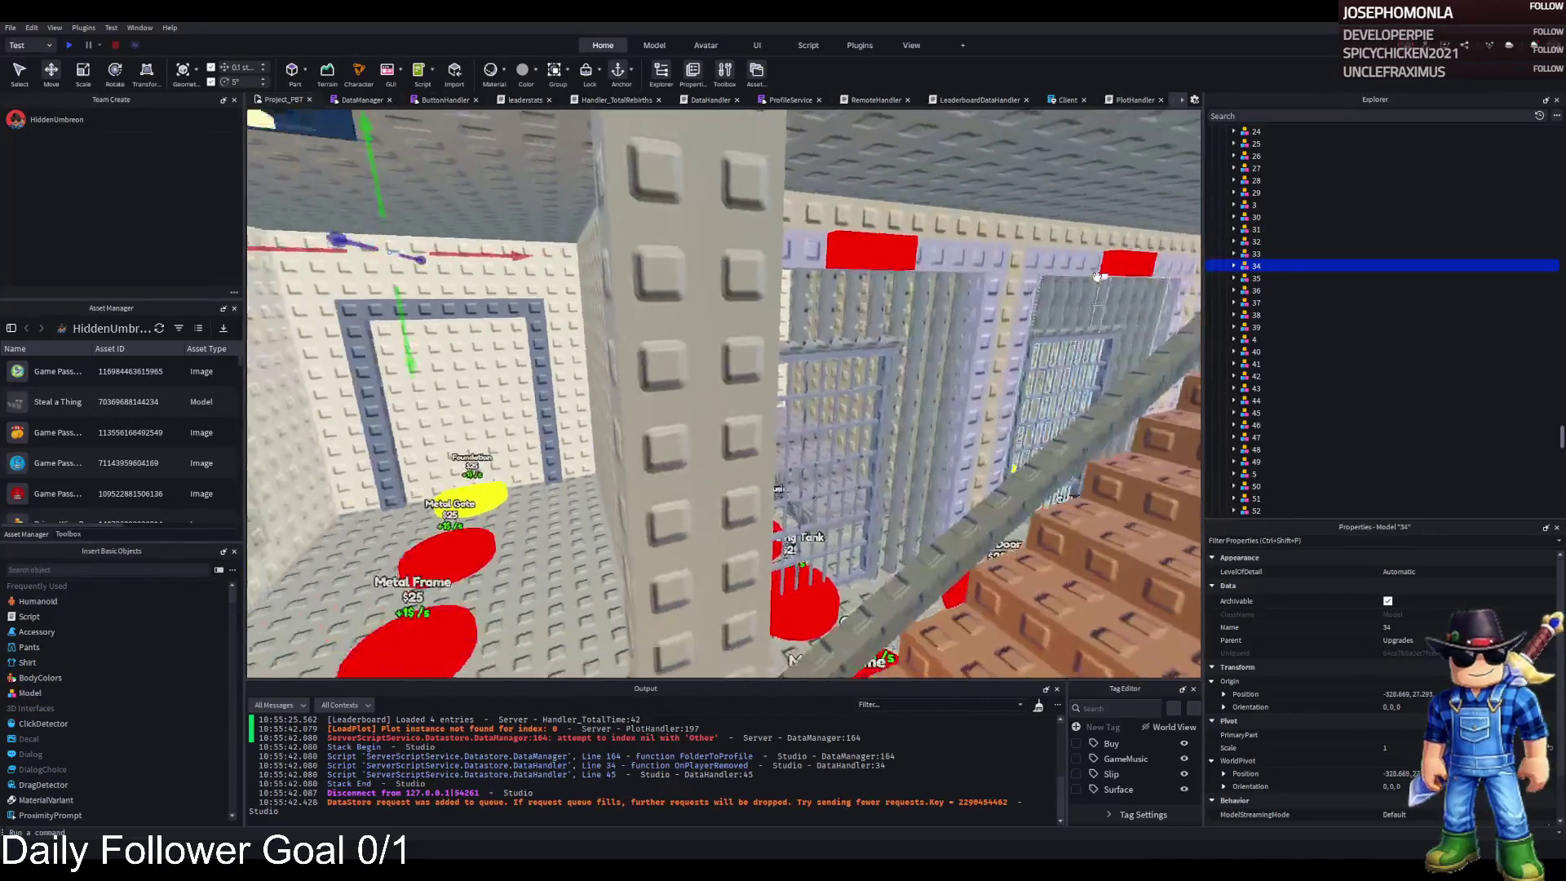
pyautogui.click(1233, 266)
pyautogui.press('Down')
pyautogui.click(1245, 304)
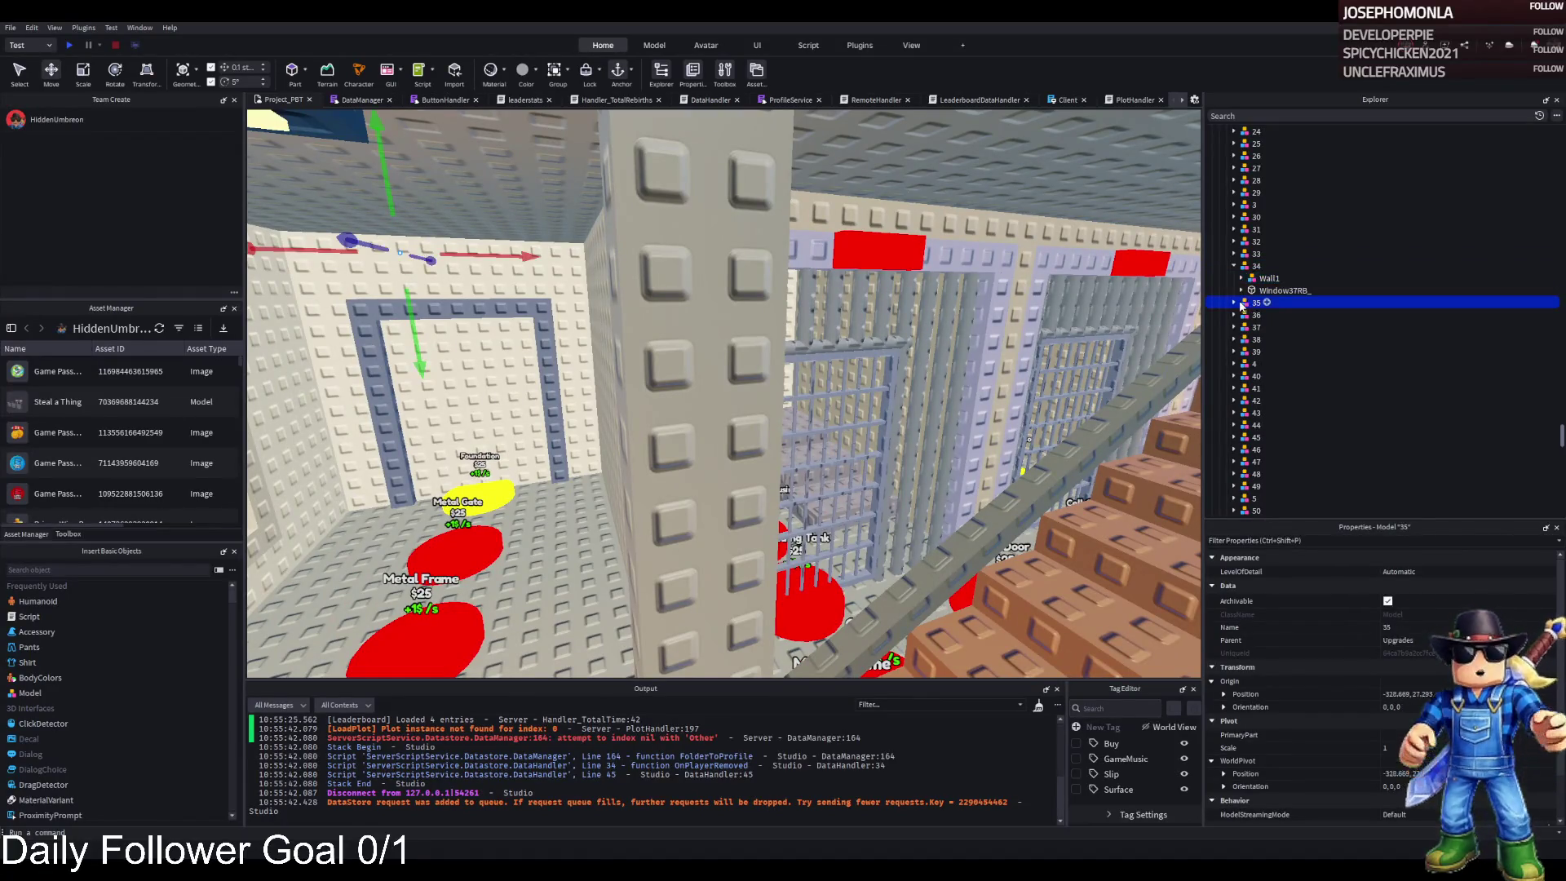
pyautogui.press('f')
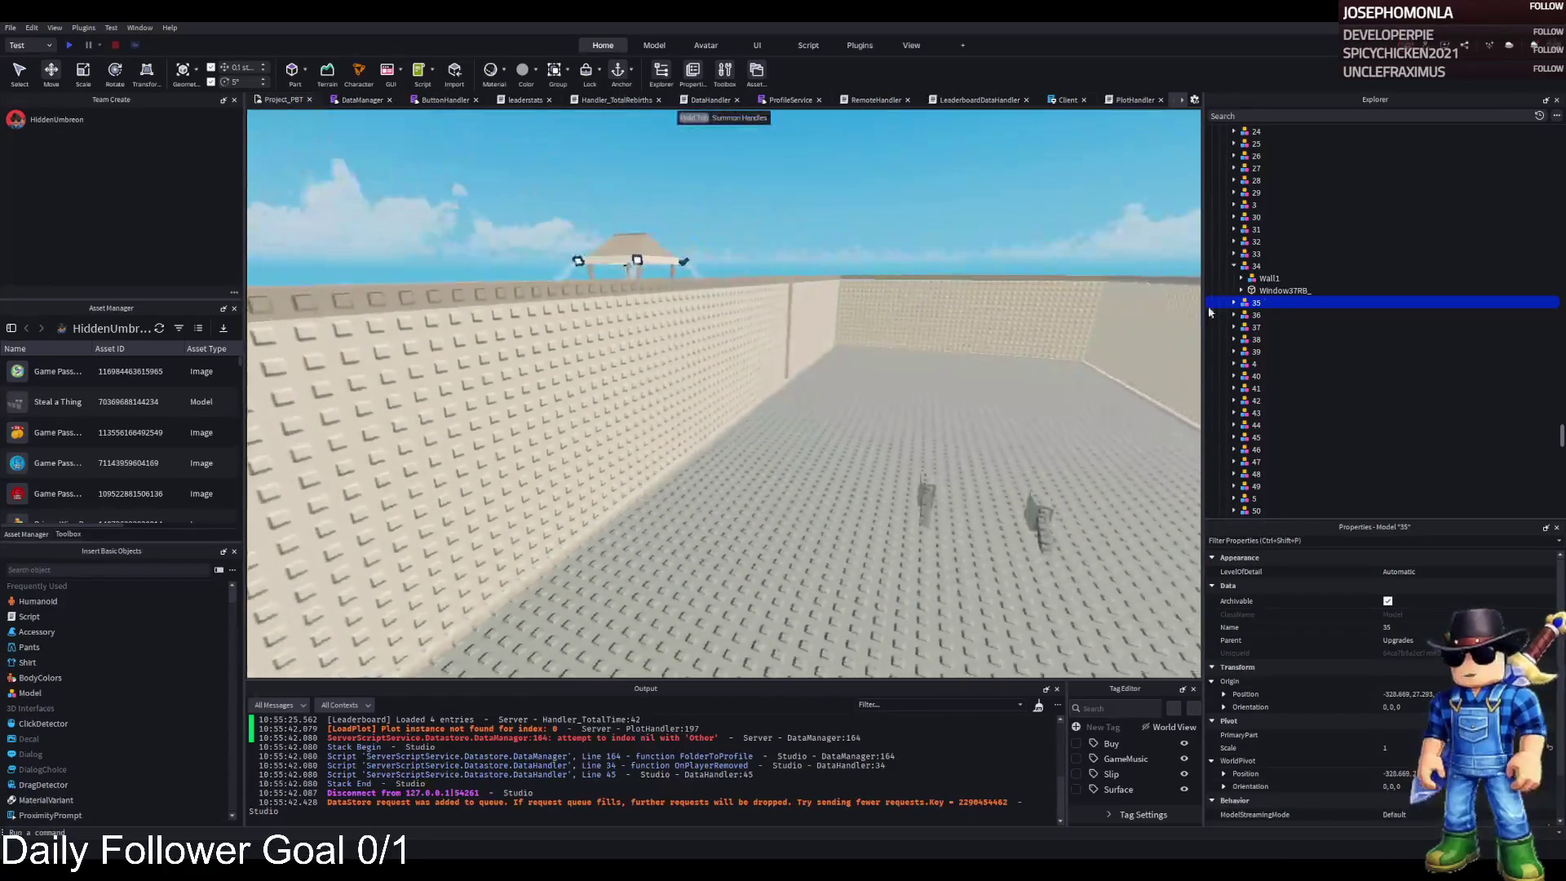
pyautogui.click(1233, 303)
pyautogui.click(1245, 316)
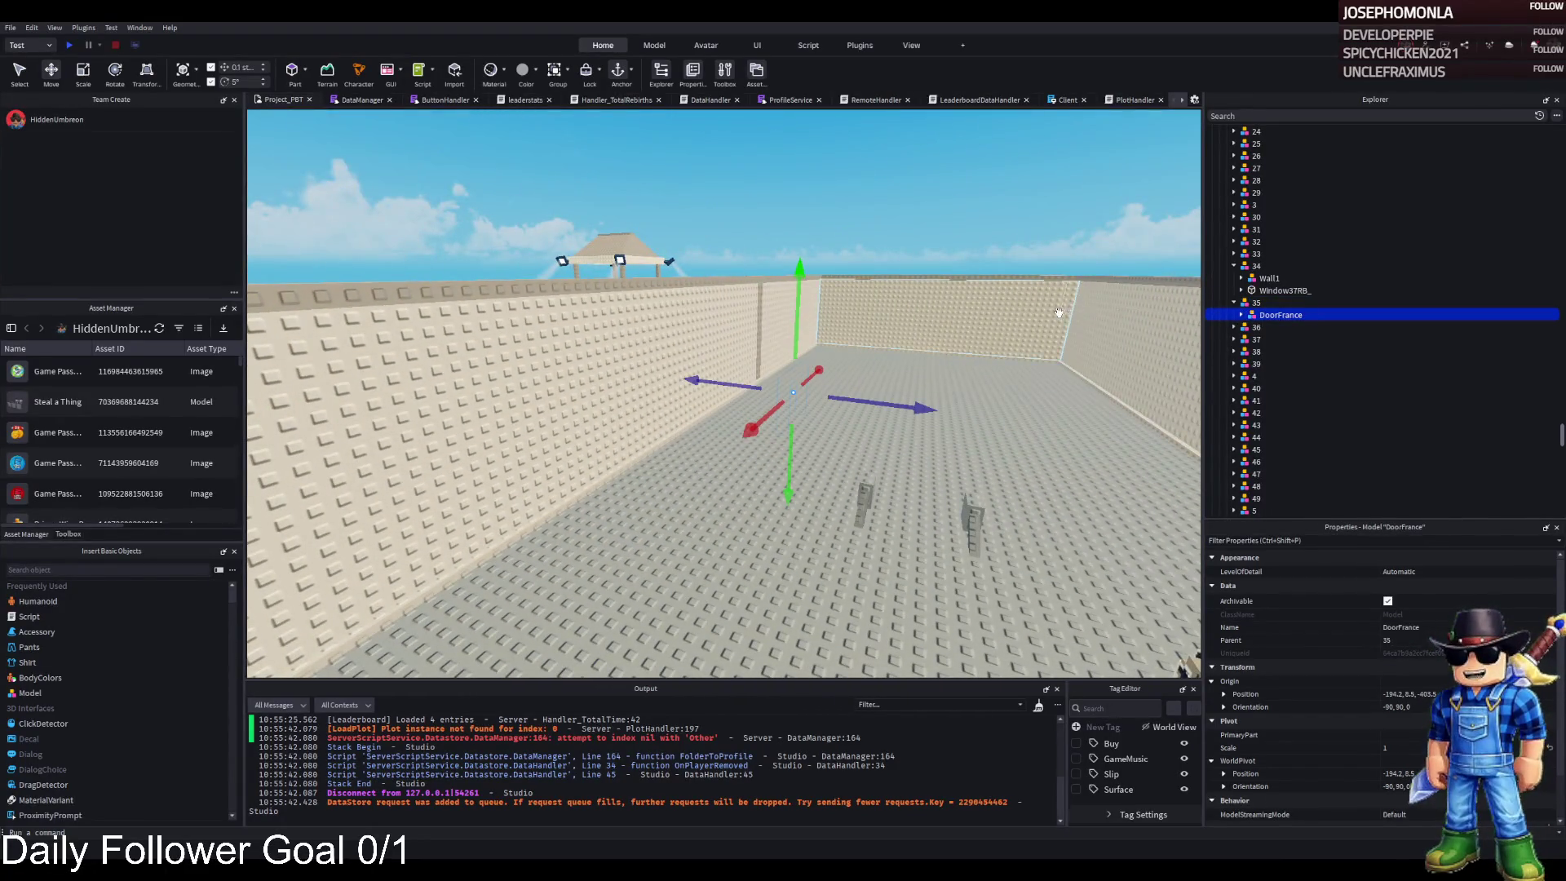
pyautogui.press('f')
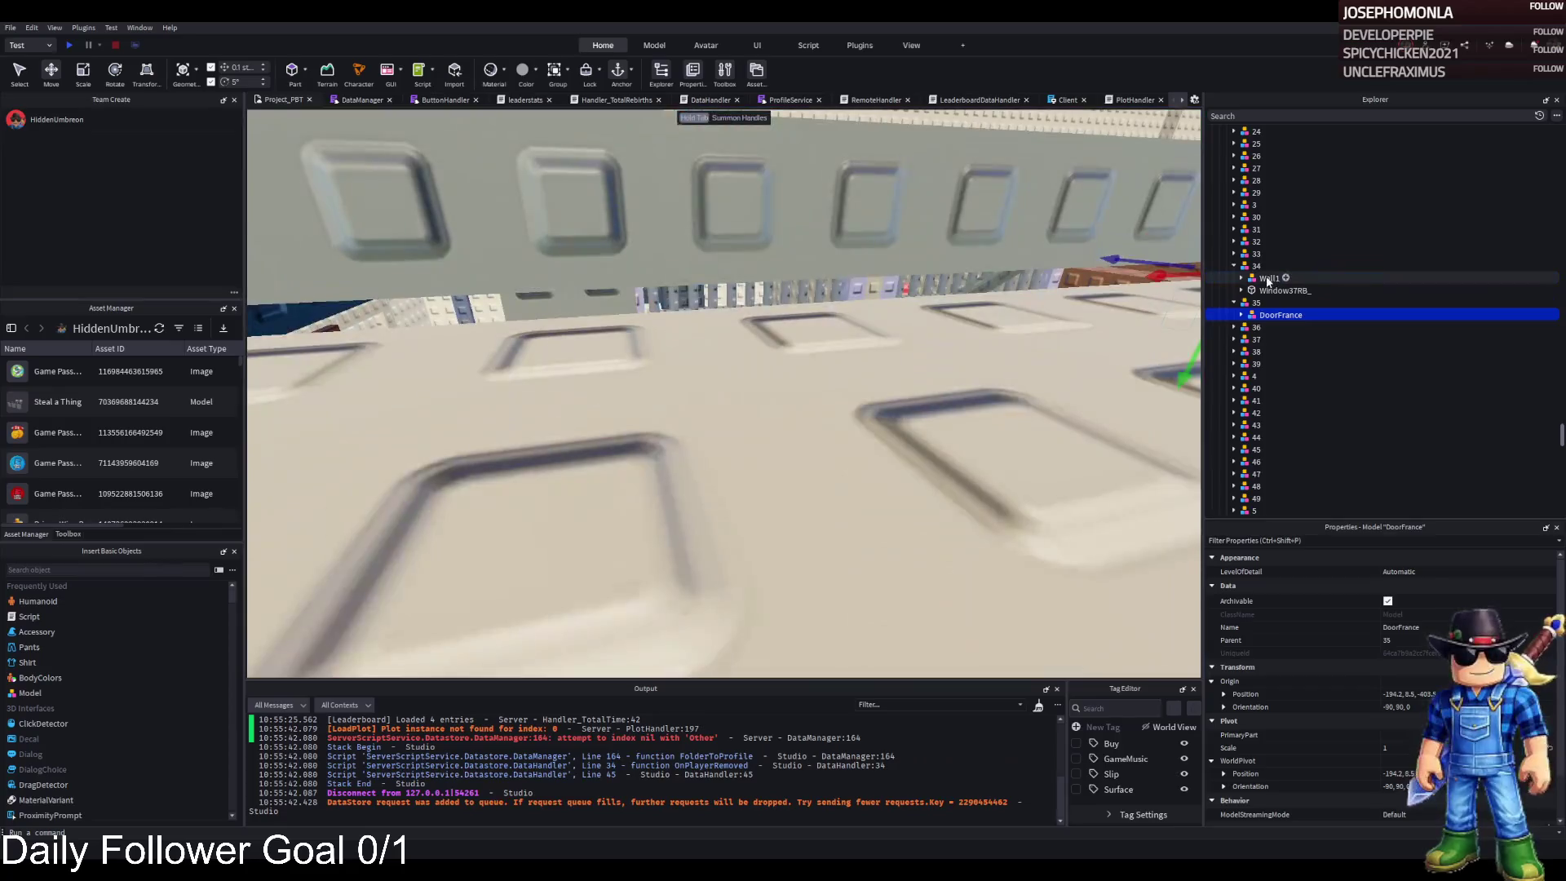
pyautogui.click(1256, 266)
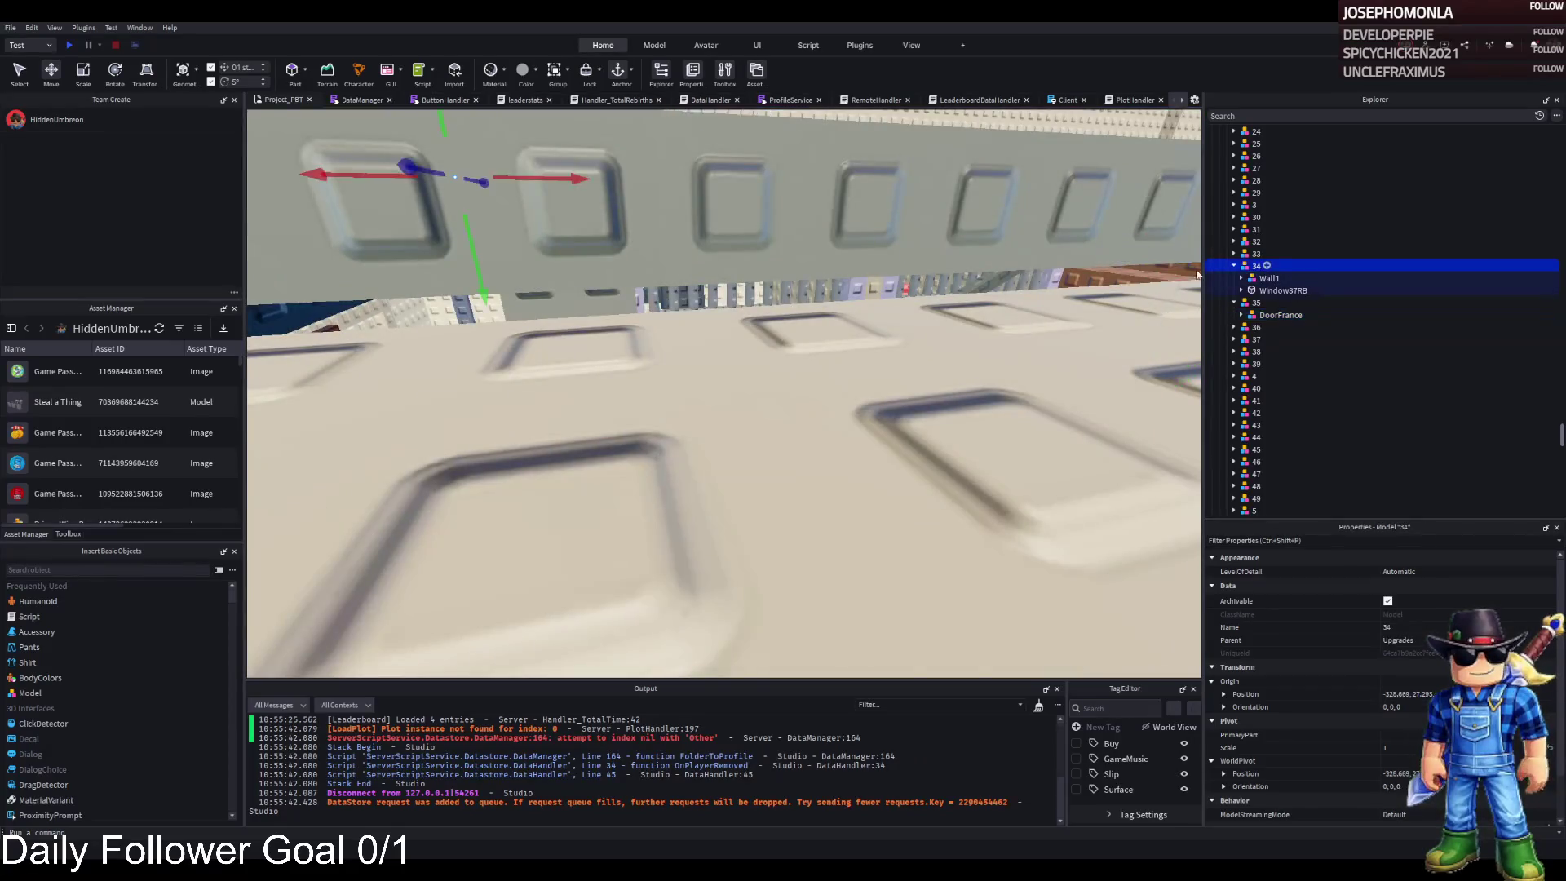
pyautogui.press('f')
pyautogui.click(1175, 266)
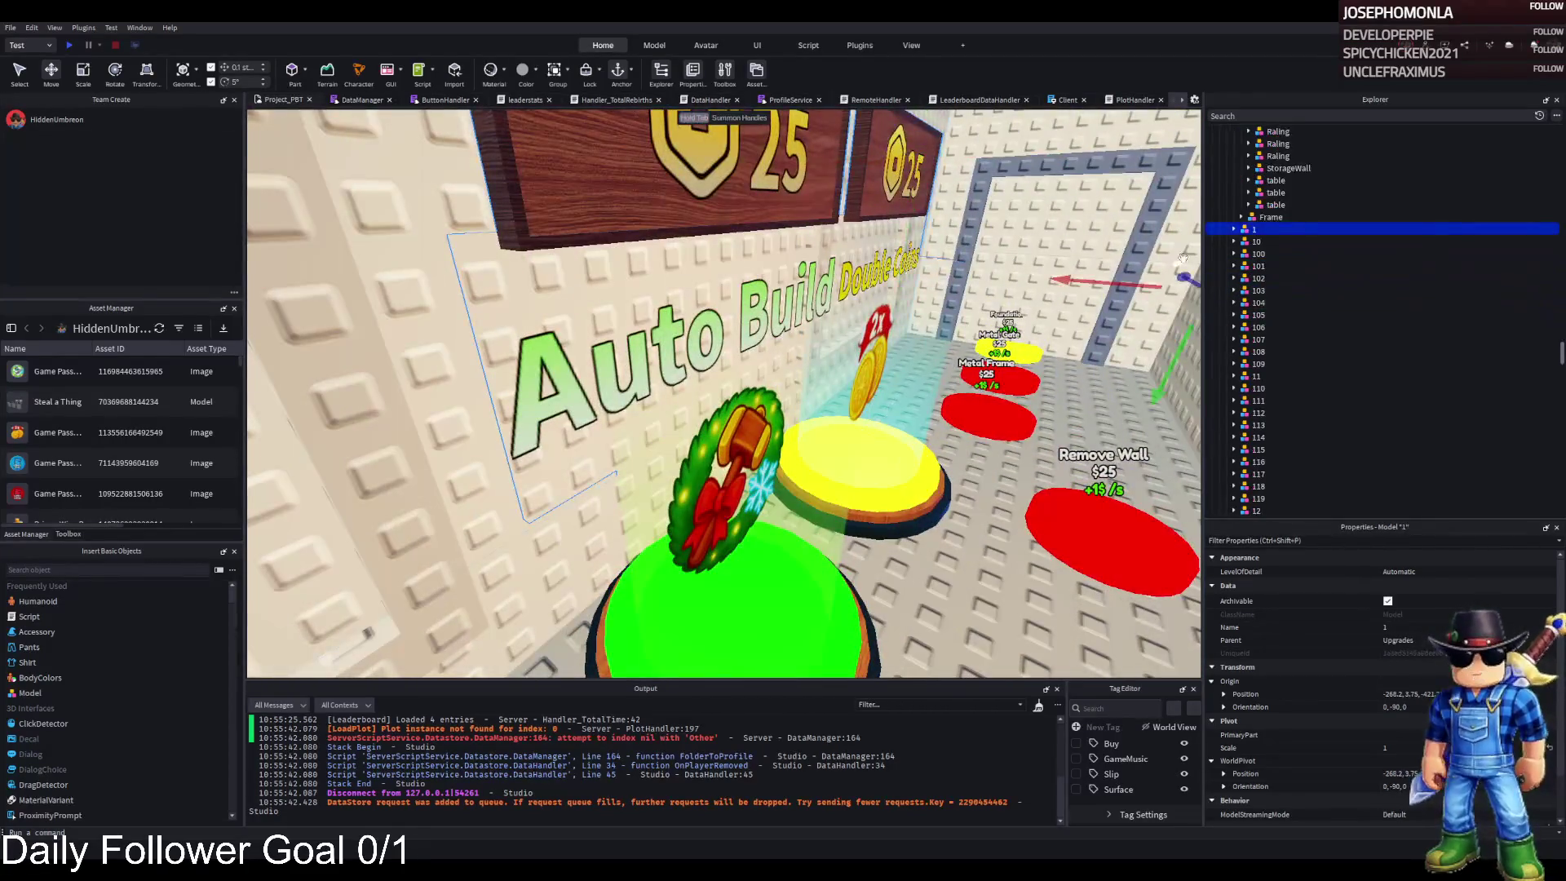
# - Select the Double Coins pad, DoubleCashCoil and AutoBuild models, then the W4 wall model in Explorer
pyautogui.click(922, 281)
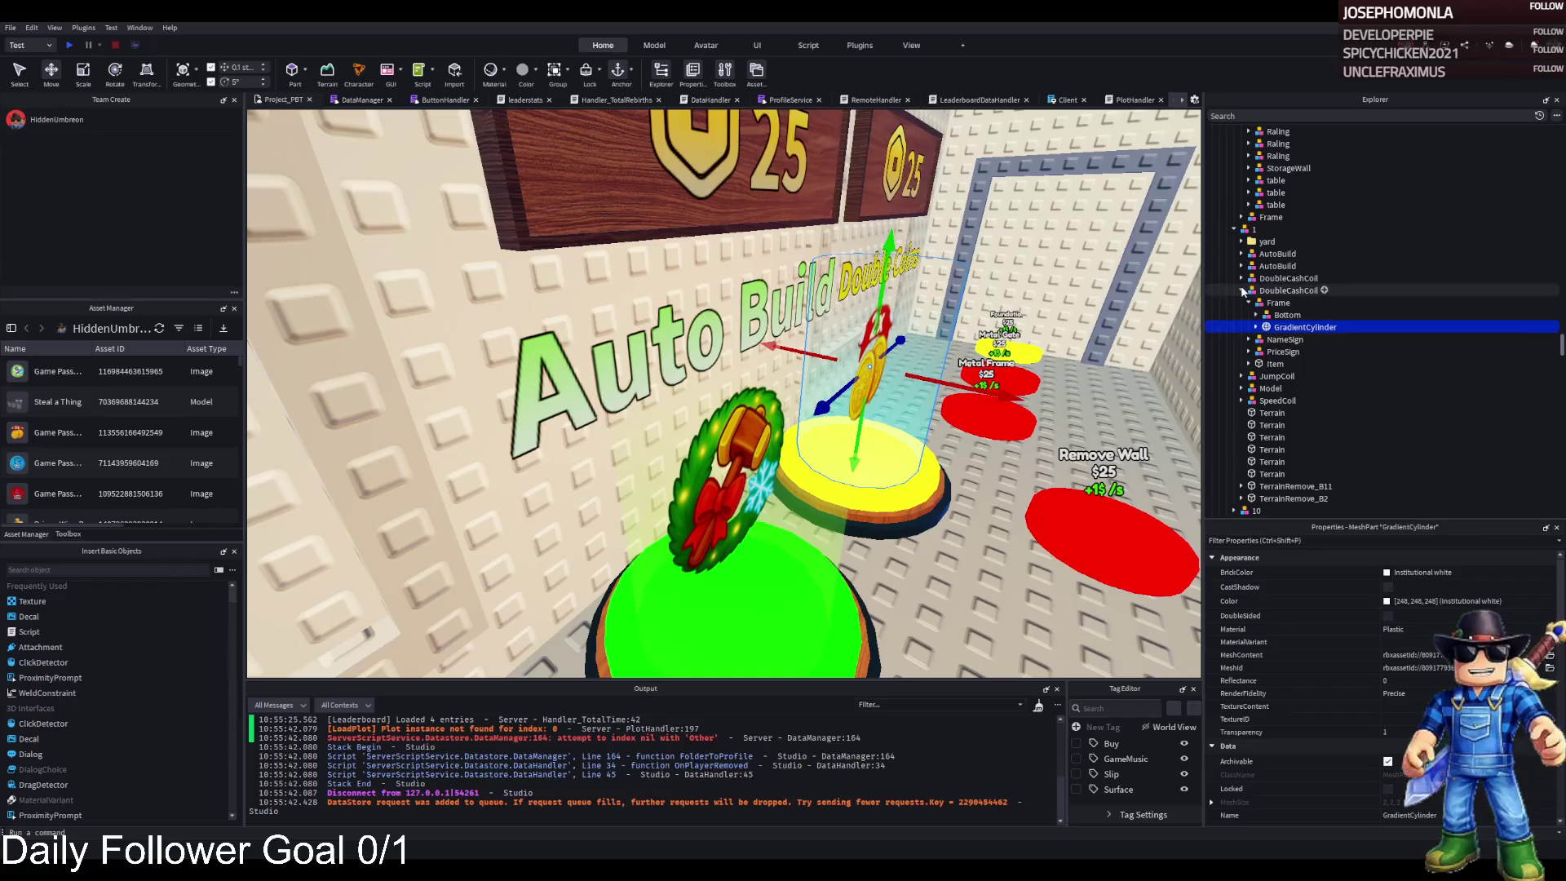
pyautogui.click(1284, 291)
pyautogui.keyDown('ctrl'); pyautogui.click(1277, 267); pyautogui.keyUp('ctrl')
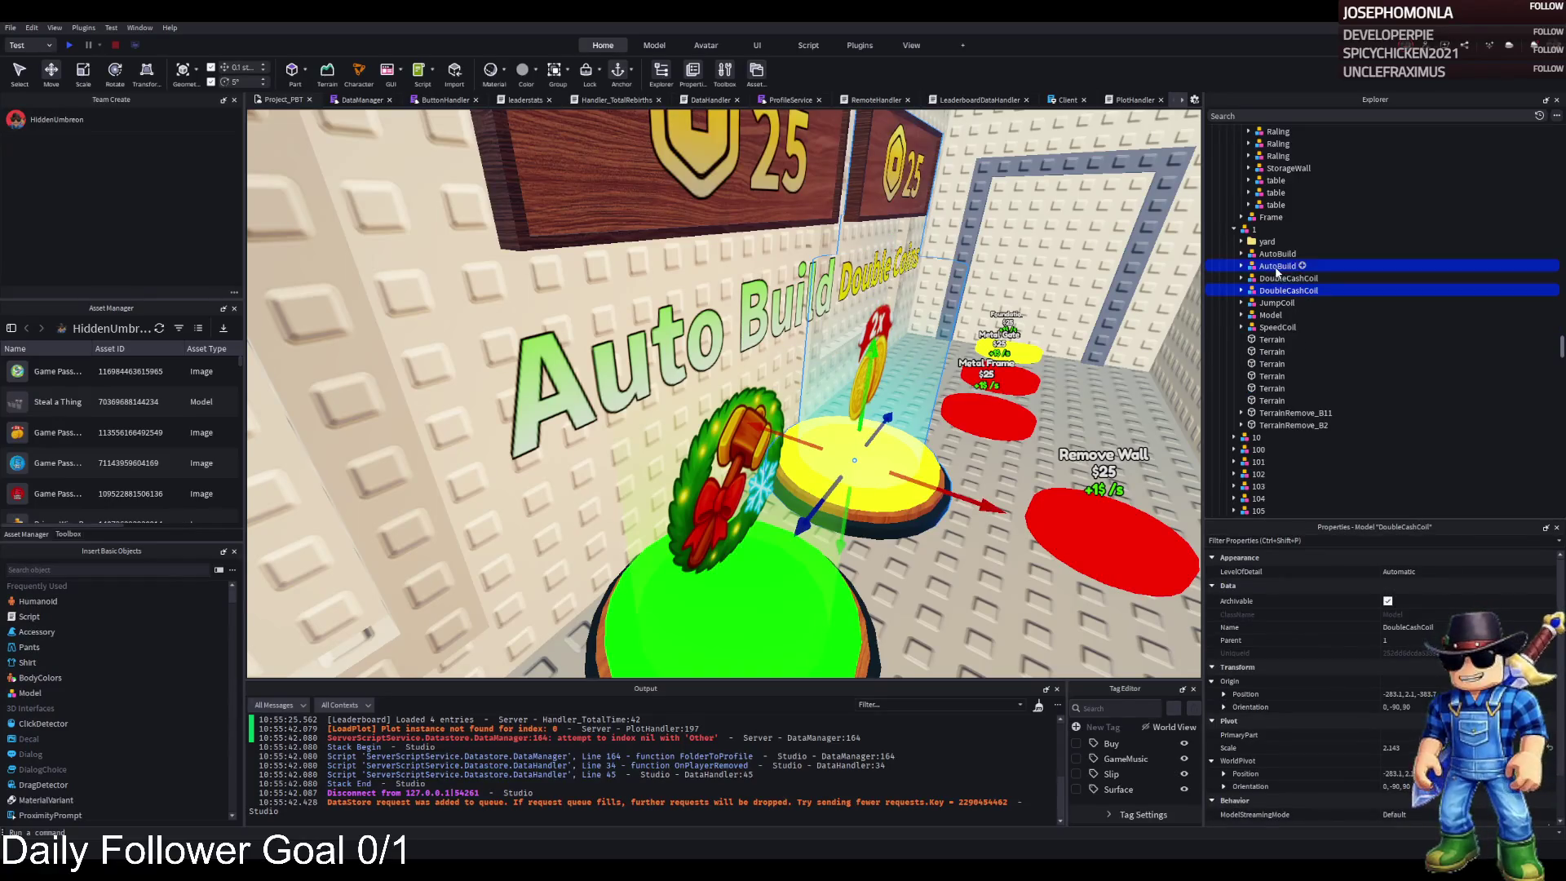
pyautogui.press('w')
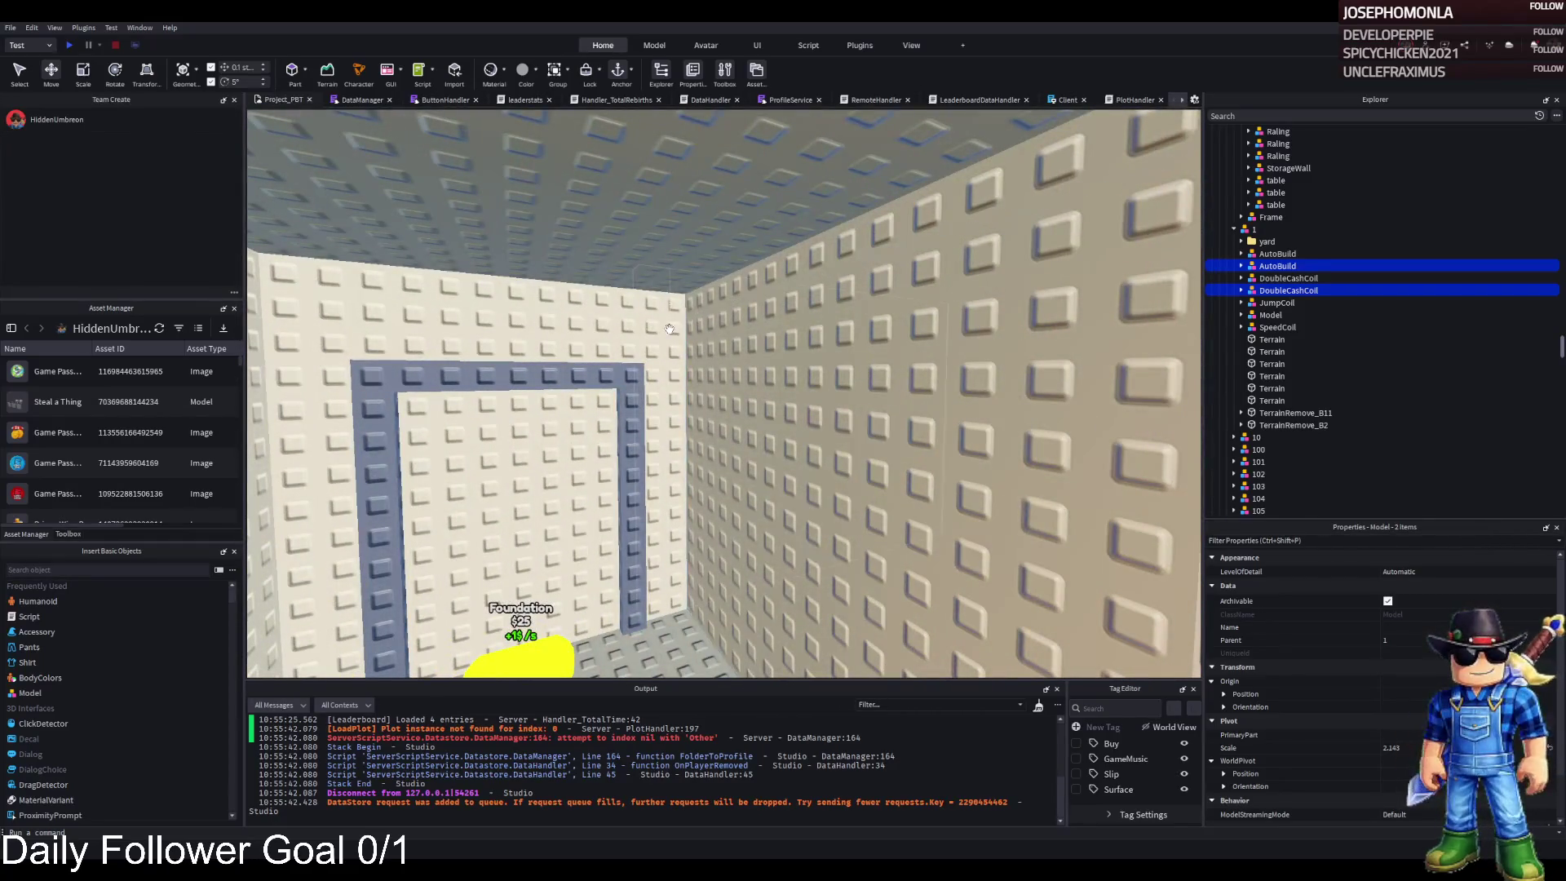
pyautogui.click(1019, 489)
pyautogui.click(1273, 229)
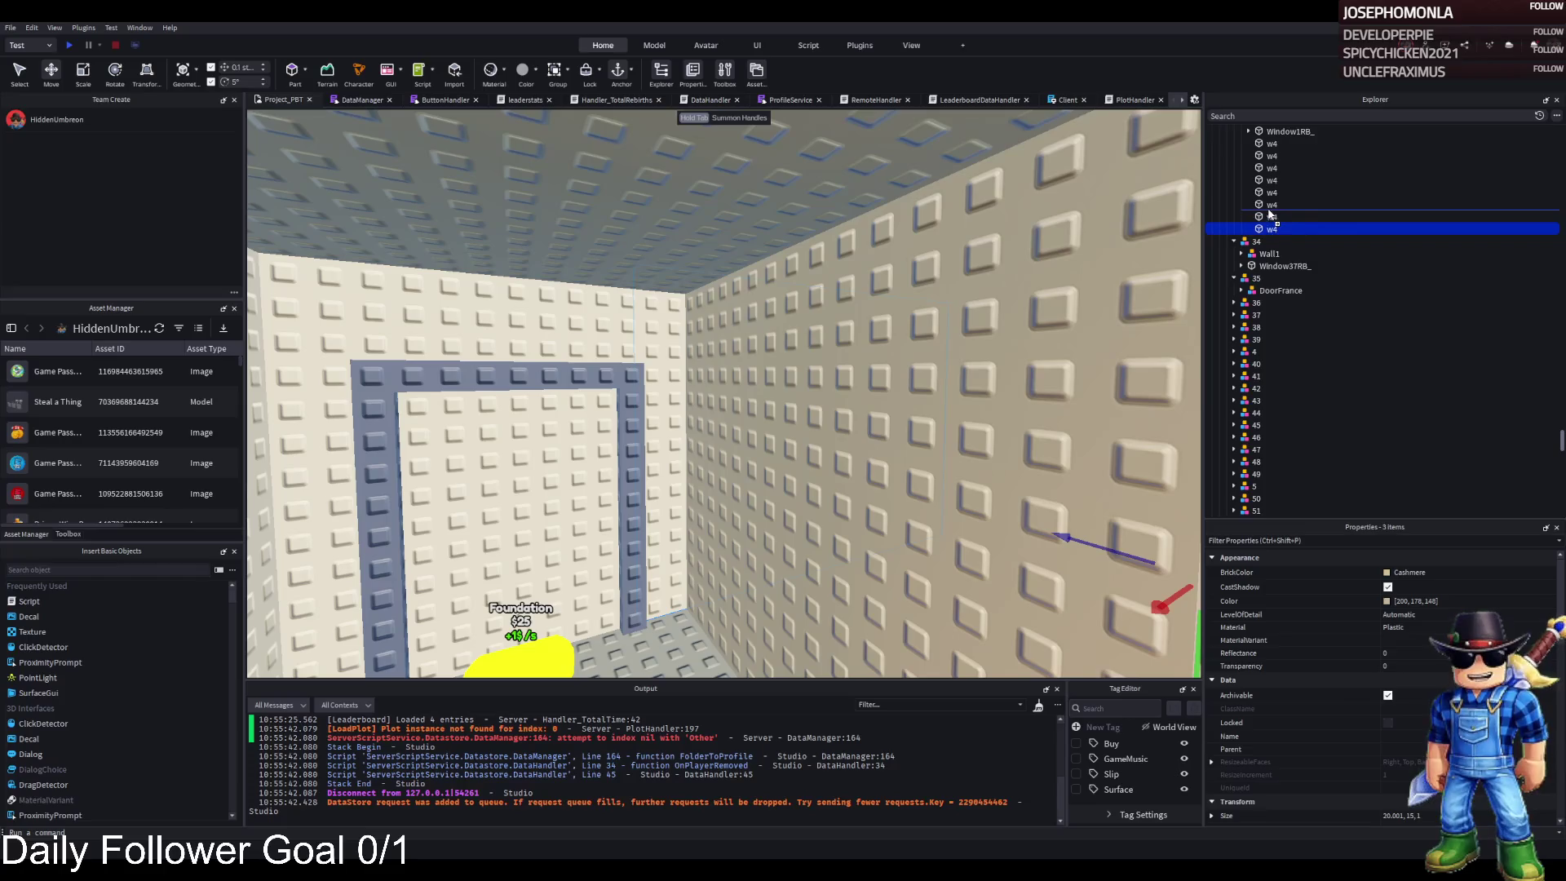
pyautogui.scroll(2, 1293, 220)
pyautogui.scroll(2, 1294, 217)
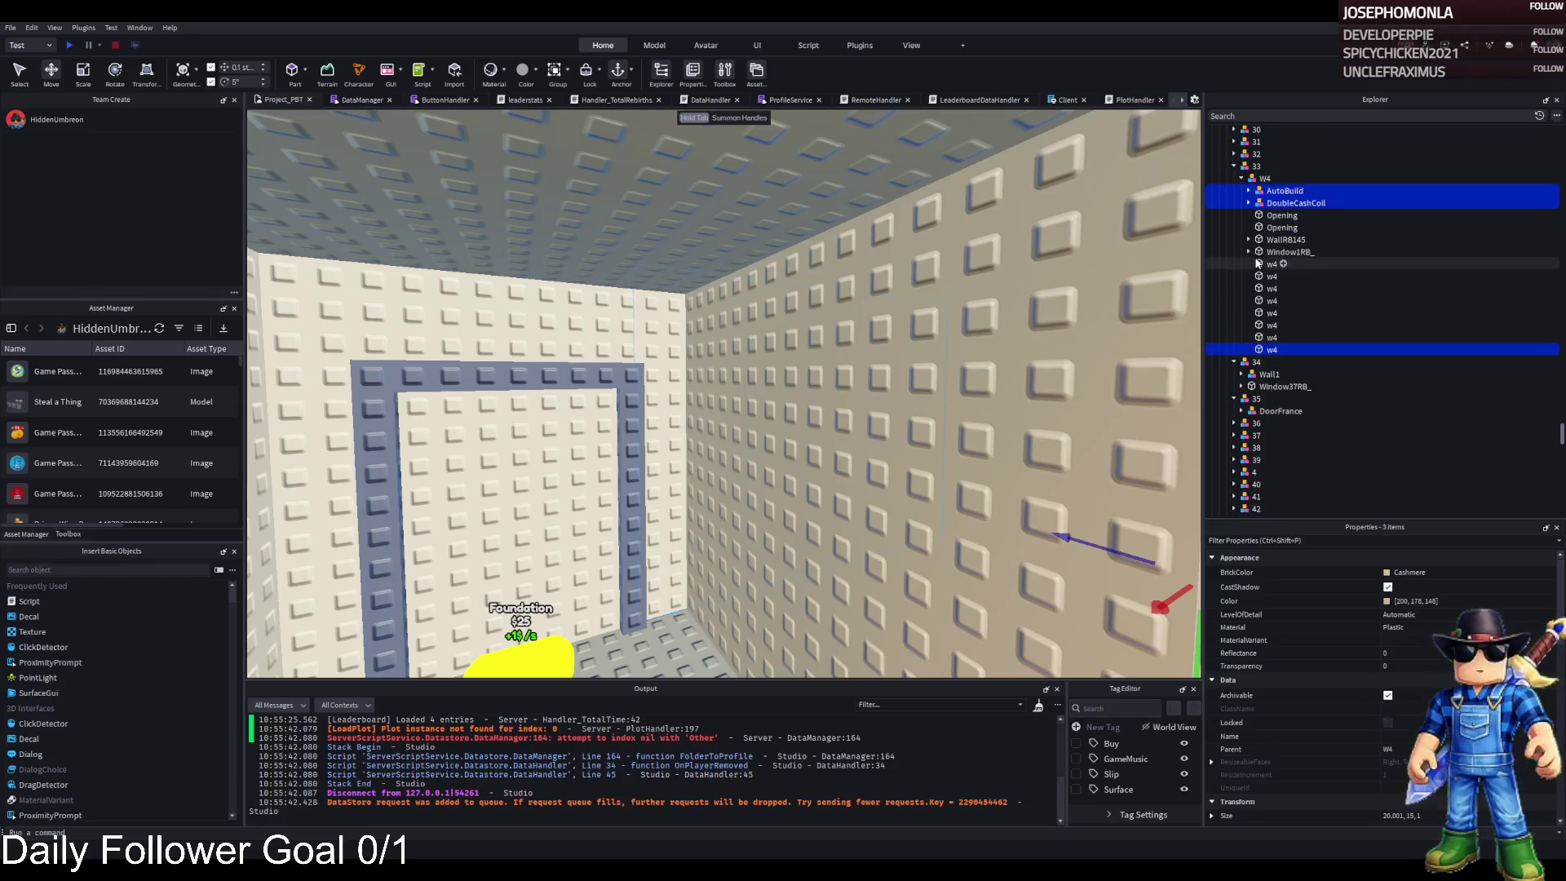
pyautogui.click(1267, 203)
pyautogui.click(1265, 178)
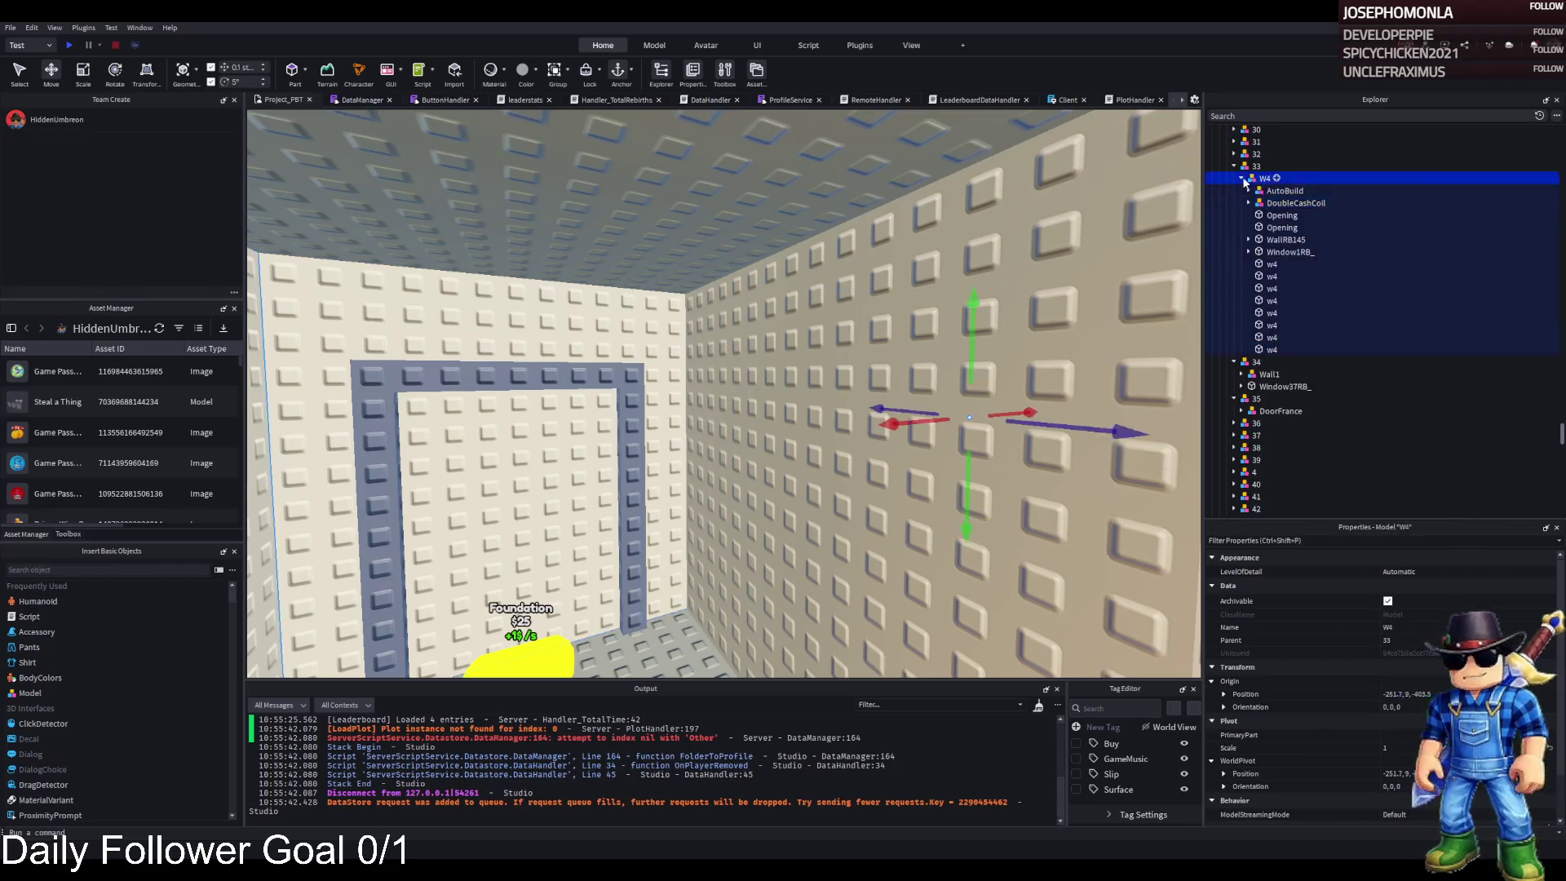
pyautogui.click(1240, 178)
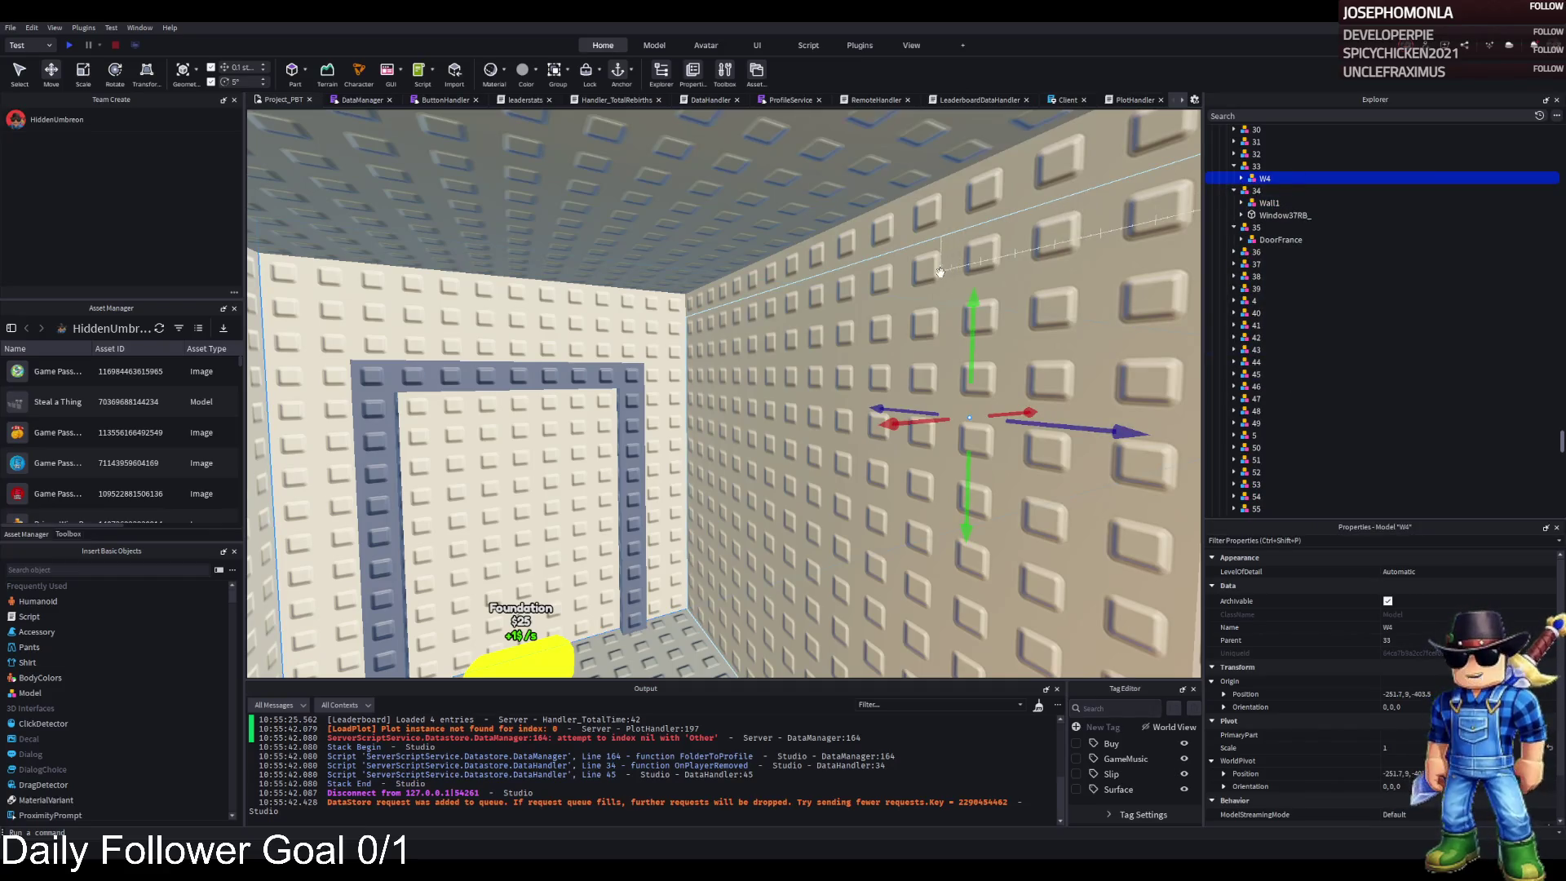
pyautogui.press('w')
pyautogui.press('w')
pyautogui.press('w')
# - Survey the coin pads, jail gate and fence, then select SpeedCoil and JumpCoil in plot 1's upgrades
pyautogui.press('s')
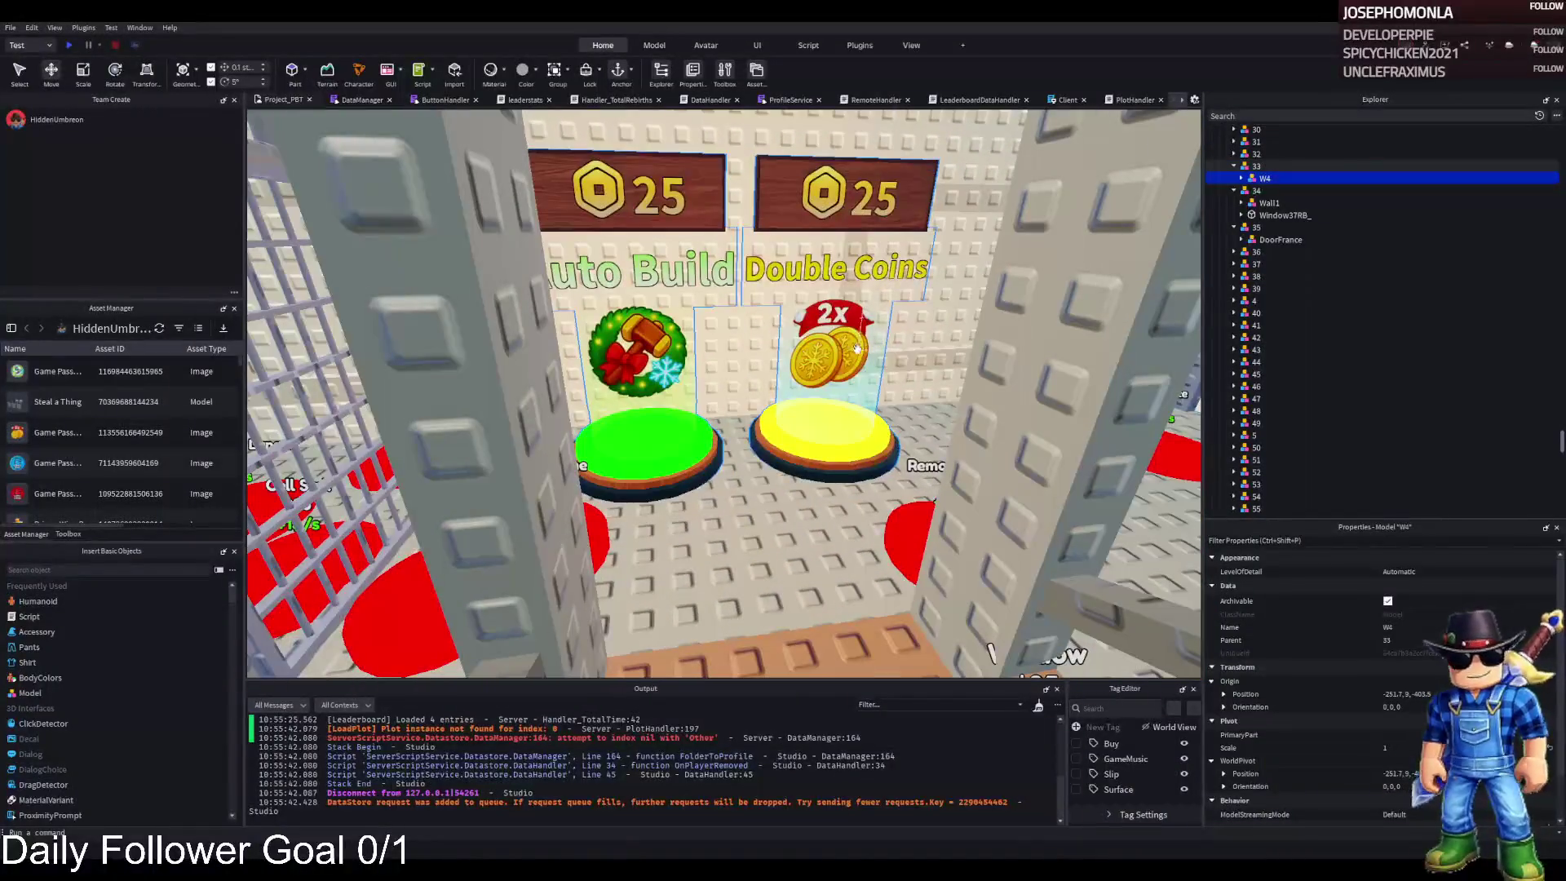
pyautogui.press('s')
pyautogui.press('w')
pyautogui.press('s')
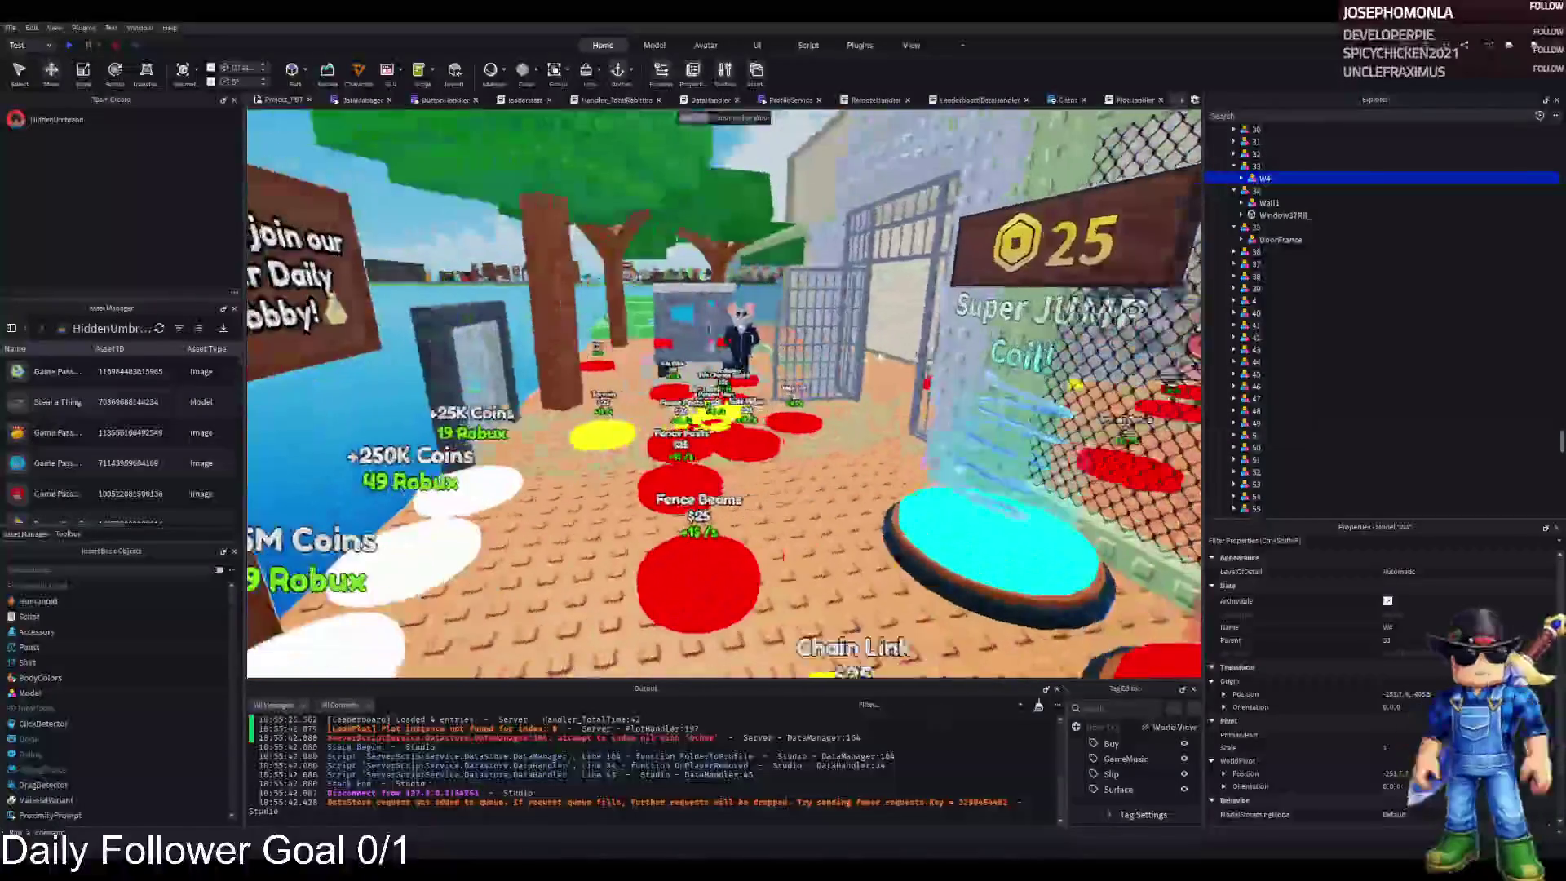
pyautogui.press('w')
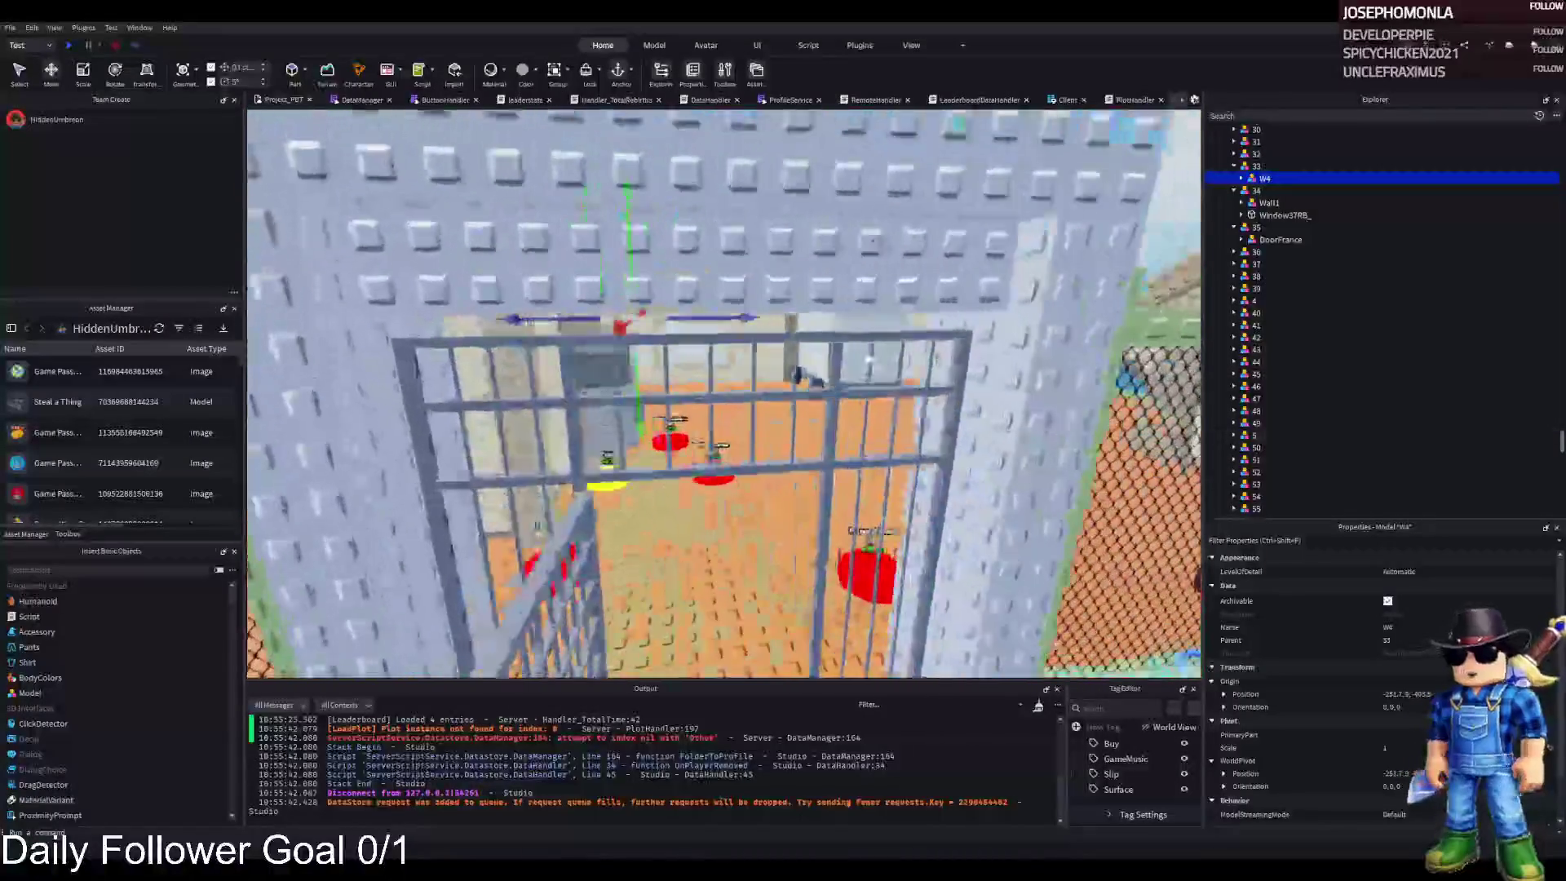
pyautogui.press('w')
pyautogui.press('s')
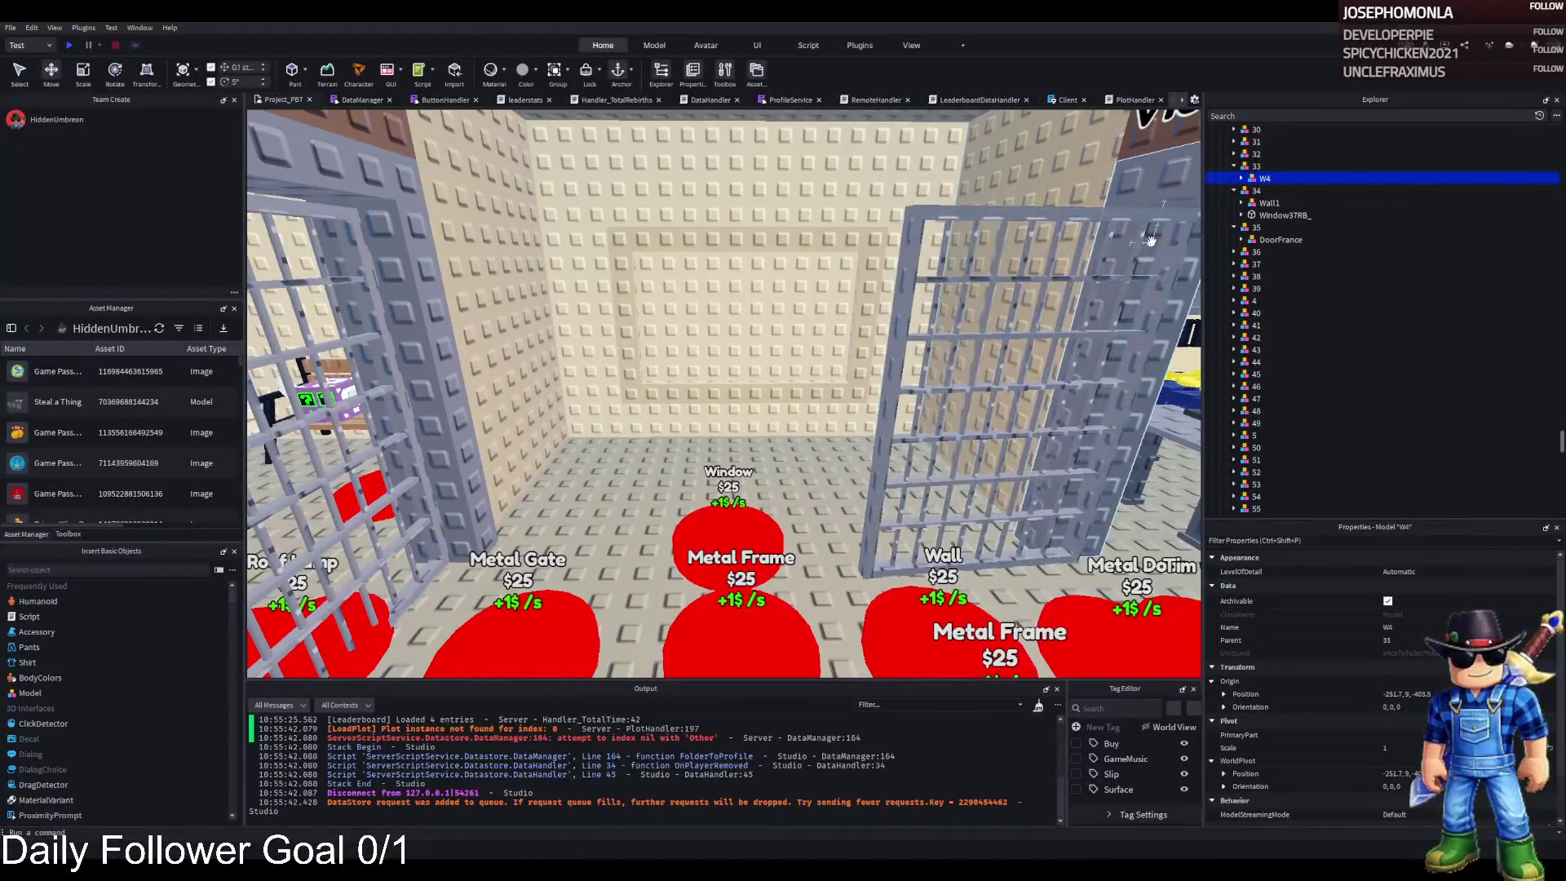
pyautogui.press('w')
pyautogui.press('s')
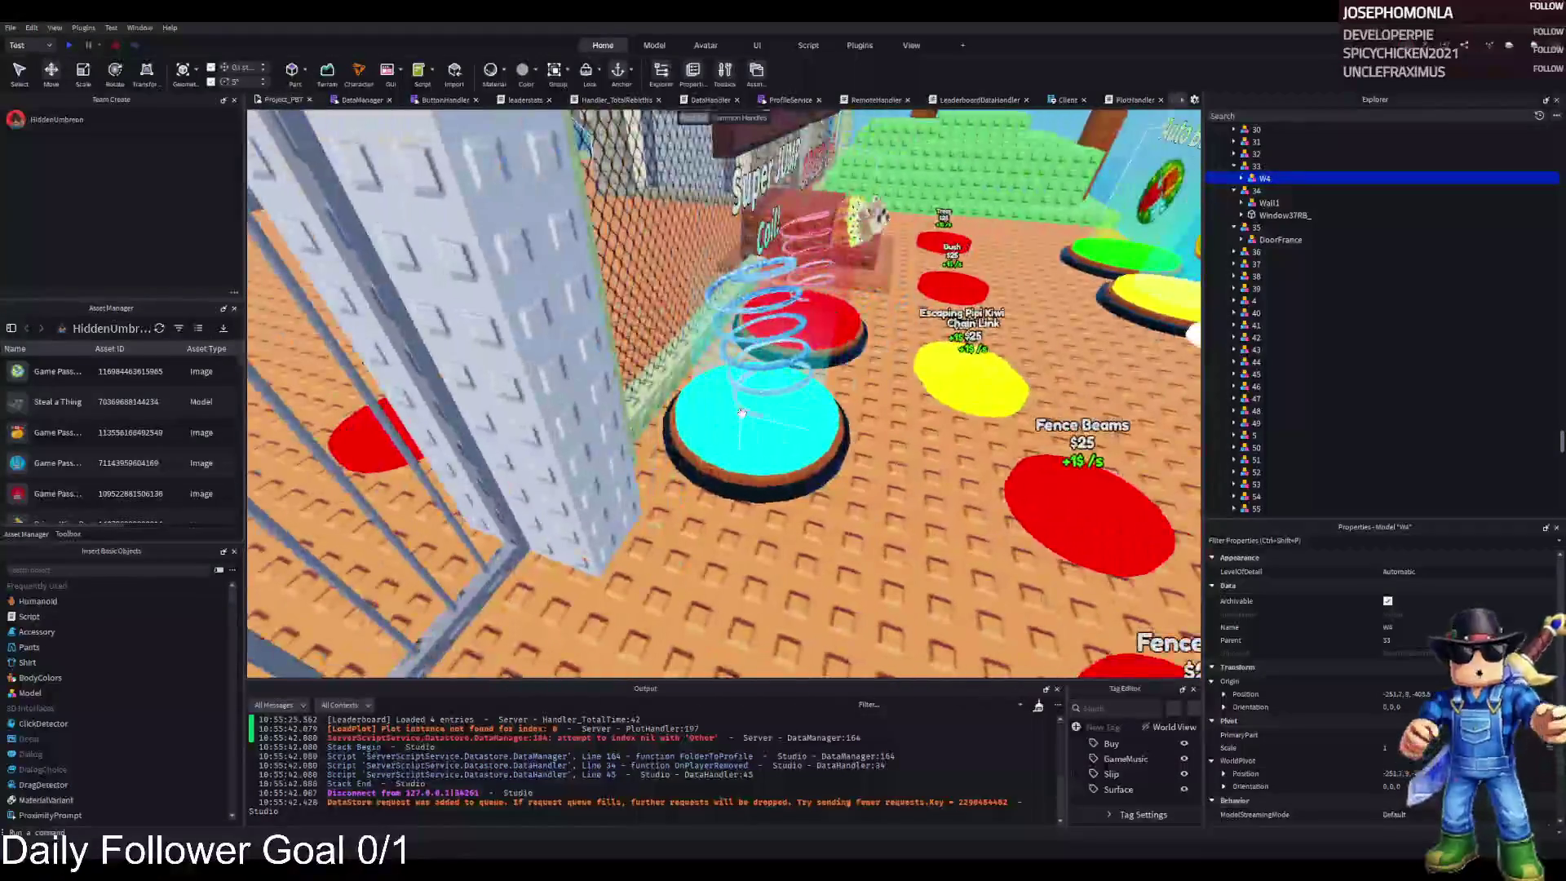
pyautogui.click(891, 253)
pyautogui.click(1279, 302)
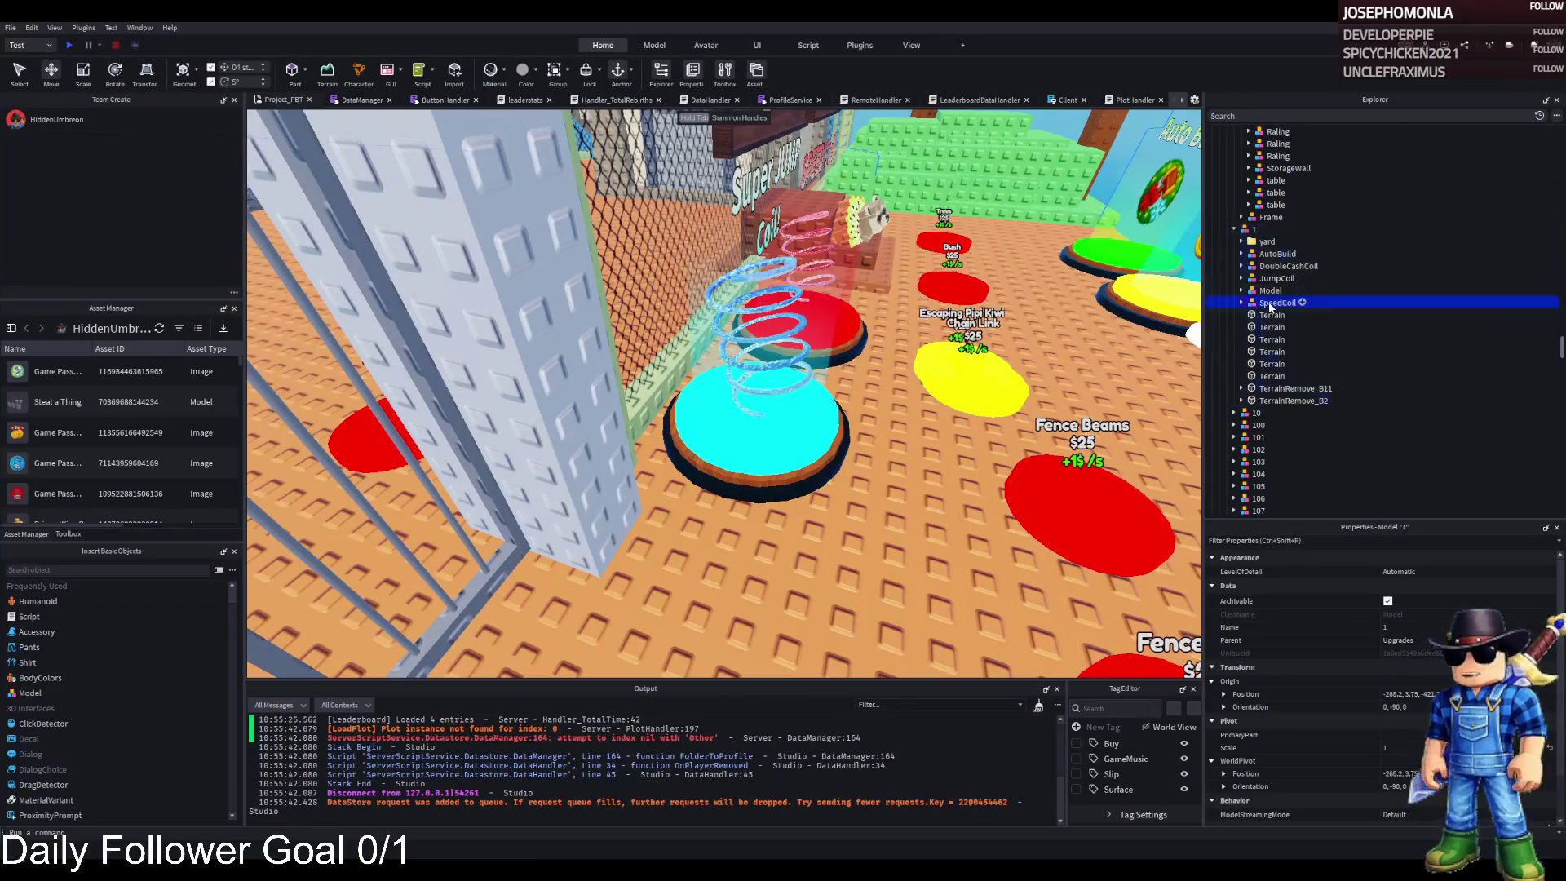
# - Duplicate JumpCoil and SpeedCoil and slide the copies along the blue axis onto the red pad beside the $25 Window pad
pyautogui.hotkey('ctrl', 'd')
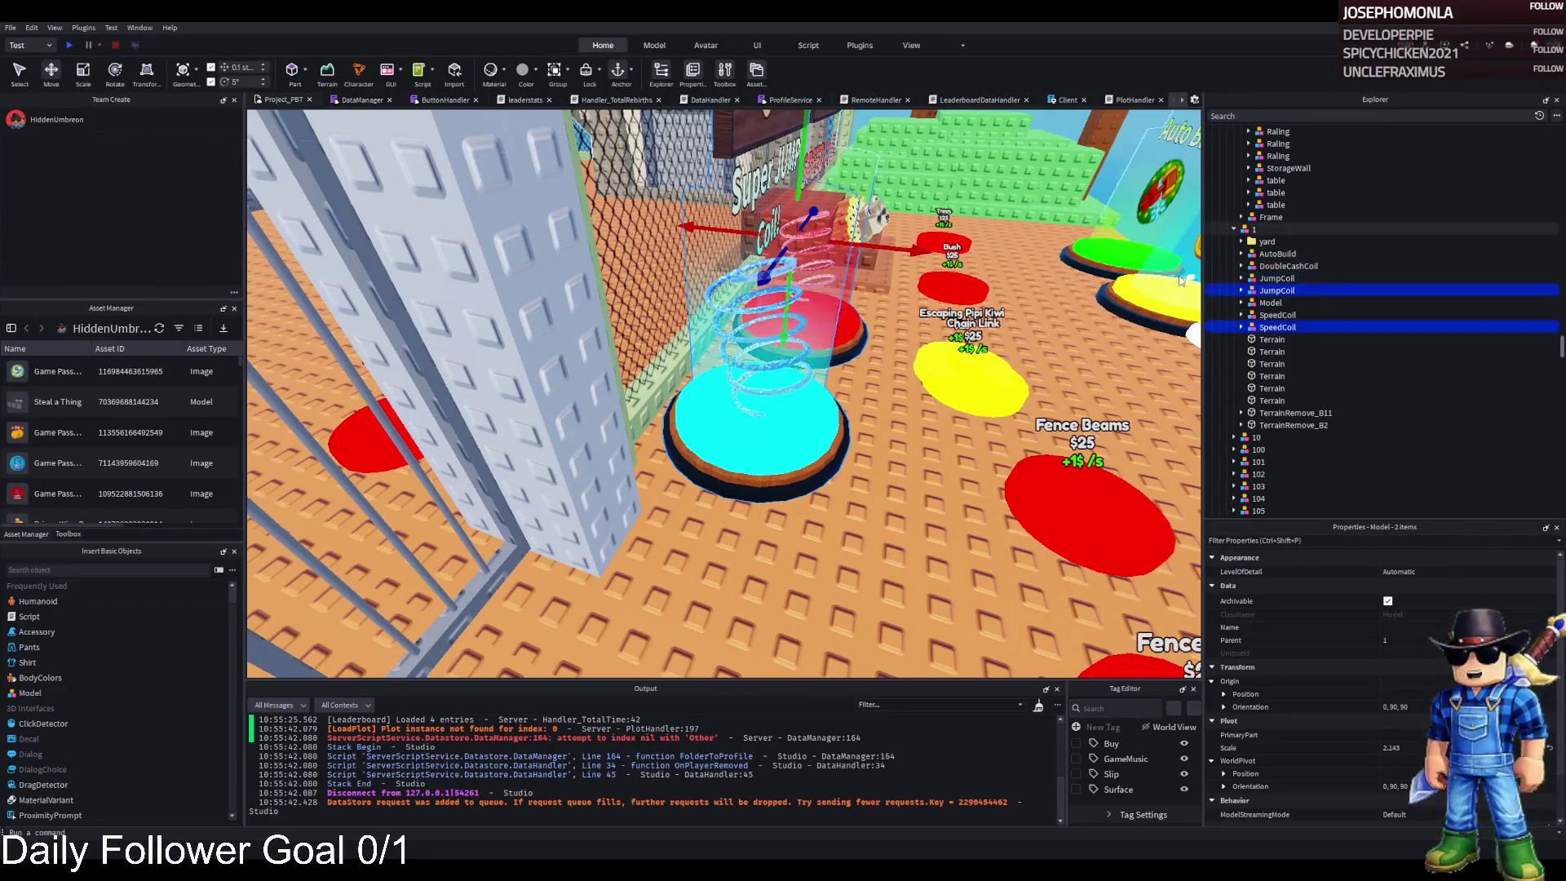
pyautogui.moveTo(871, 305)
pyautogui.mouseDown()
pyautogui.moveTo(587, 384)
pyautogui.moveTo(624, 349)
pyautogui.mouseUp()
pyautogui.press('s')
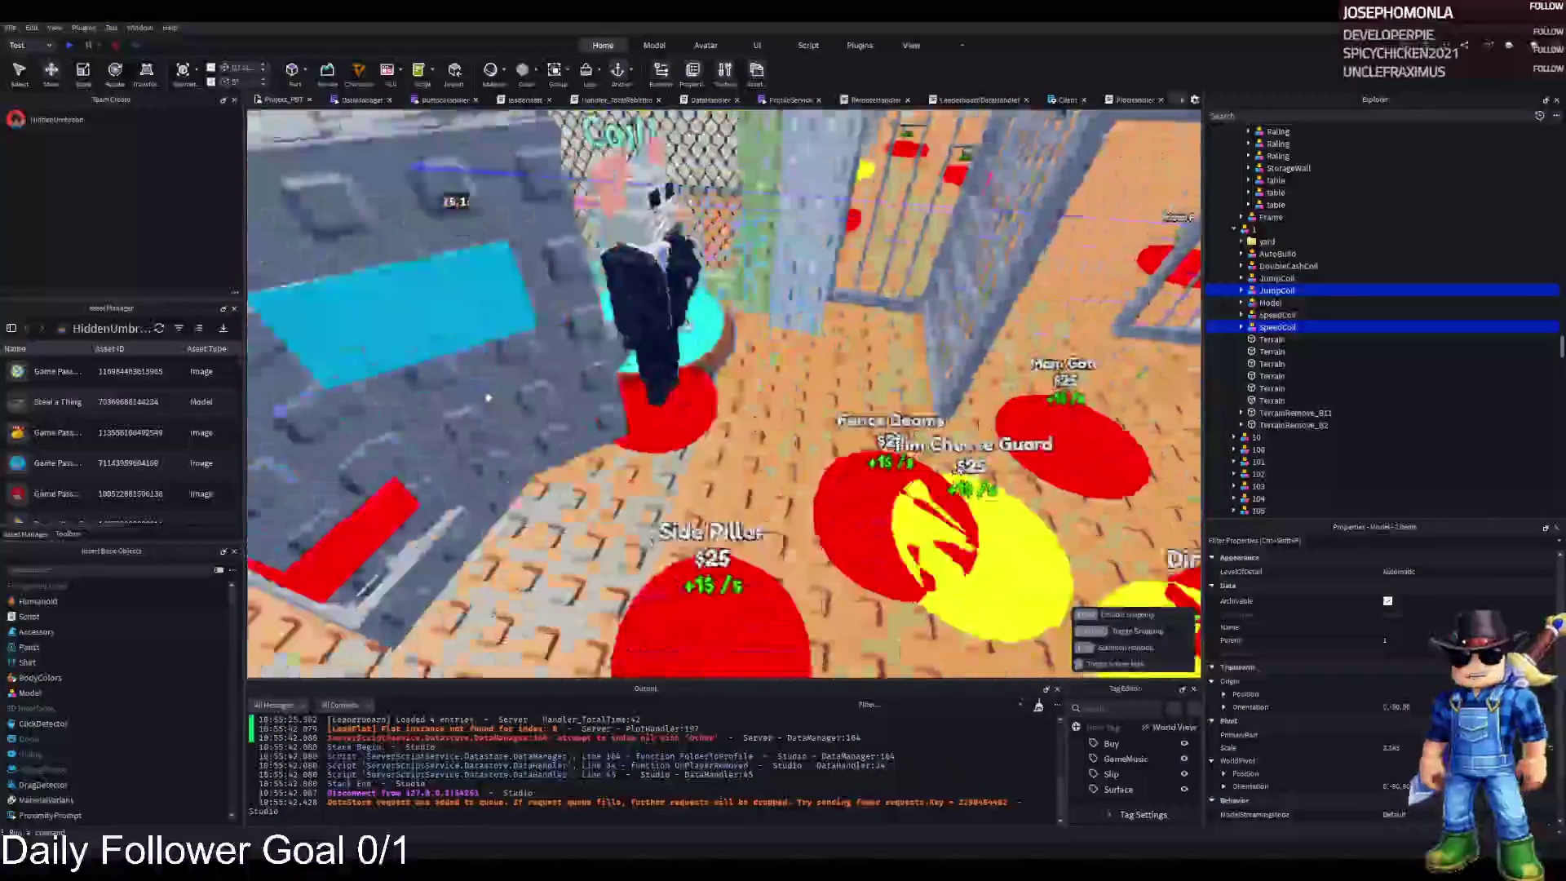
pyautogui.press('s')
pyautogui.press('s')
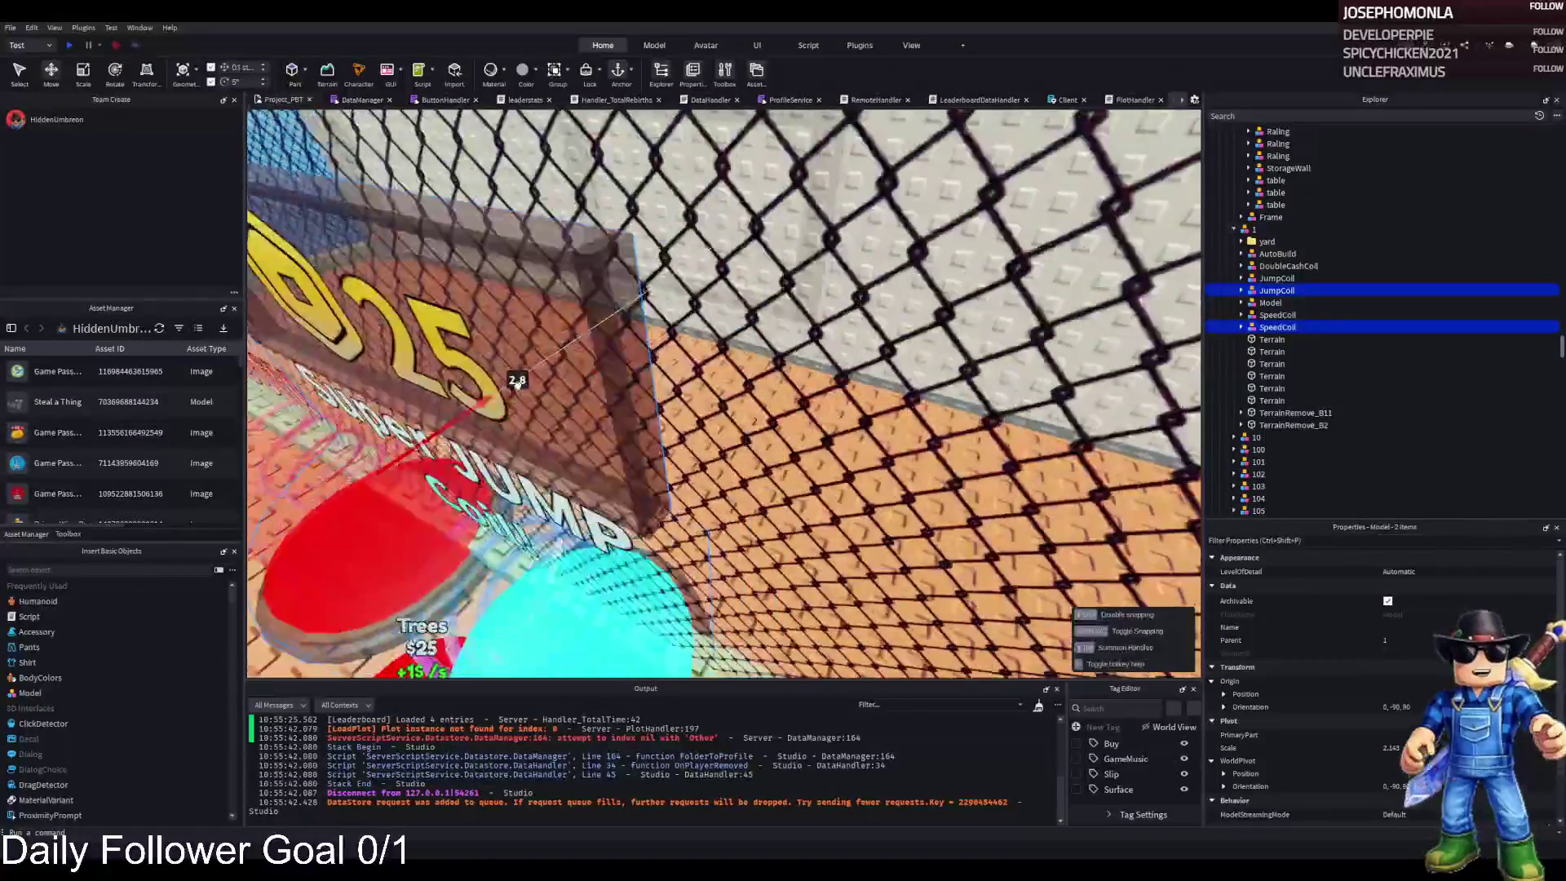
pyautogui.press('f')
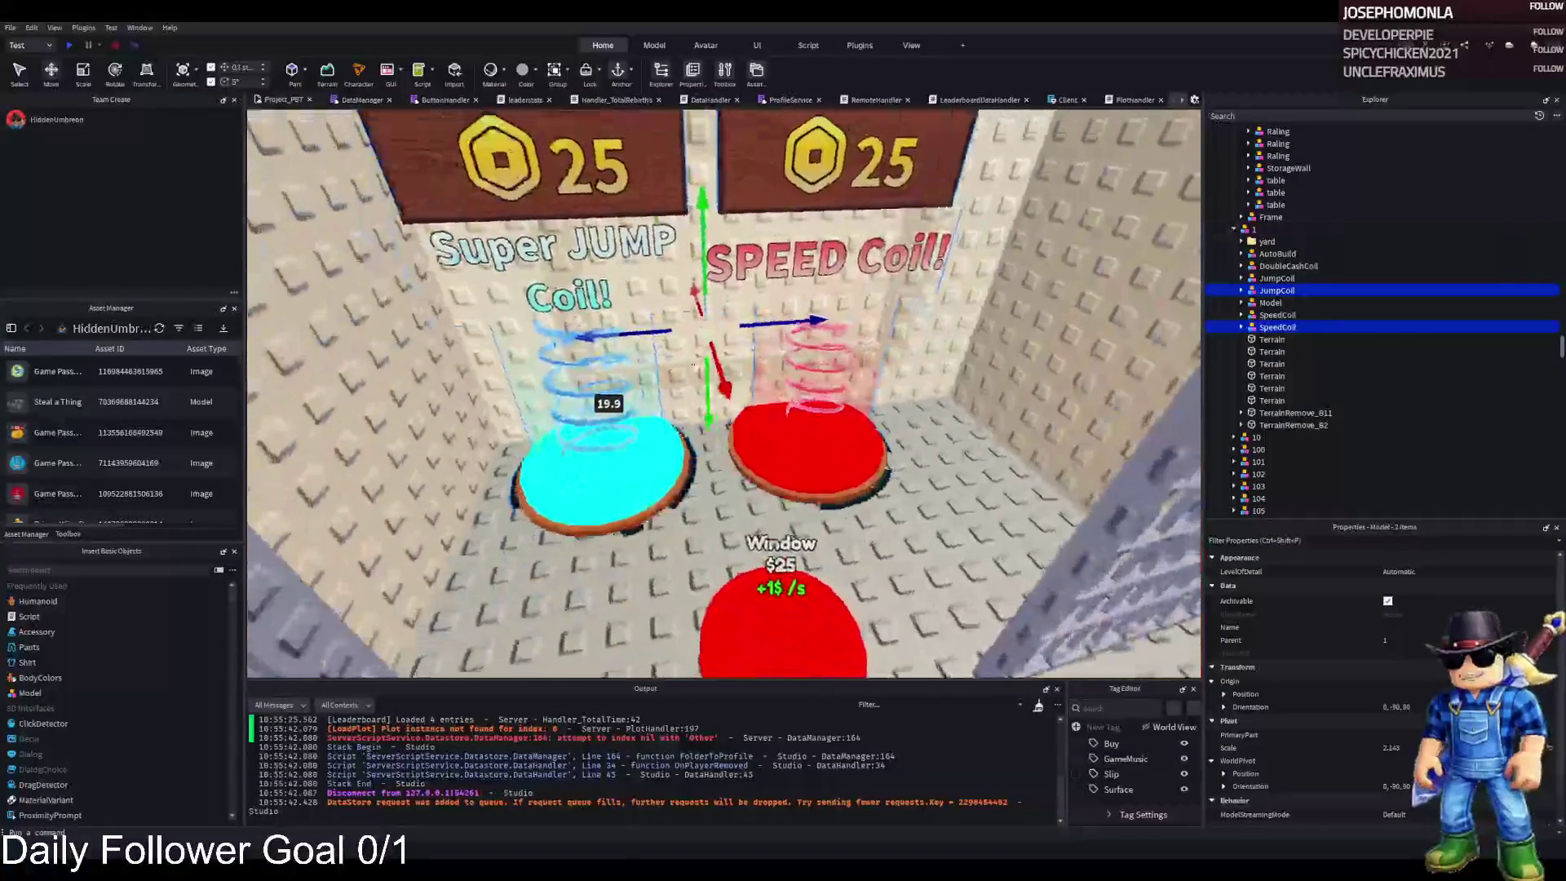
pyautogui.press('q')
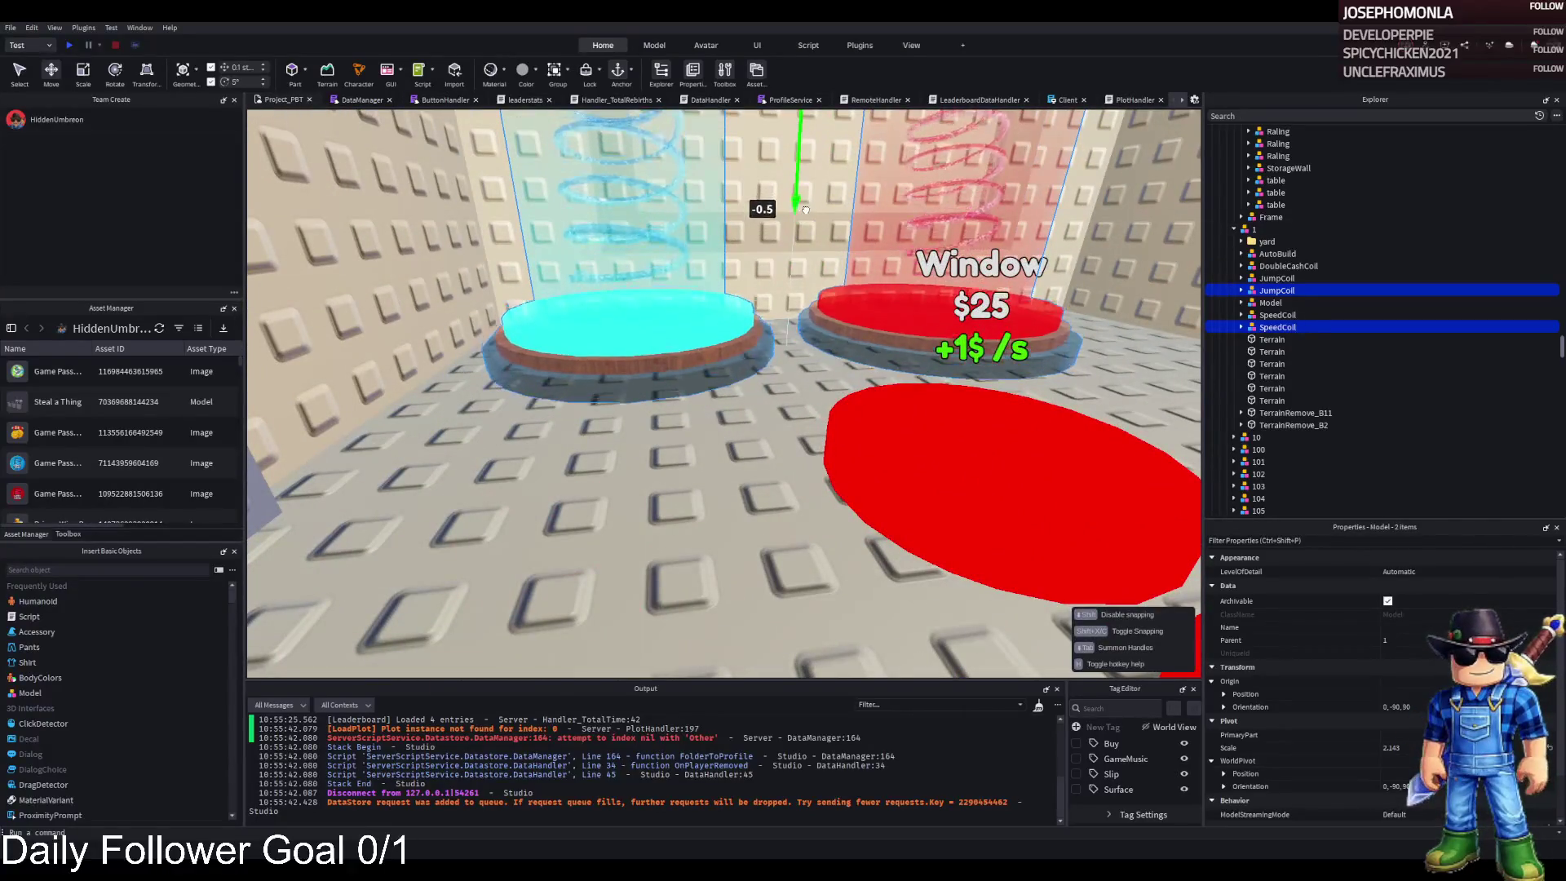
pyautogui.press('e')
pyautogui.moveTo(760, 441)
pyautogui.mouseDown()
pyautogui.moveTo(667, 425)
pyautogui.moveTo(743, 417)
pyautogui.moveTo(650, 430)
pyautogui.moveTo(677, 420)
pyautogui.mouseUp()
pyautogui.press('d')
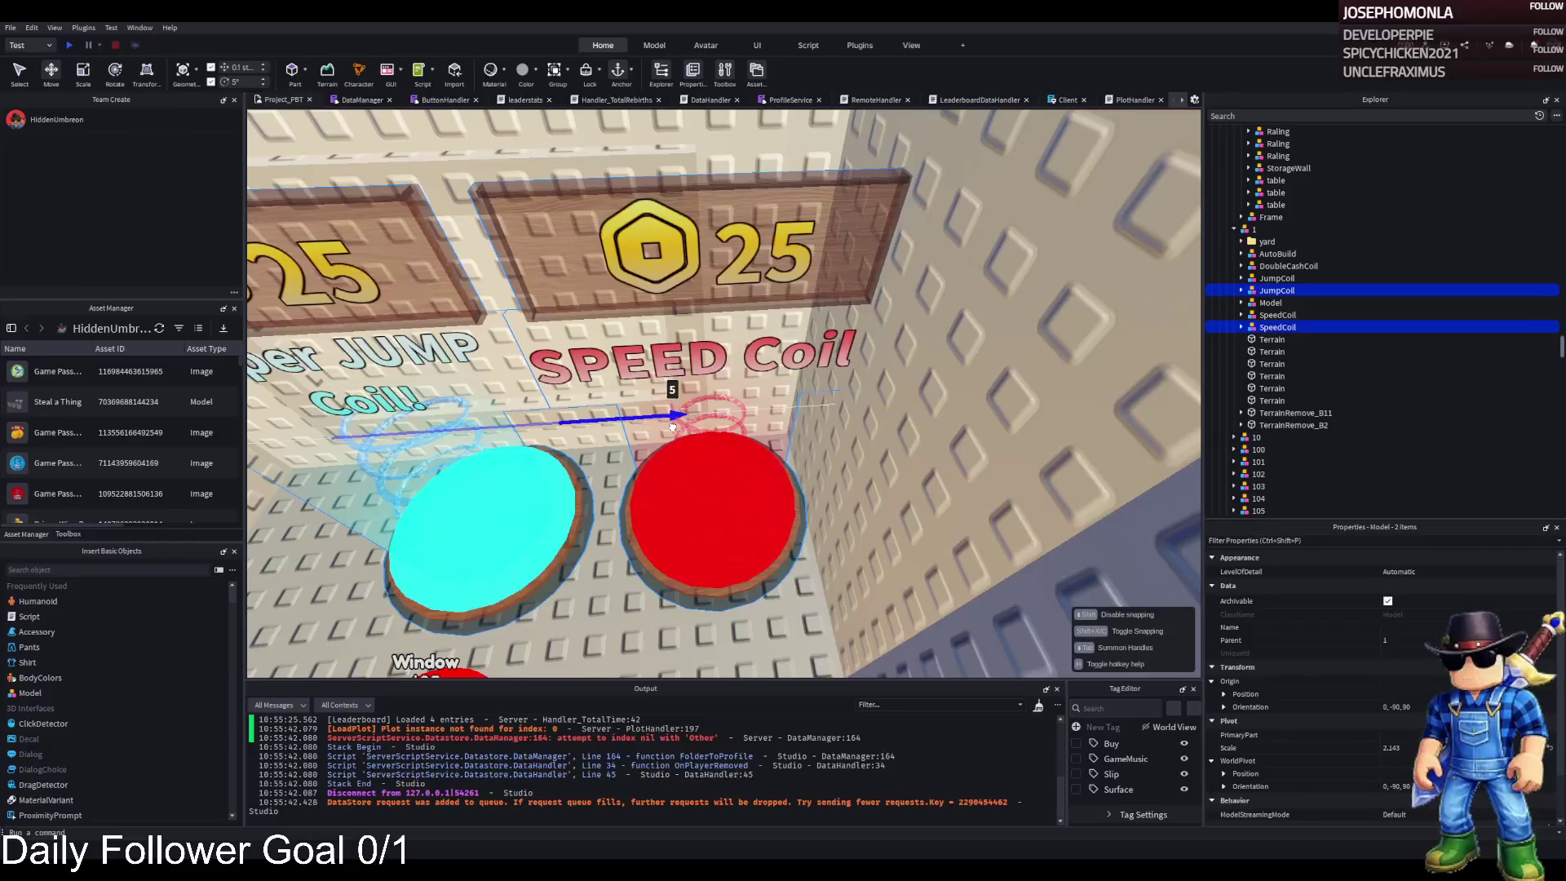
pyautogui.press('s')
pyautogui.press('d')
pyautogui.press('s')
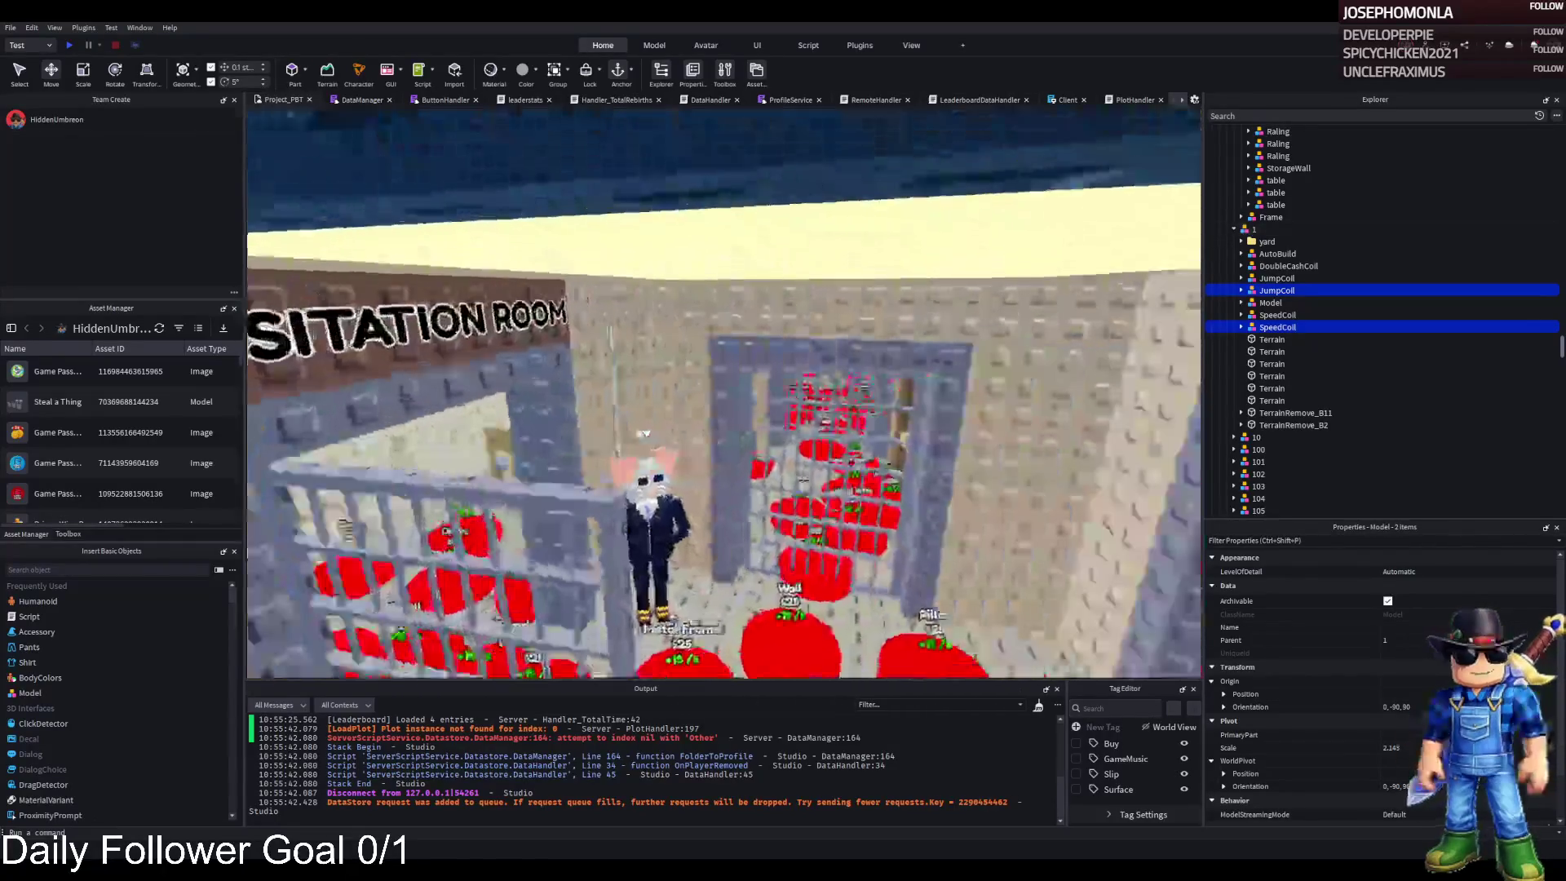
# - Drag the copied JumpCoil and SpeedCoil into upgrade model 34 in Explorer
pyautogui.scroll(7, 1318, 277)
pyautogui.scroll(-4, 1319, 282)
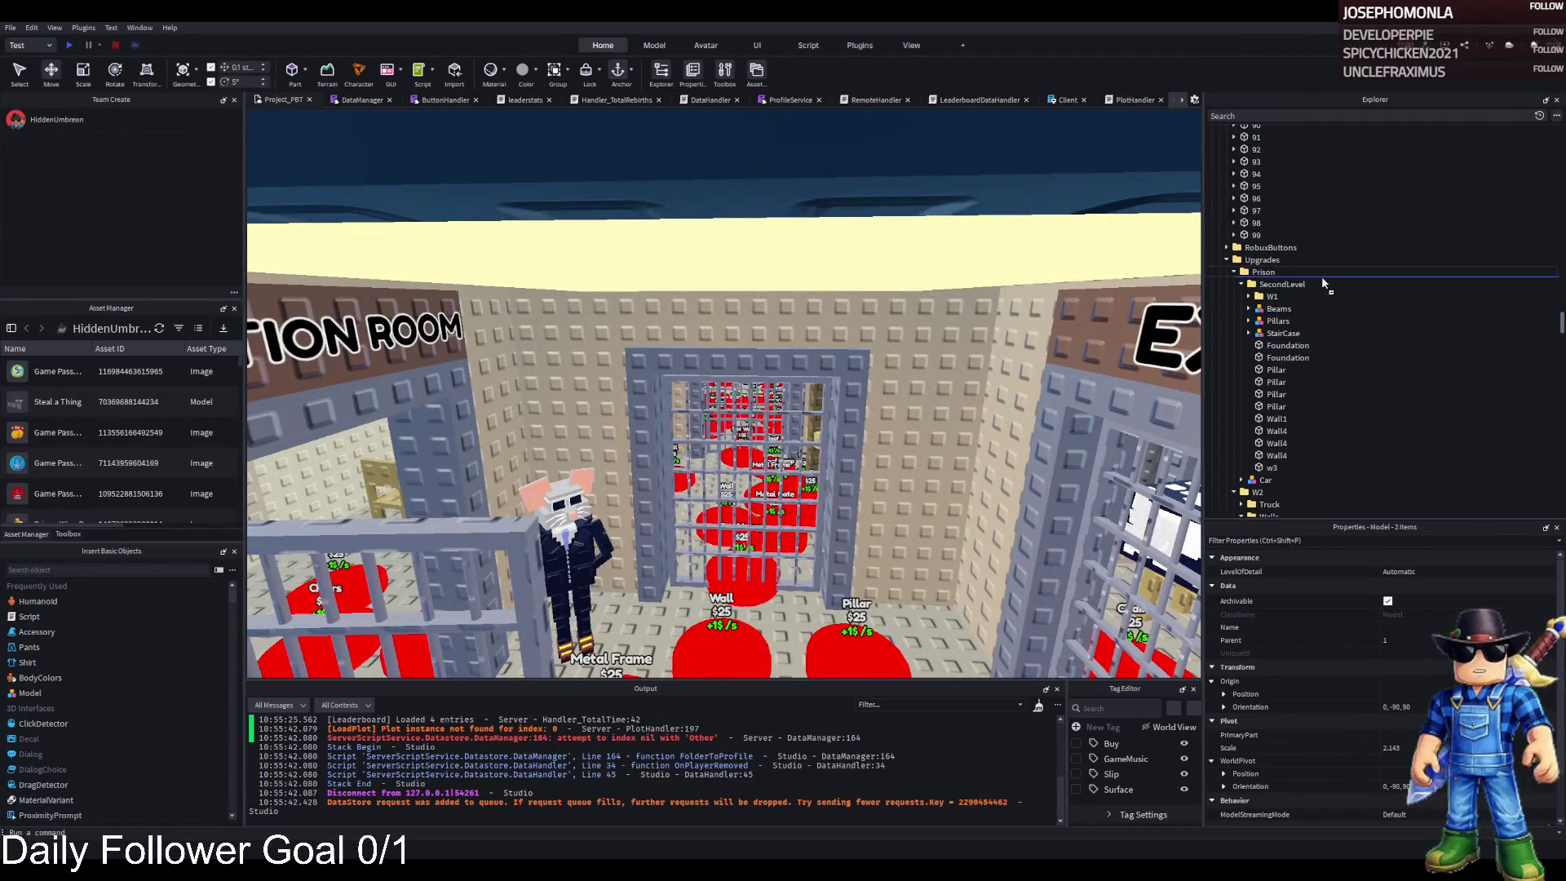
pyautogui.scroll(-15, 1315, 287)
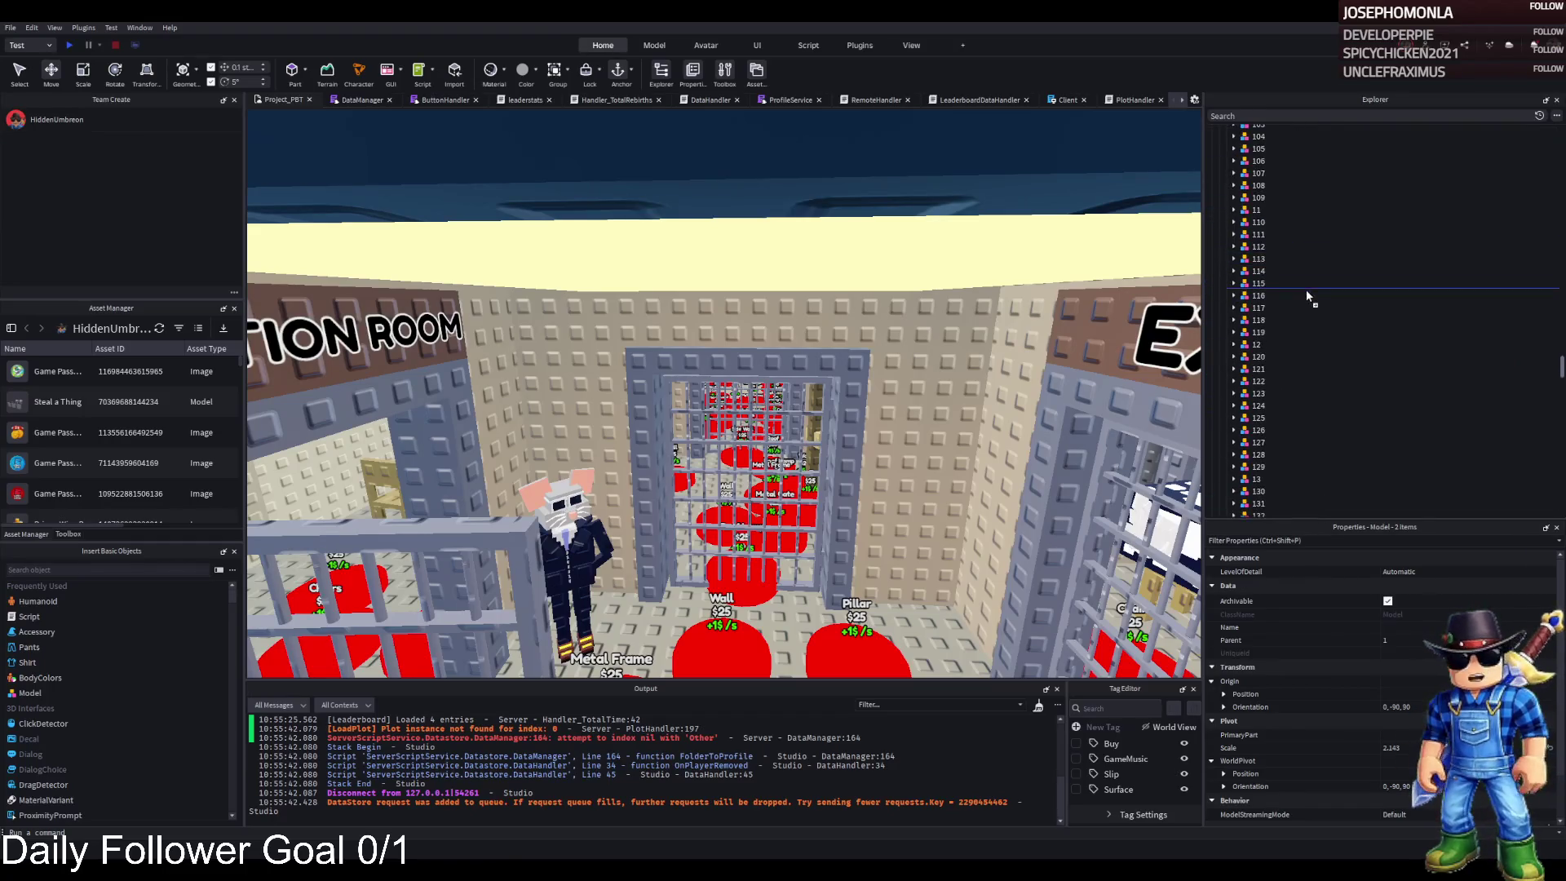
pyautogui.scroll(-10, 1300, 295)
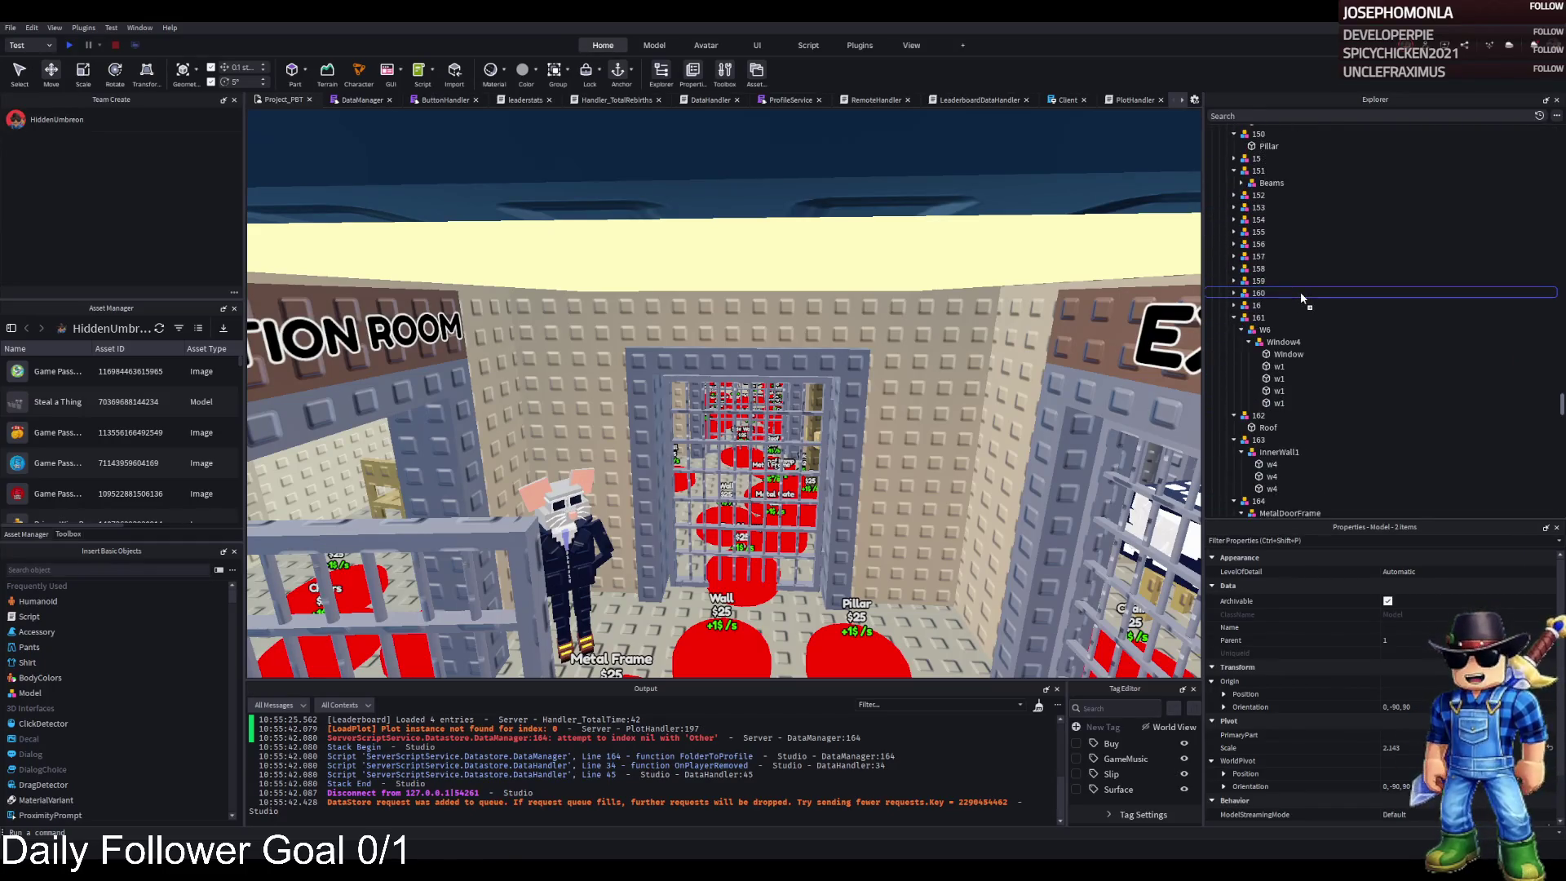
pyautogui.scroll(-6, 1300, 300)
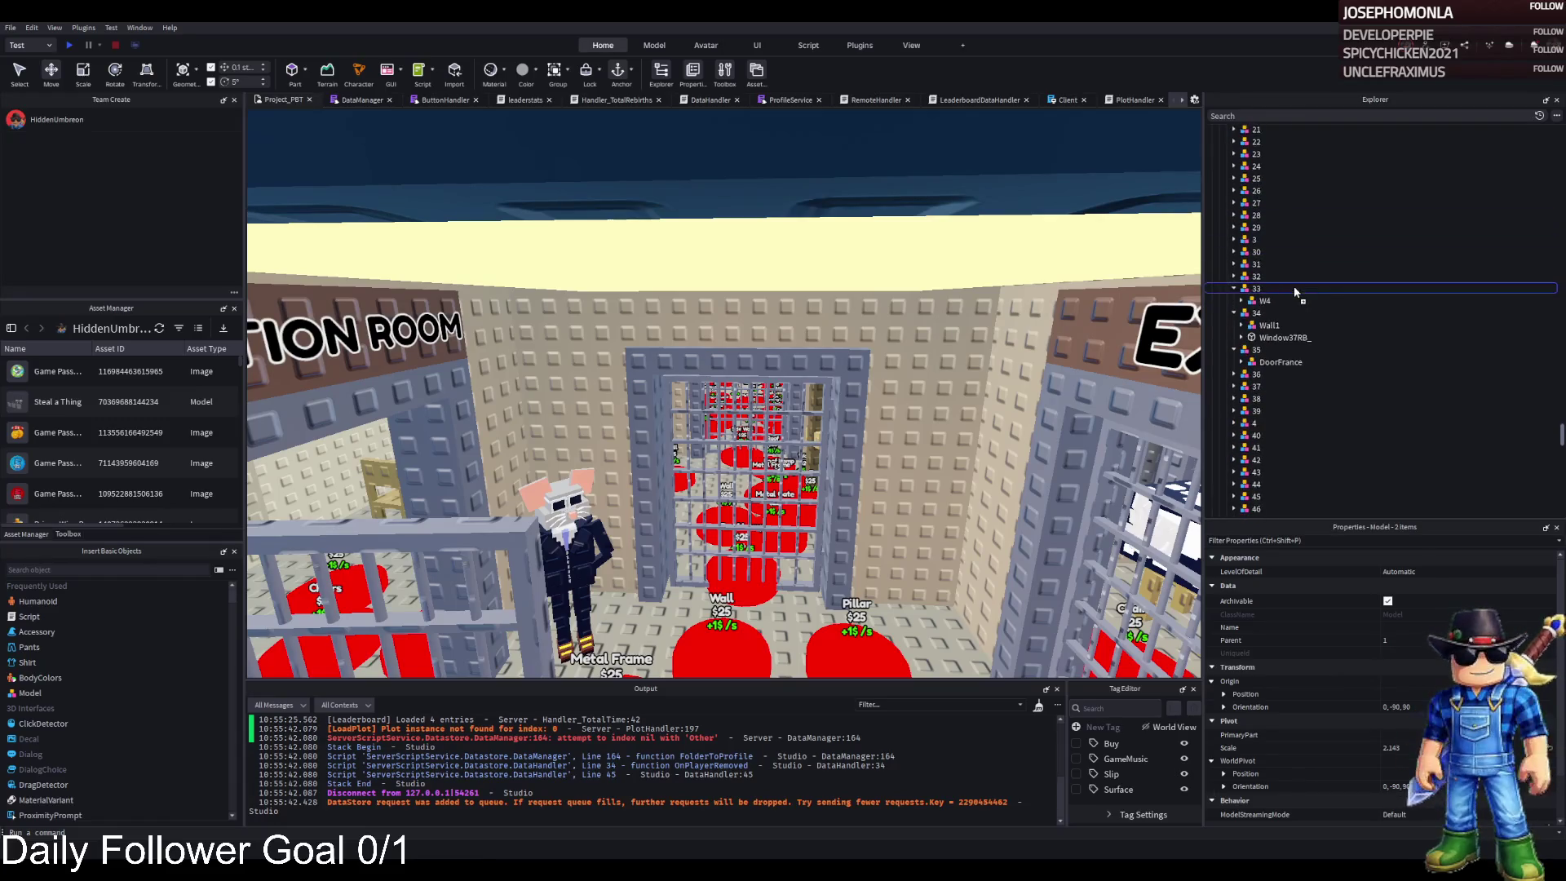
pyautogui.moveTo(1277, 301); pyautogui.dragTo(1253, 312)
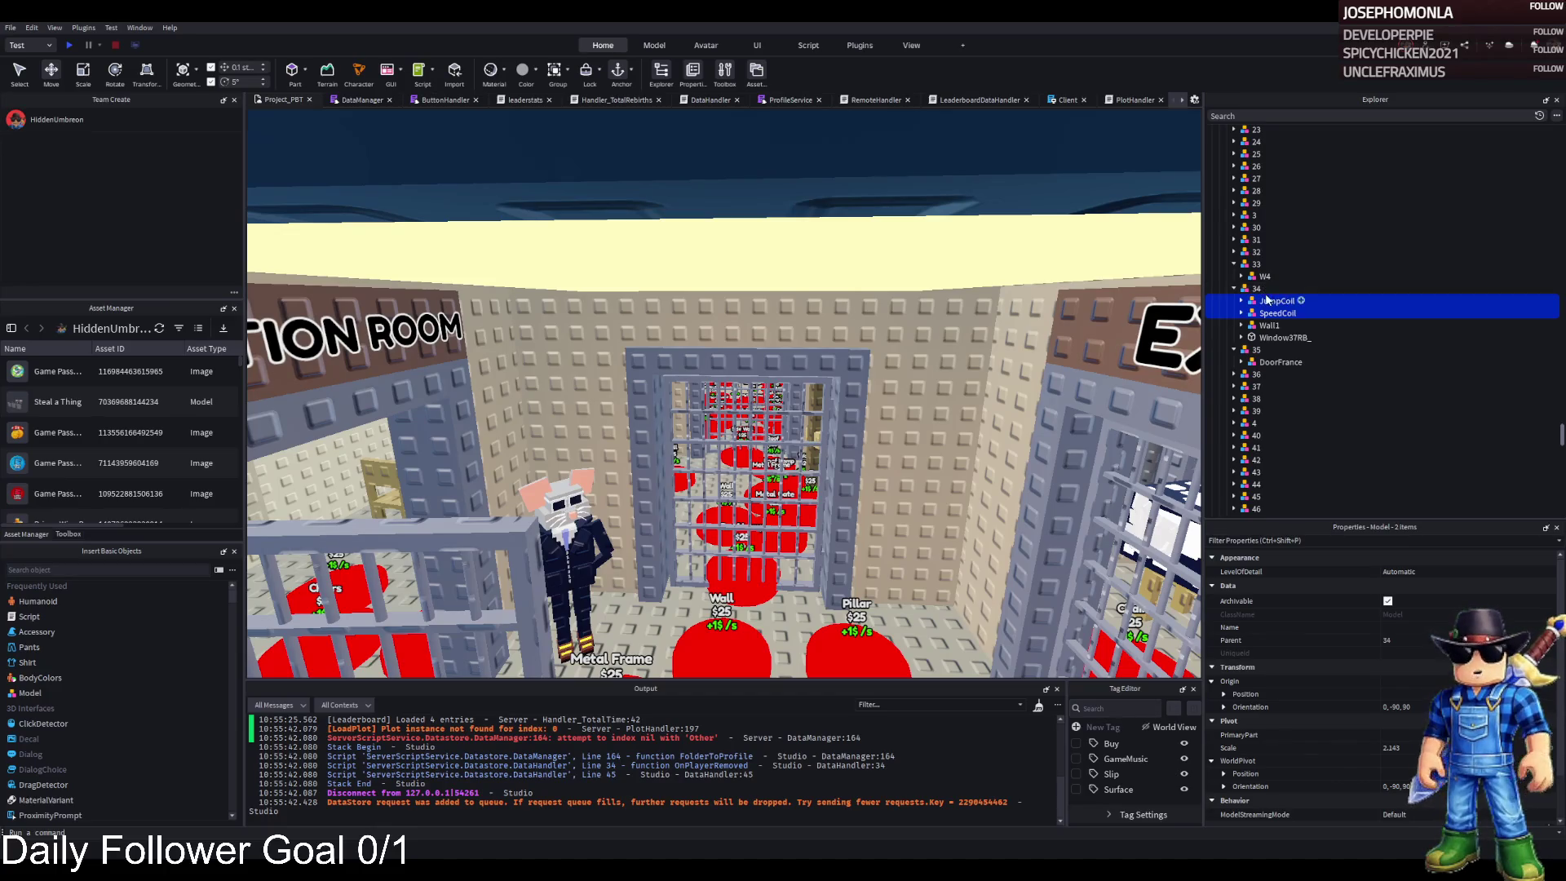
# - Expand W4, focus the view on the Window37RB_ part, and select the AutoBuild model
pyautogui.click(1242, 277)
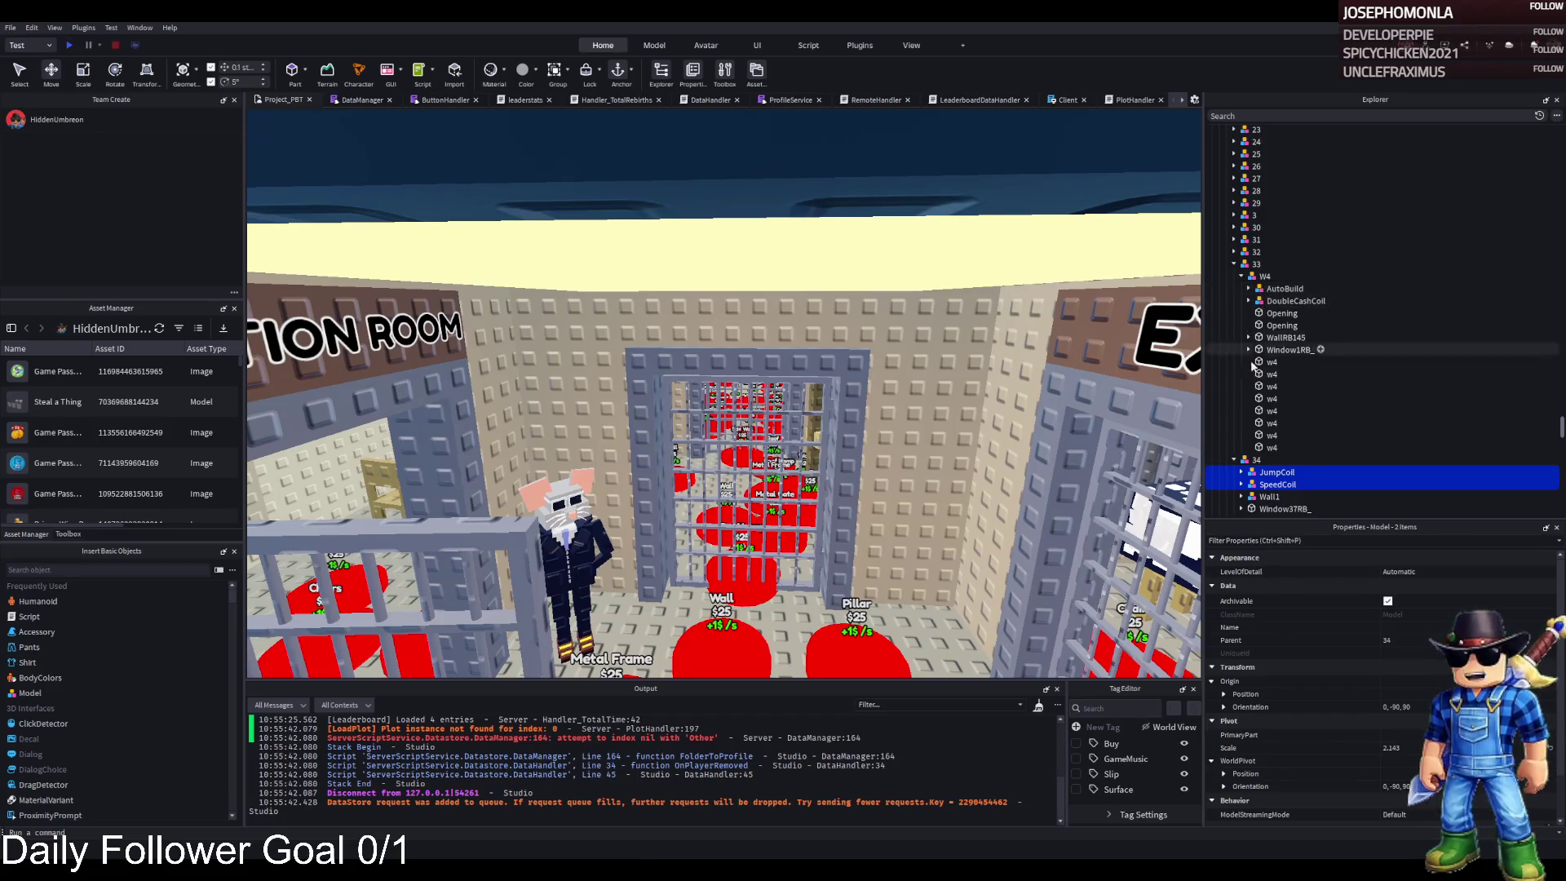
pyautogui.scroll(-2, 1272, 473)
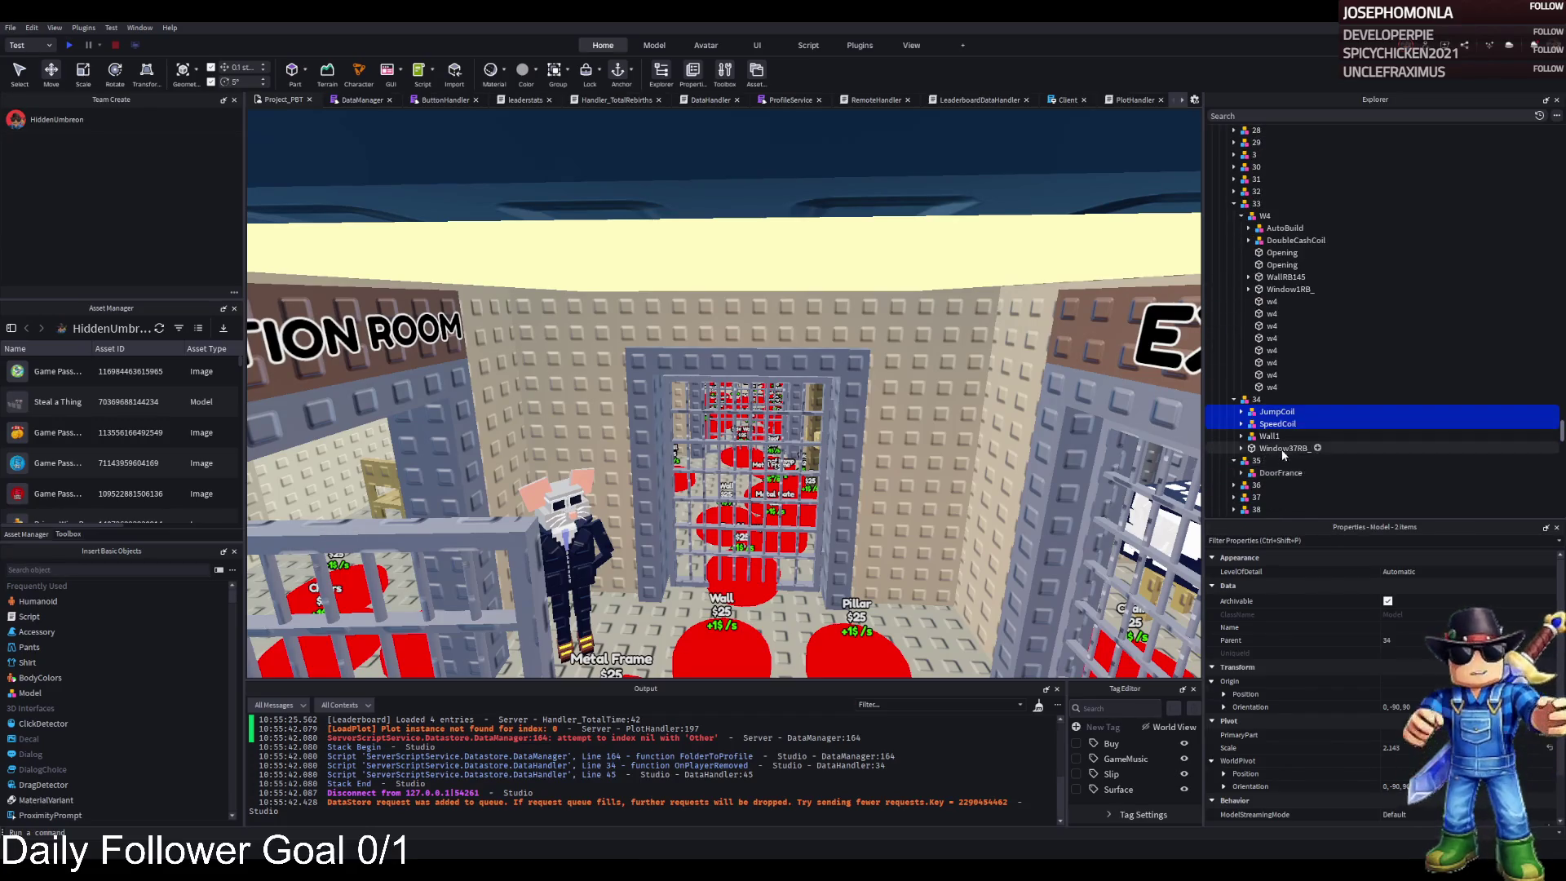
pyautogui.click(1269, 447)
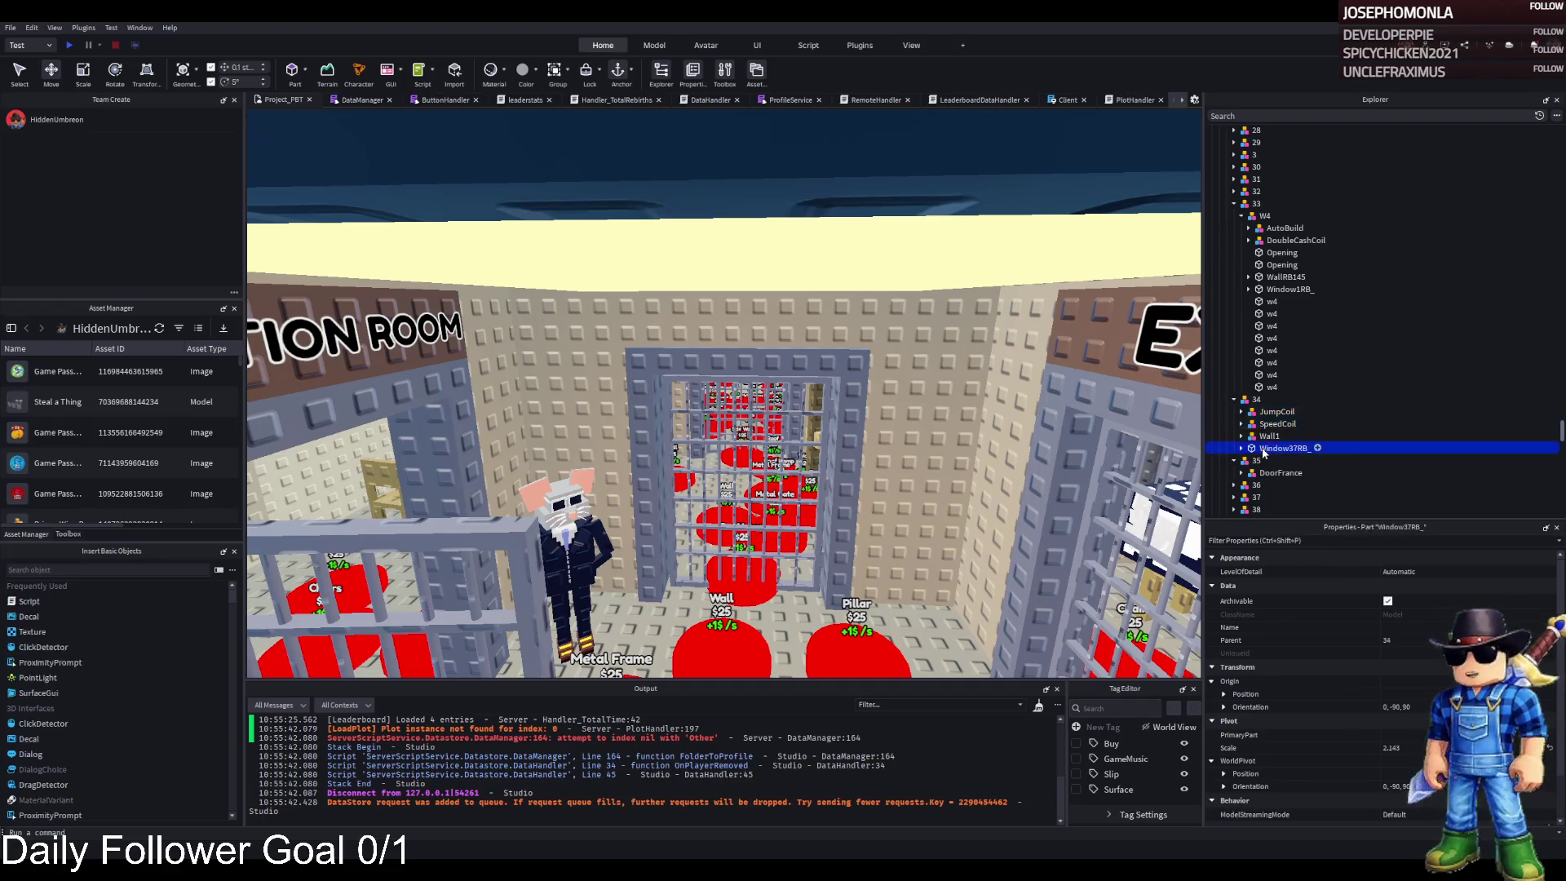
pyautogui.press('f')
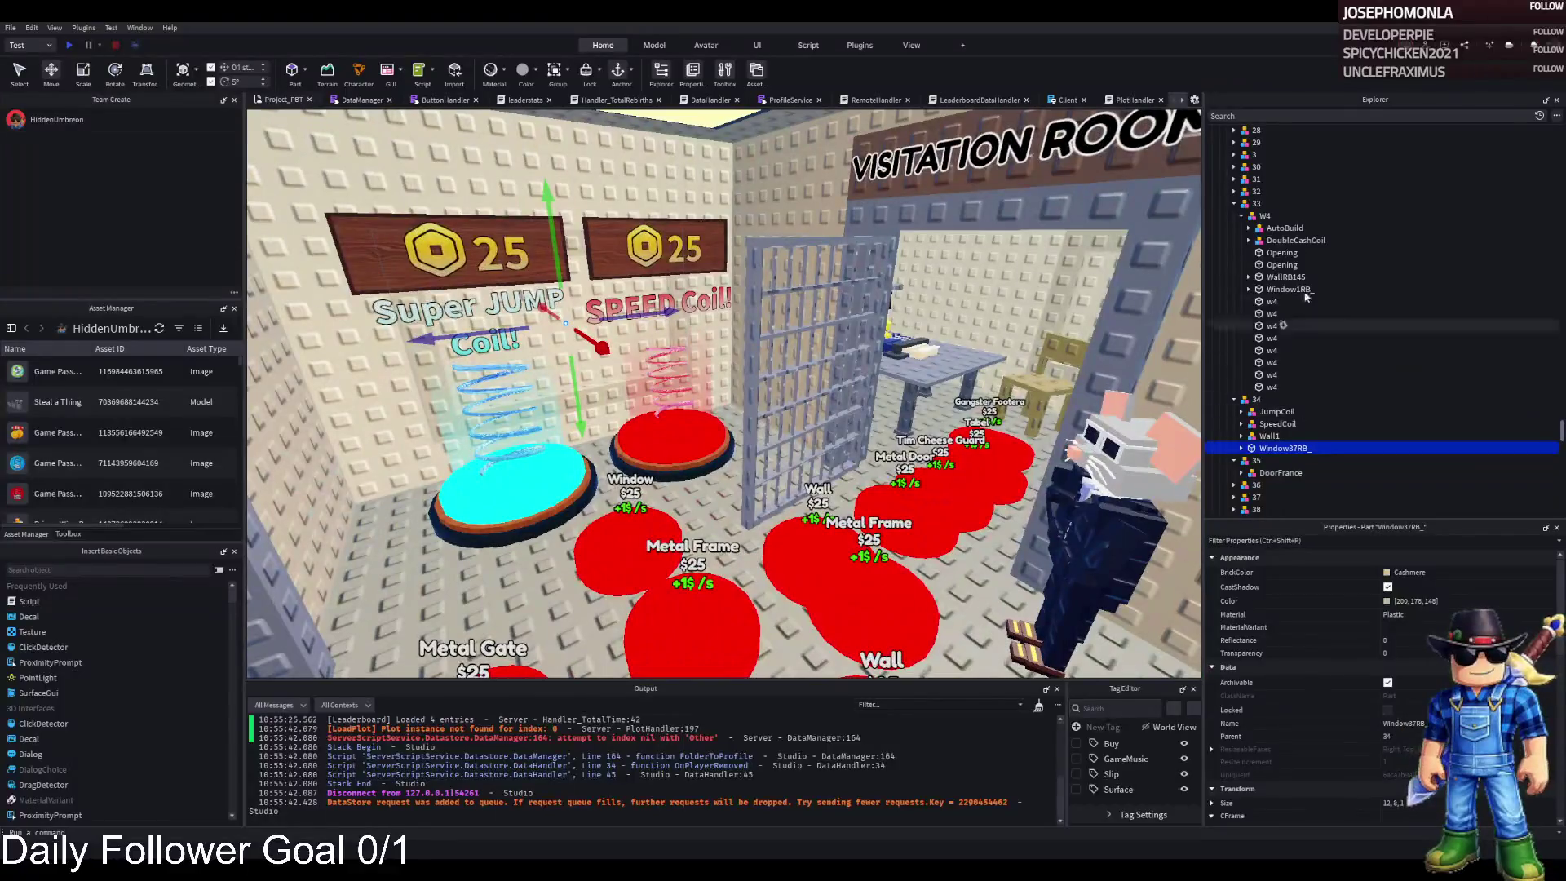
pyautogui.click(1284, 227)
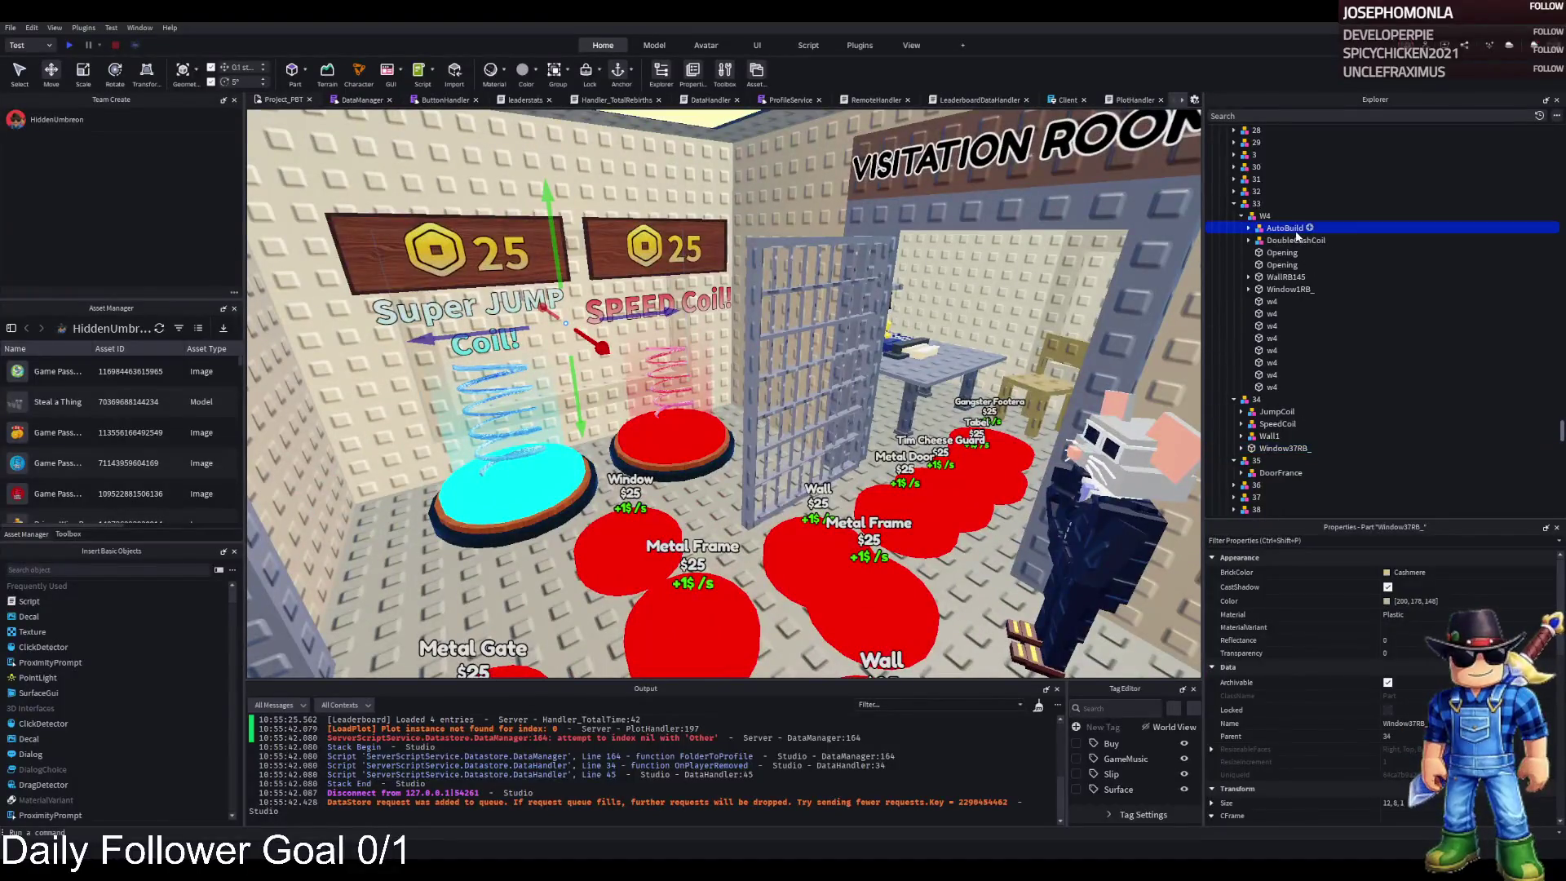
# - Move AutoBuild and DoubleCashCoil from W4 into model 34 alongside the JumpCoil and SpeedCoil pads
pyautogui.keyDown('shift'); pyautogui.click(1295, 240); pyautogui.keyUp('shift')
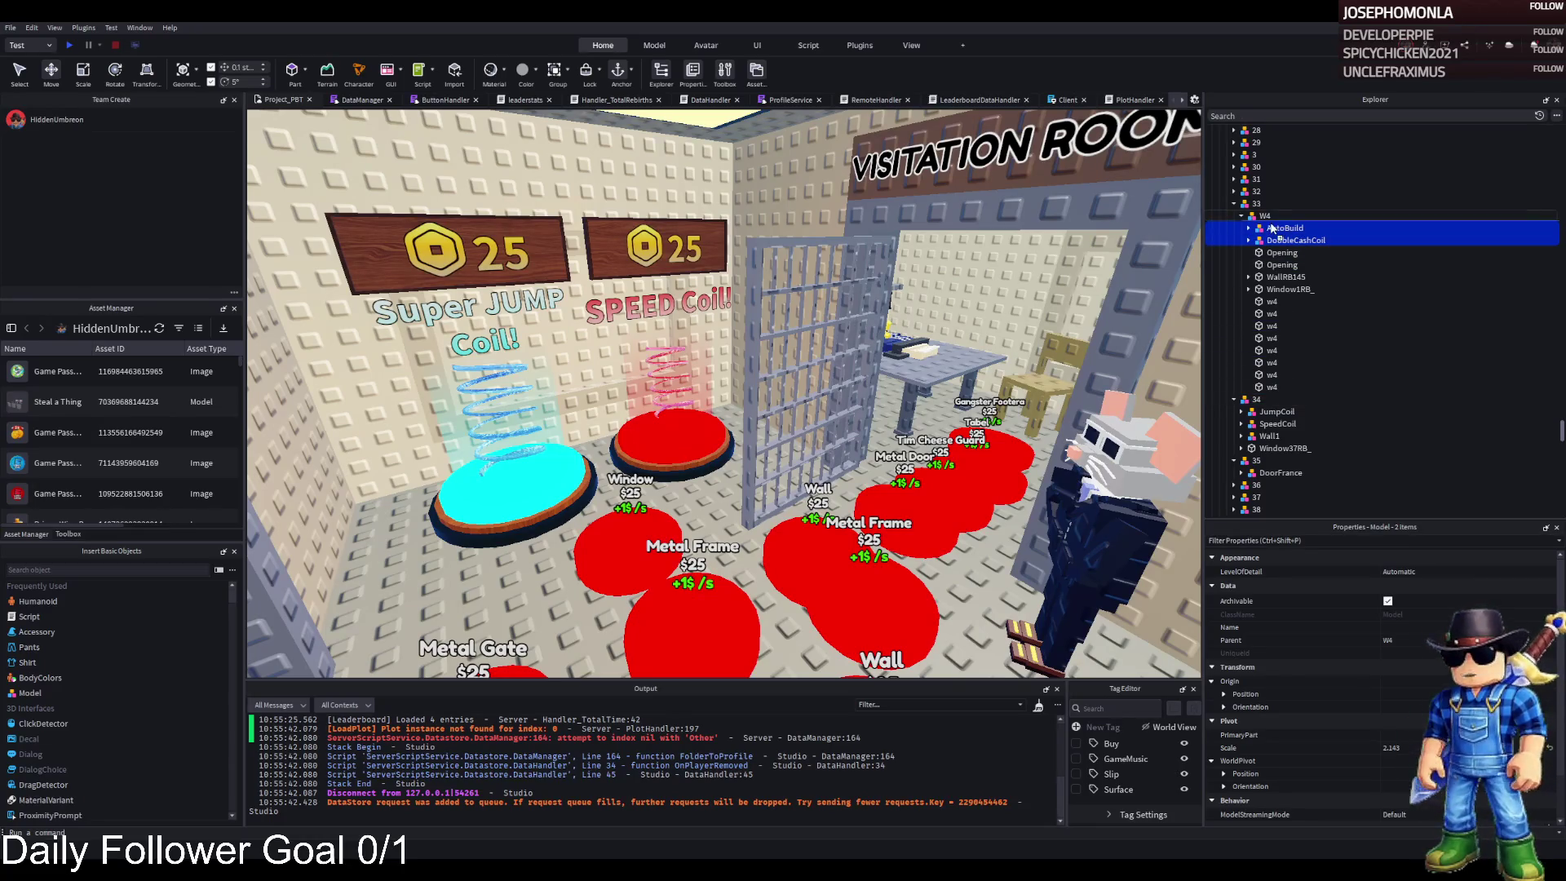
pyautogui.moveTo(1277, 406); pyautogui.dragTo(1277, 400)
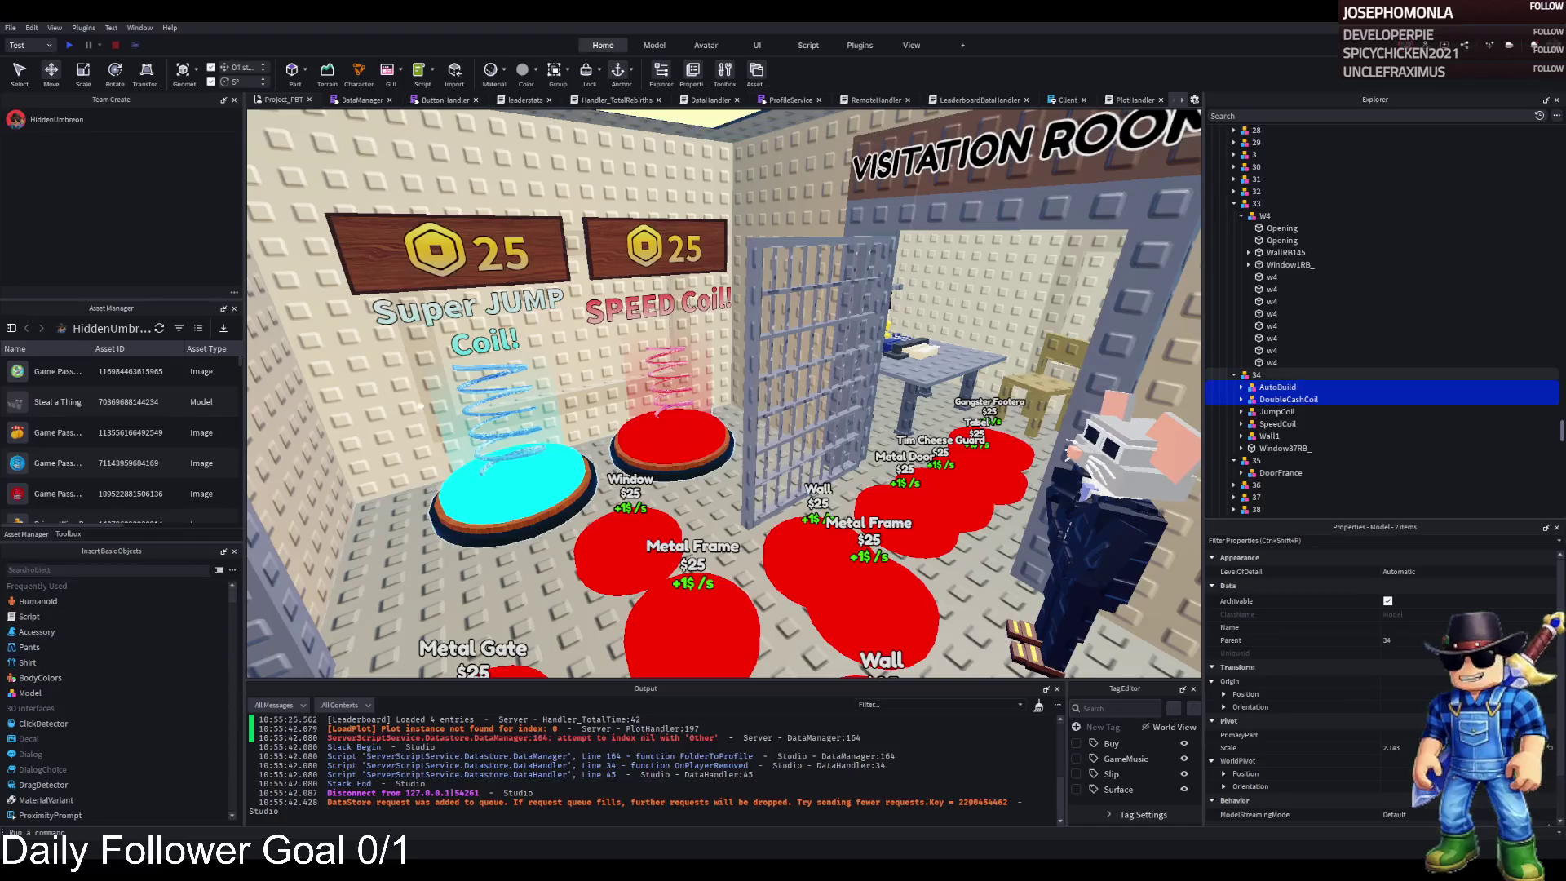
pyautogui.scroll(3, 693, 351)
pyautogui.scroll(3, 693, 351)
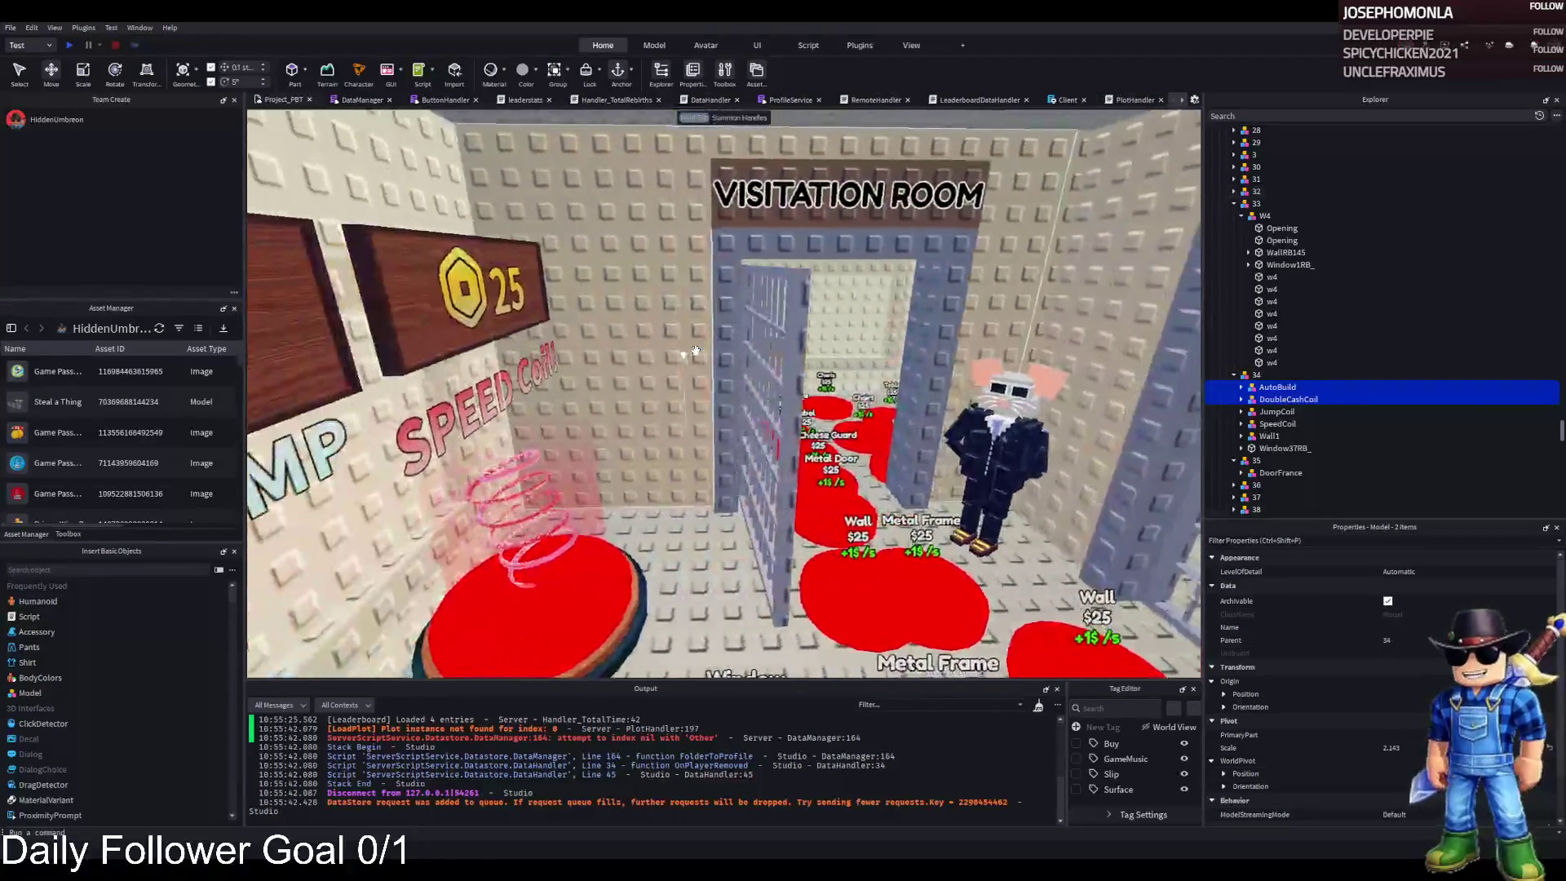
pyautogui.scroll(5, 775, 346)
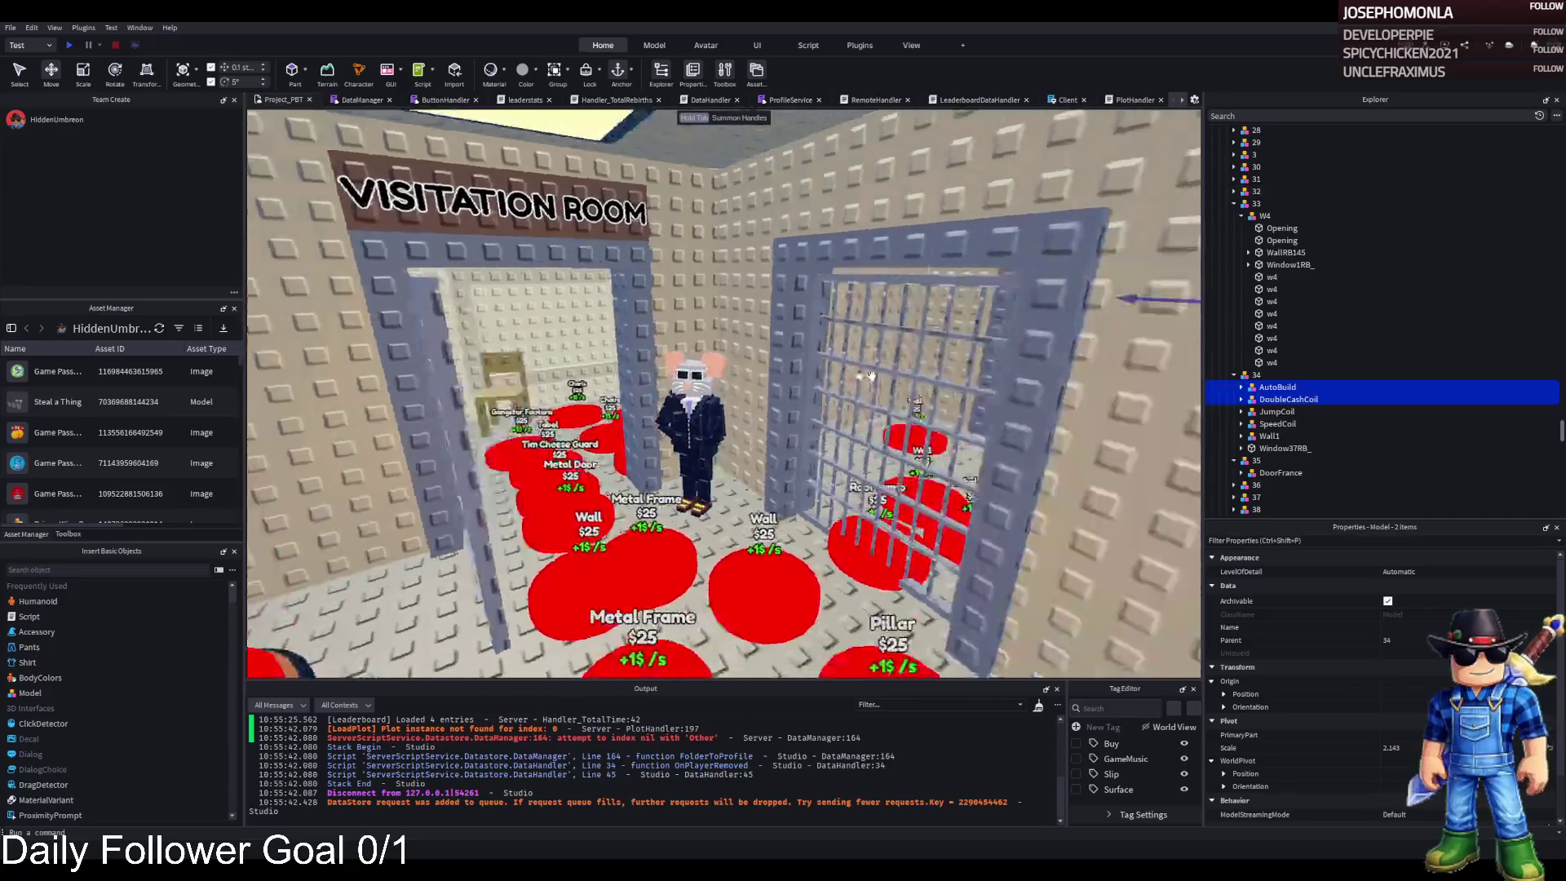
pyautogui.scroll(5, 904, 359)
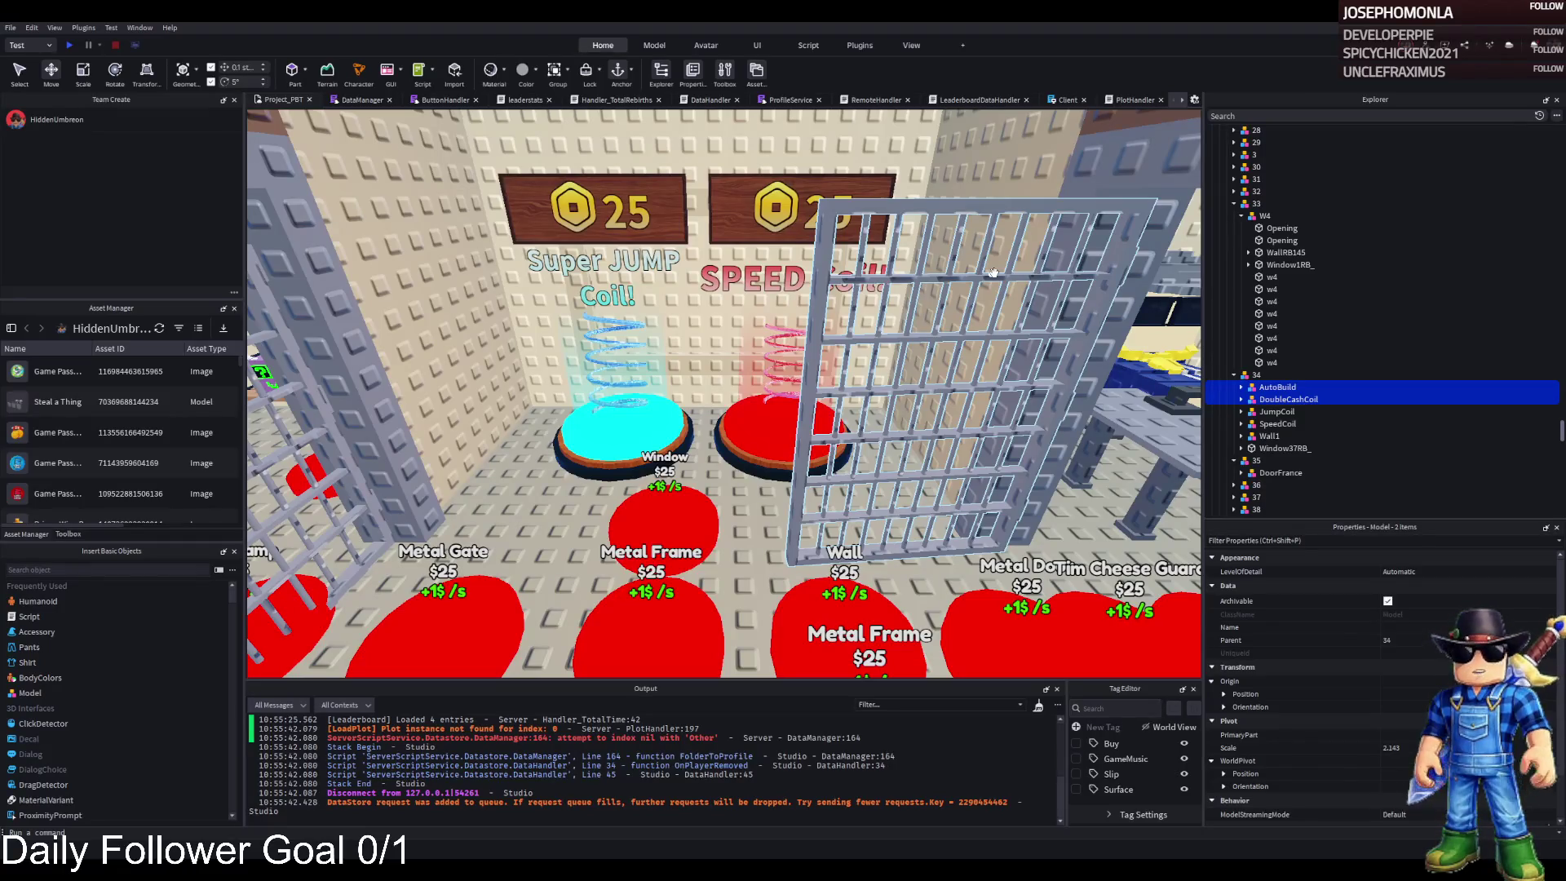
pyautogui.press('d')
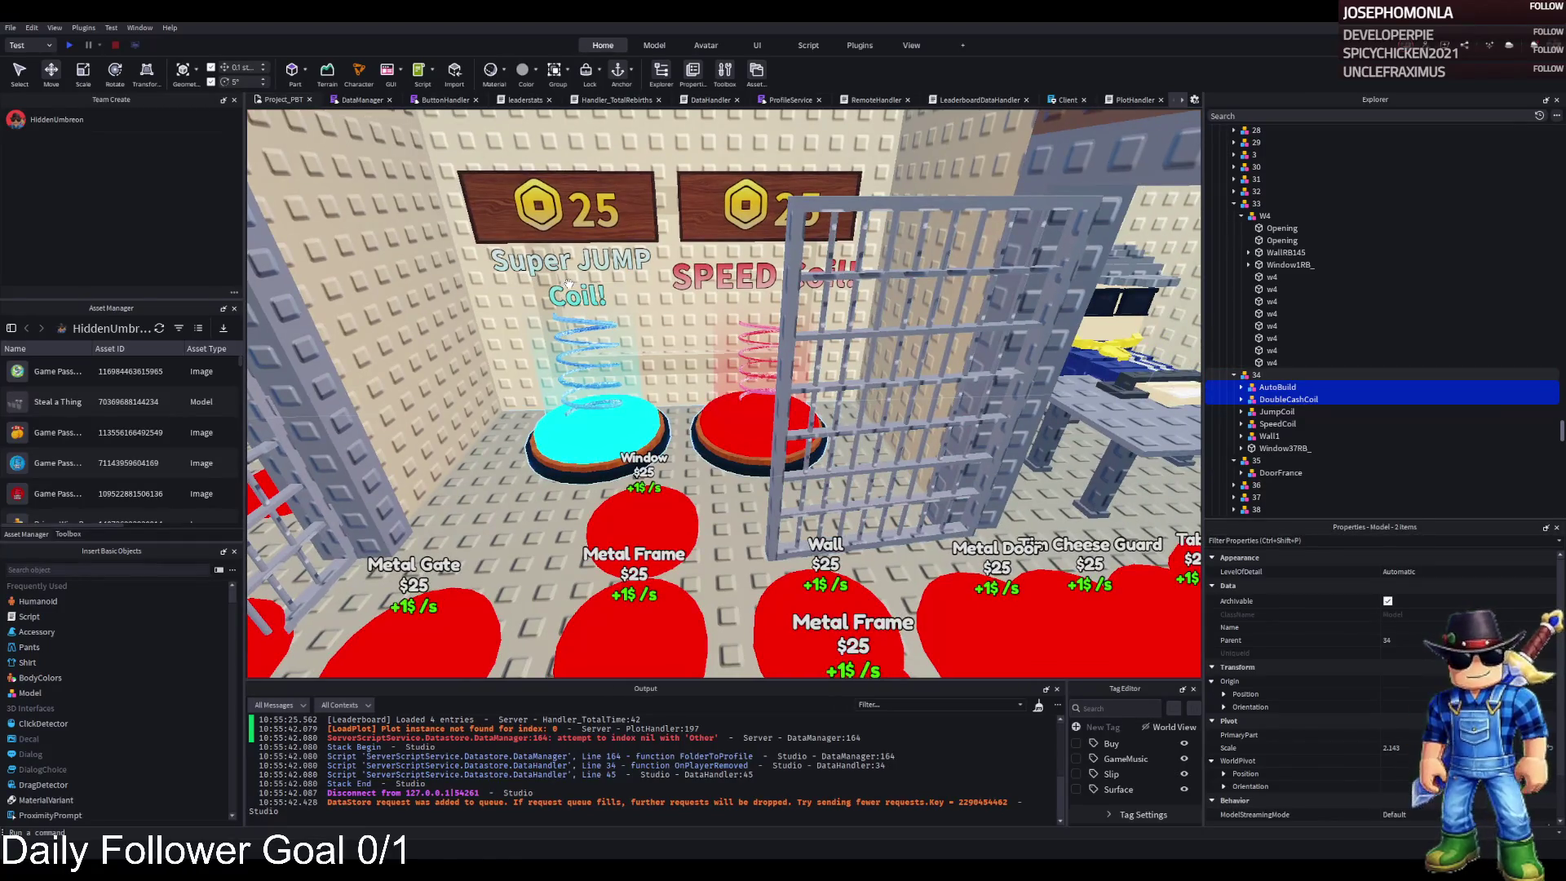
pyautogui.press('d')
pyautogui.press('d')
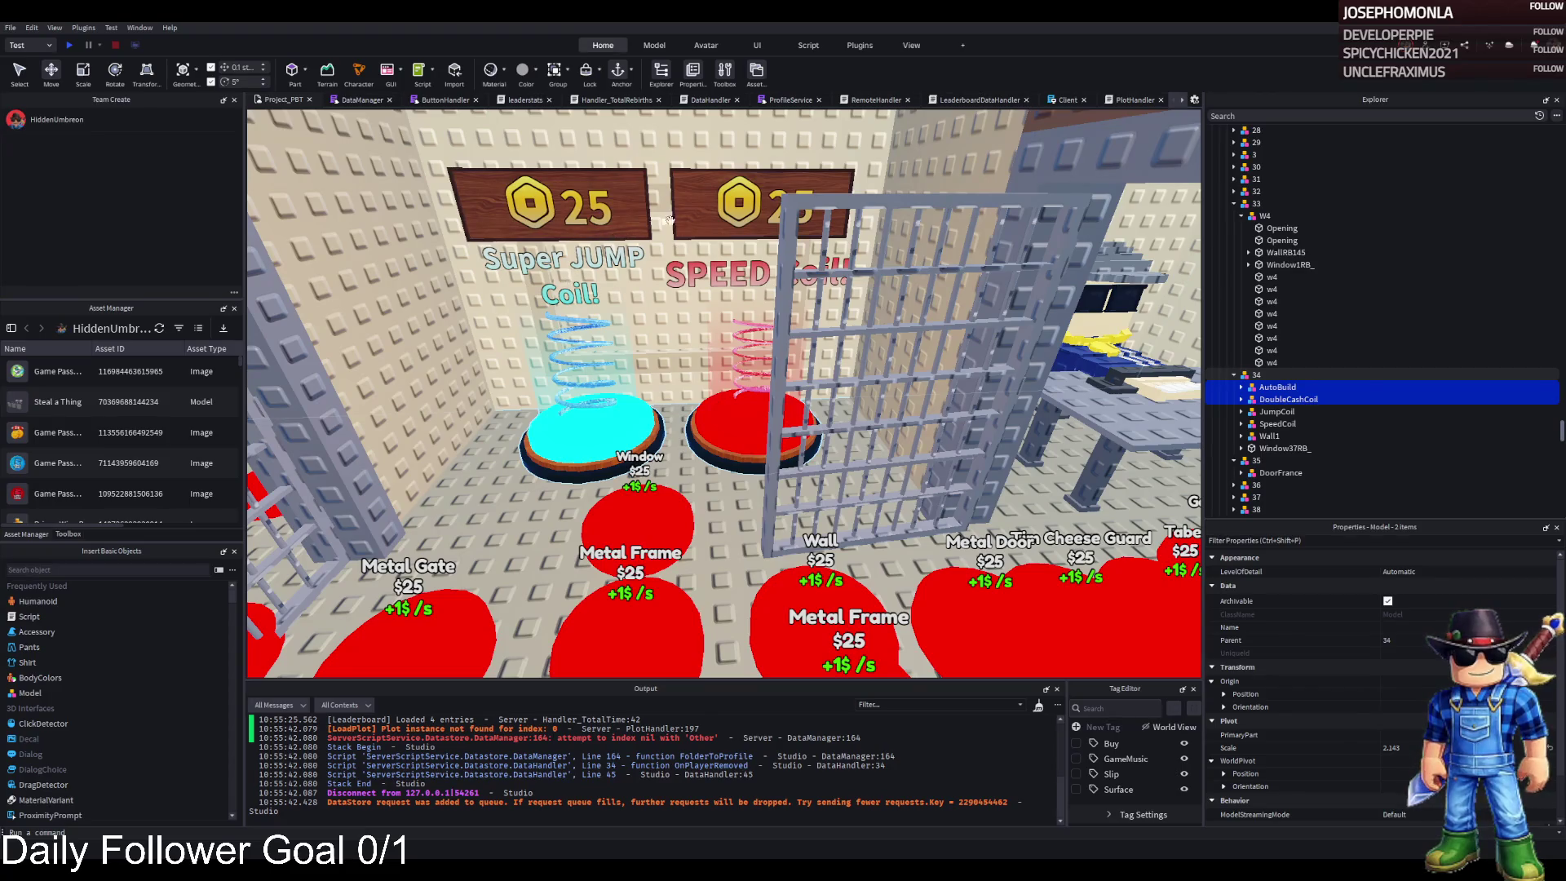
# - Collapse model 33 up to TemplatePlot and start a playtest with F5
pyautogui.click(1254, 204)
pyautogui.press('Left')
pyautogui.press('Left')
pyautogui.press('Left')
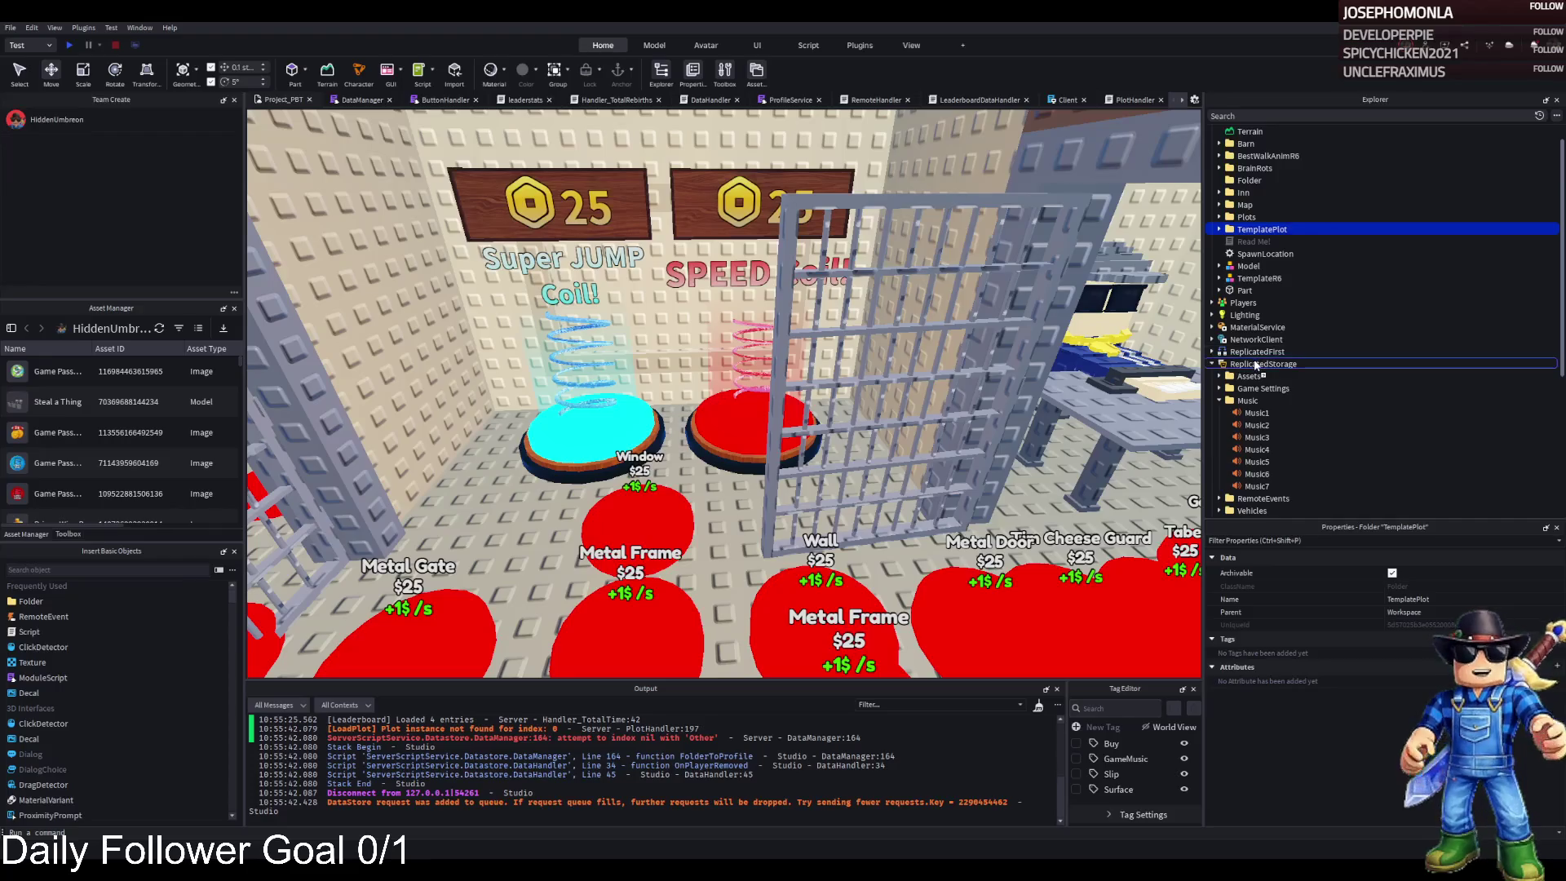
pyautogui.press('F5')
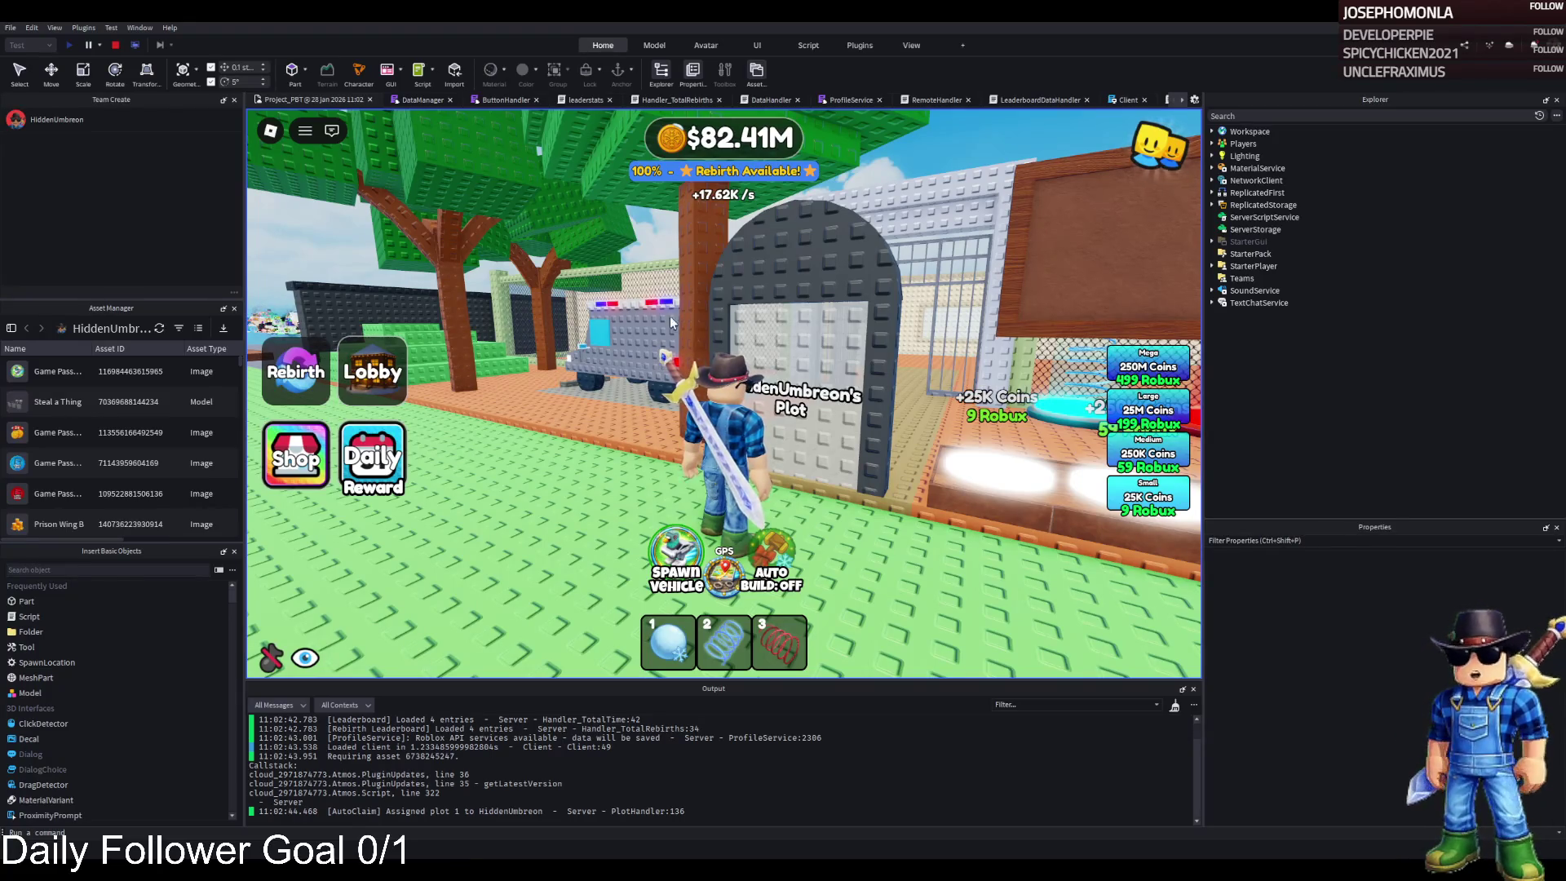
# - Complete the 5 Billion Coins test purchase, raising the balance to $5.08B
pyautogui.press('a')
pyautogui.press('a')
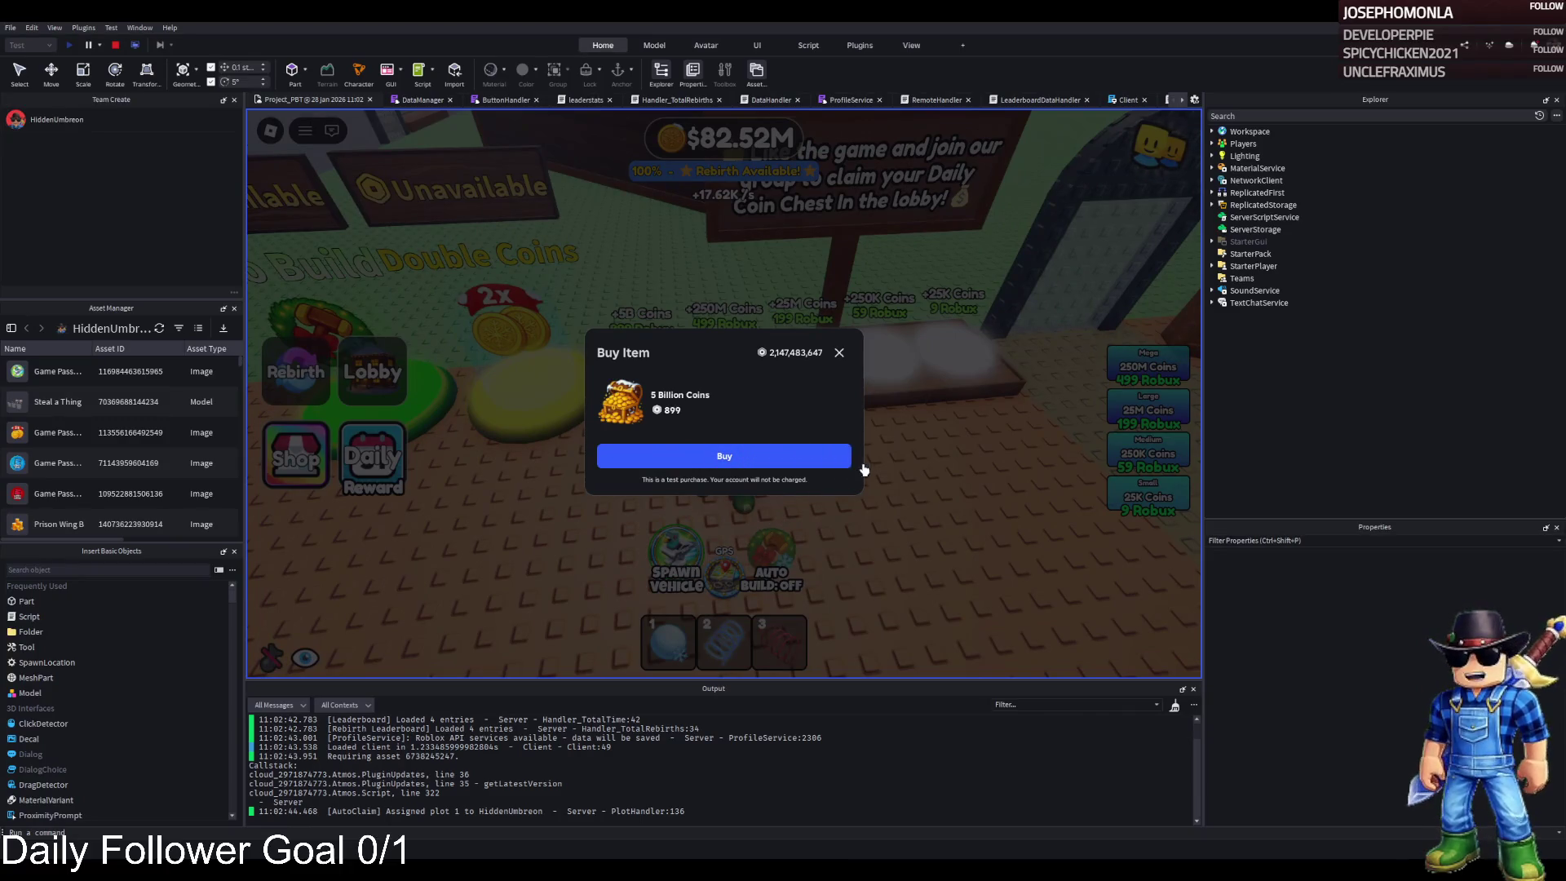
pyautogui.click(745, 464)
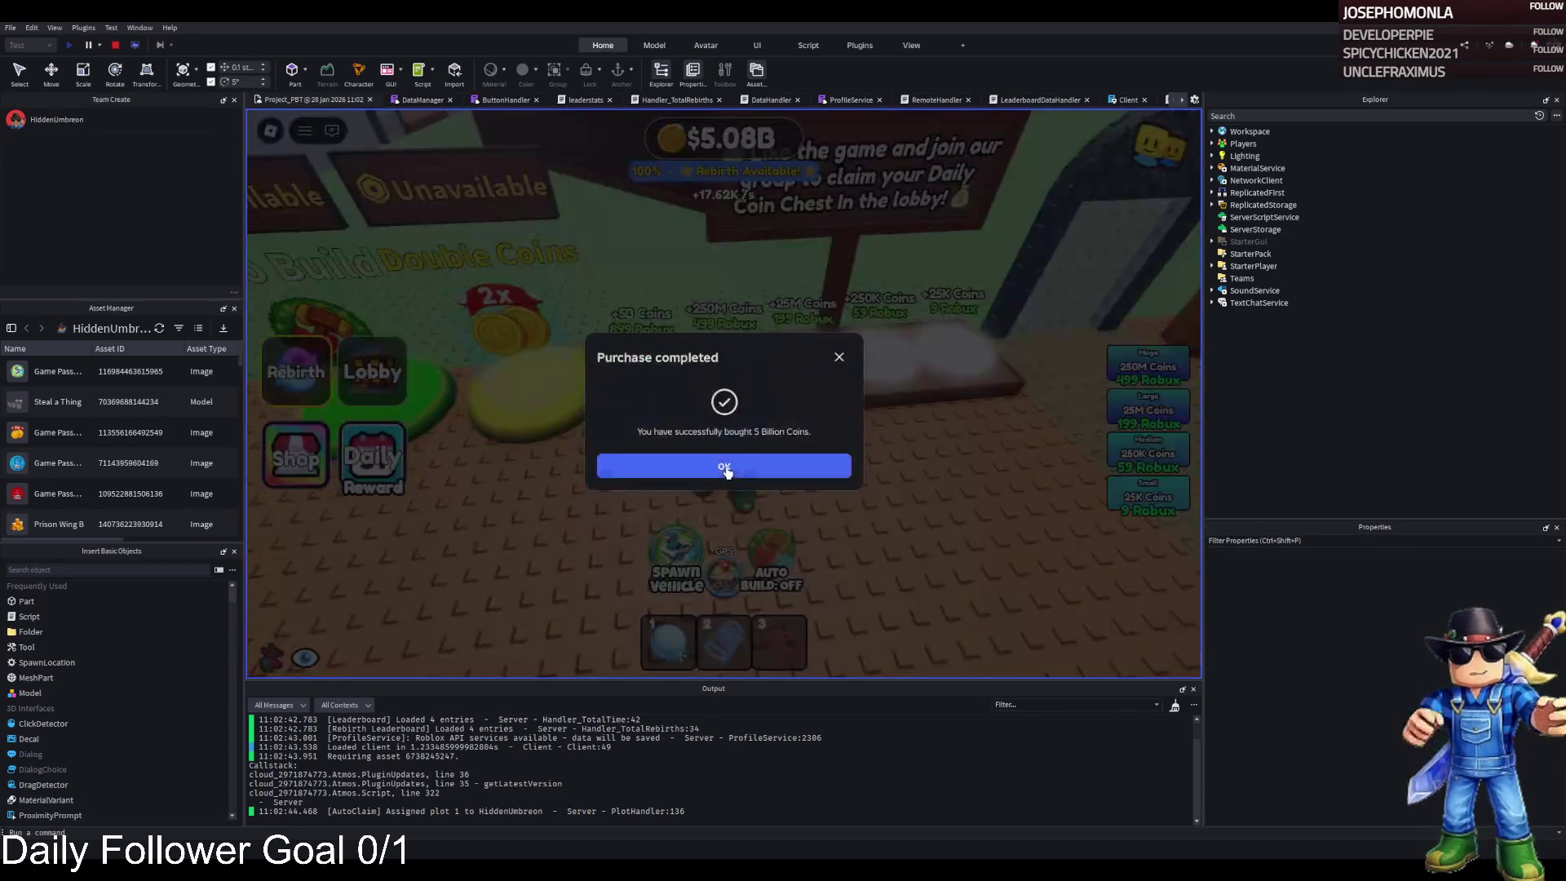
pyautogui.click(740, 472)
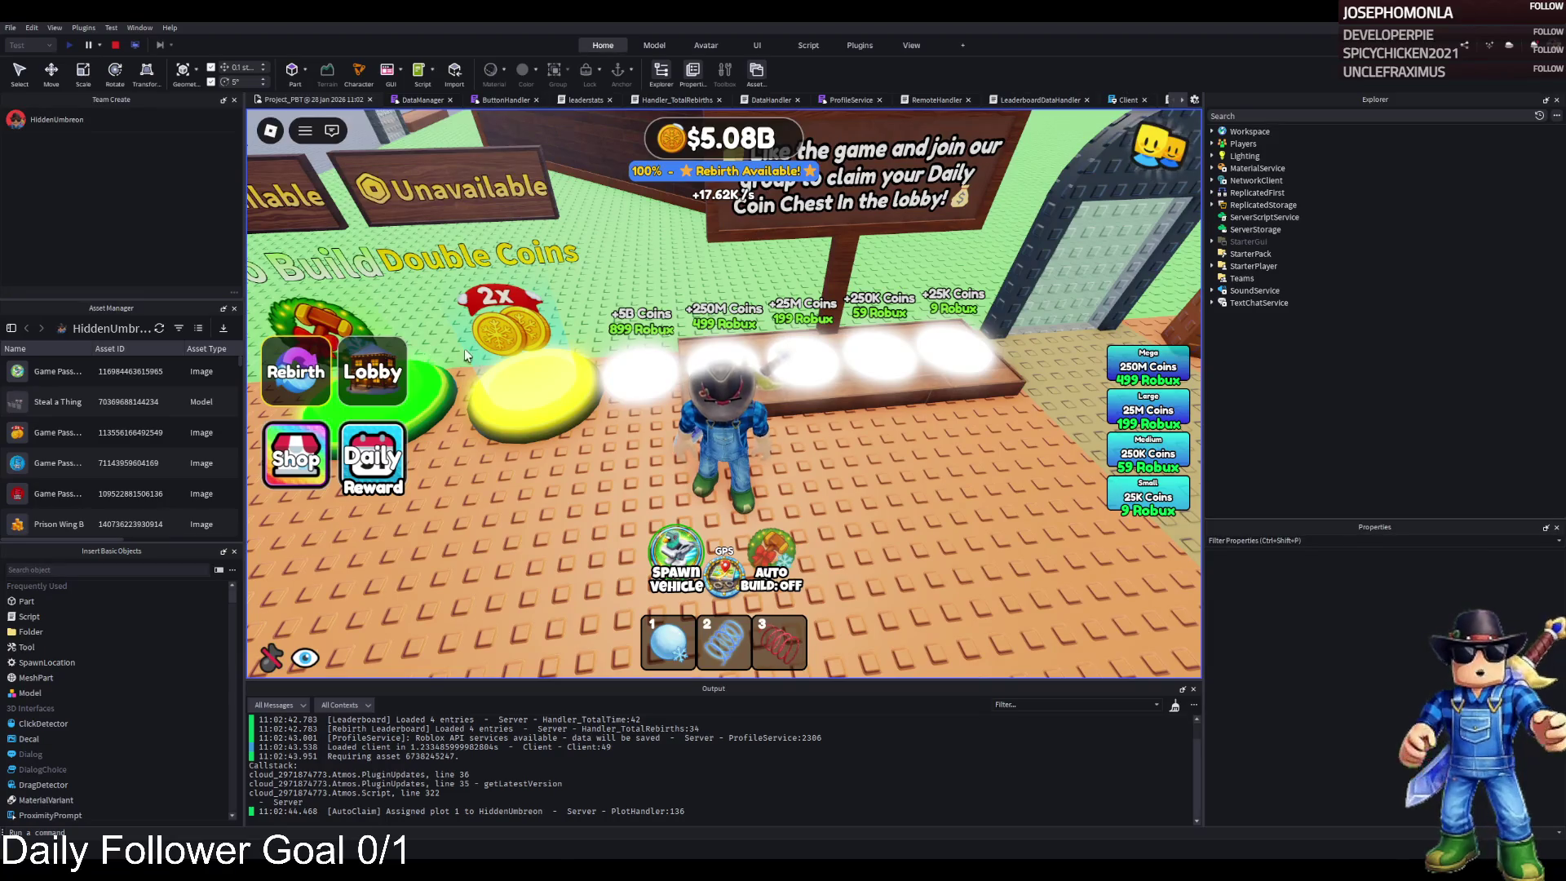
# - Rebirth the player, resetting the money to $0 on a fresh plot
pyautogui.press('a')
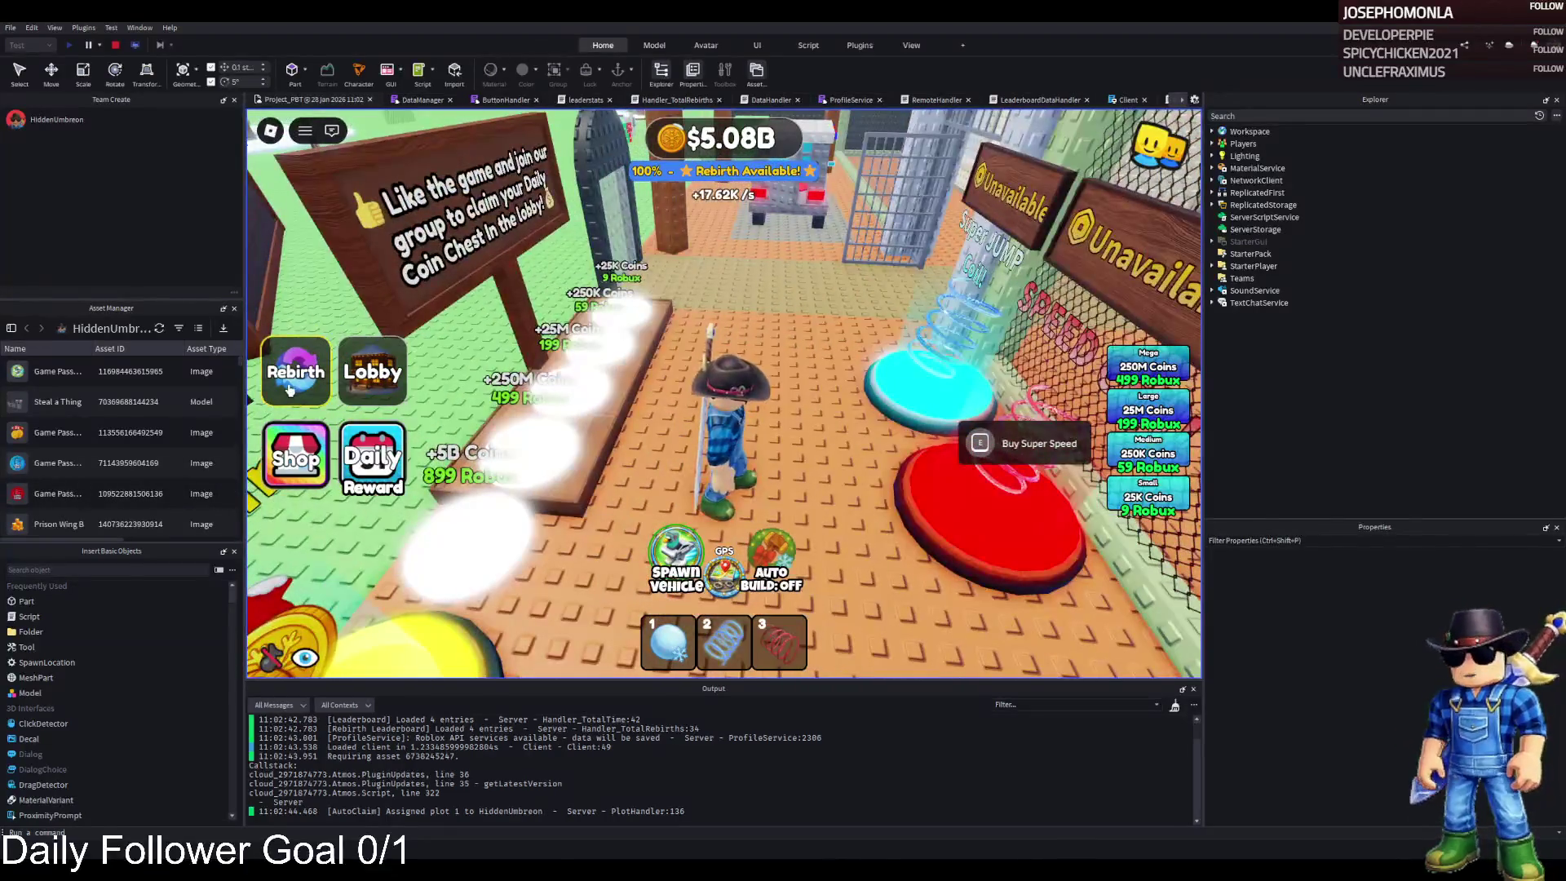
pyautogui.click(295, 371)
pyautogui.click(609, 490)
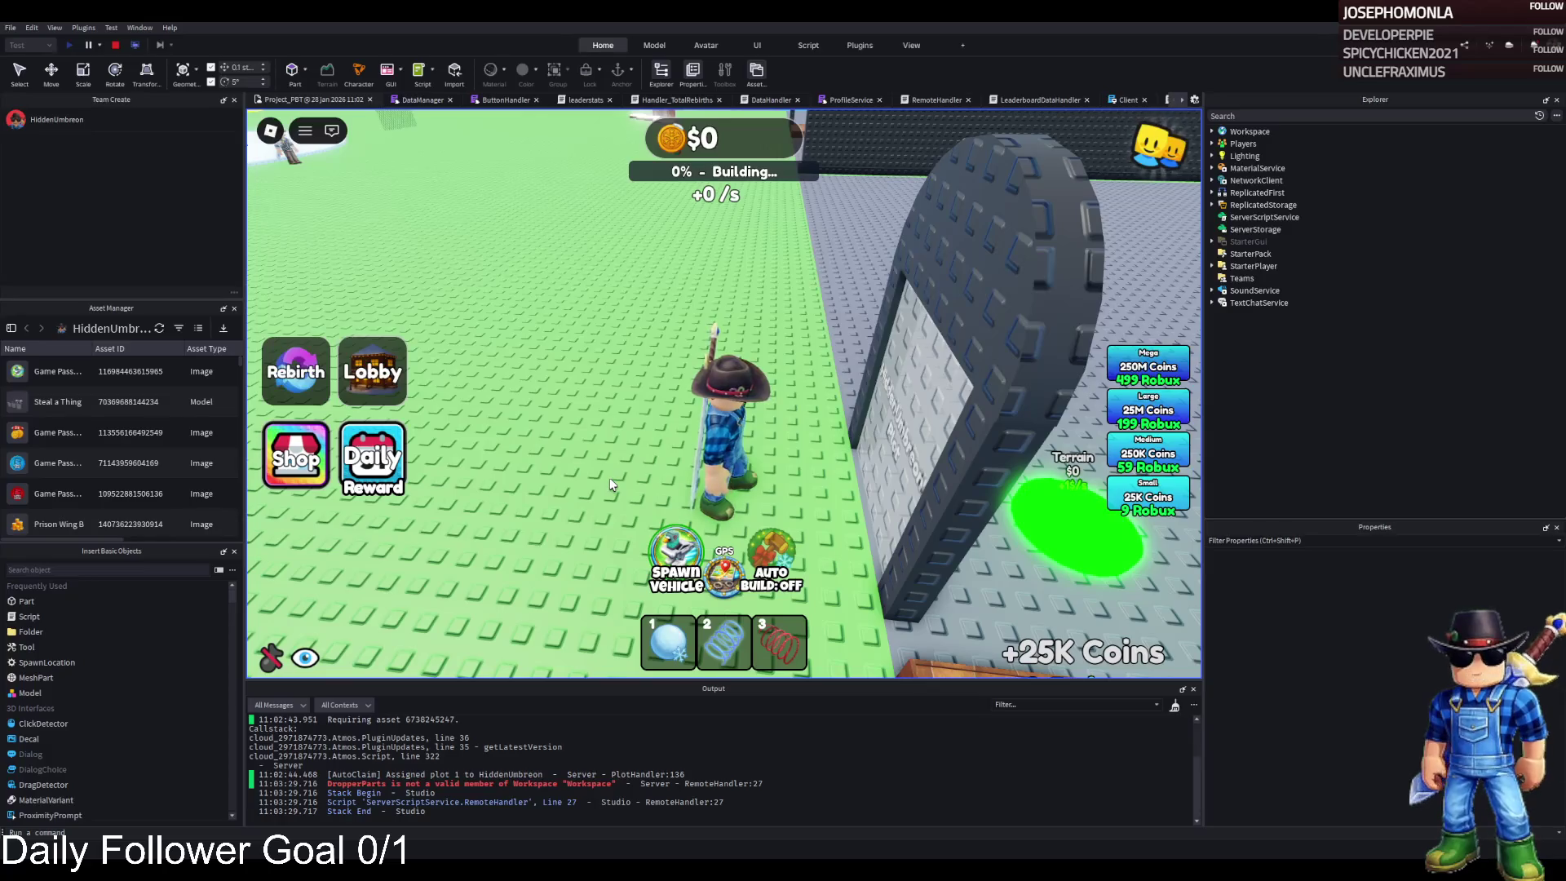
# - Walk across the new plot's upgrade pads, rebuilding it to 56% with $13.24K
pyautogui.press('w')
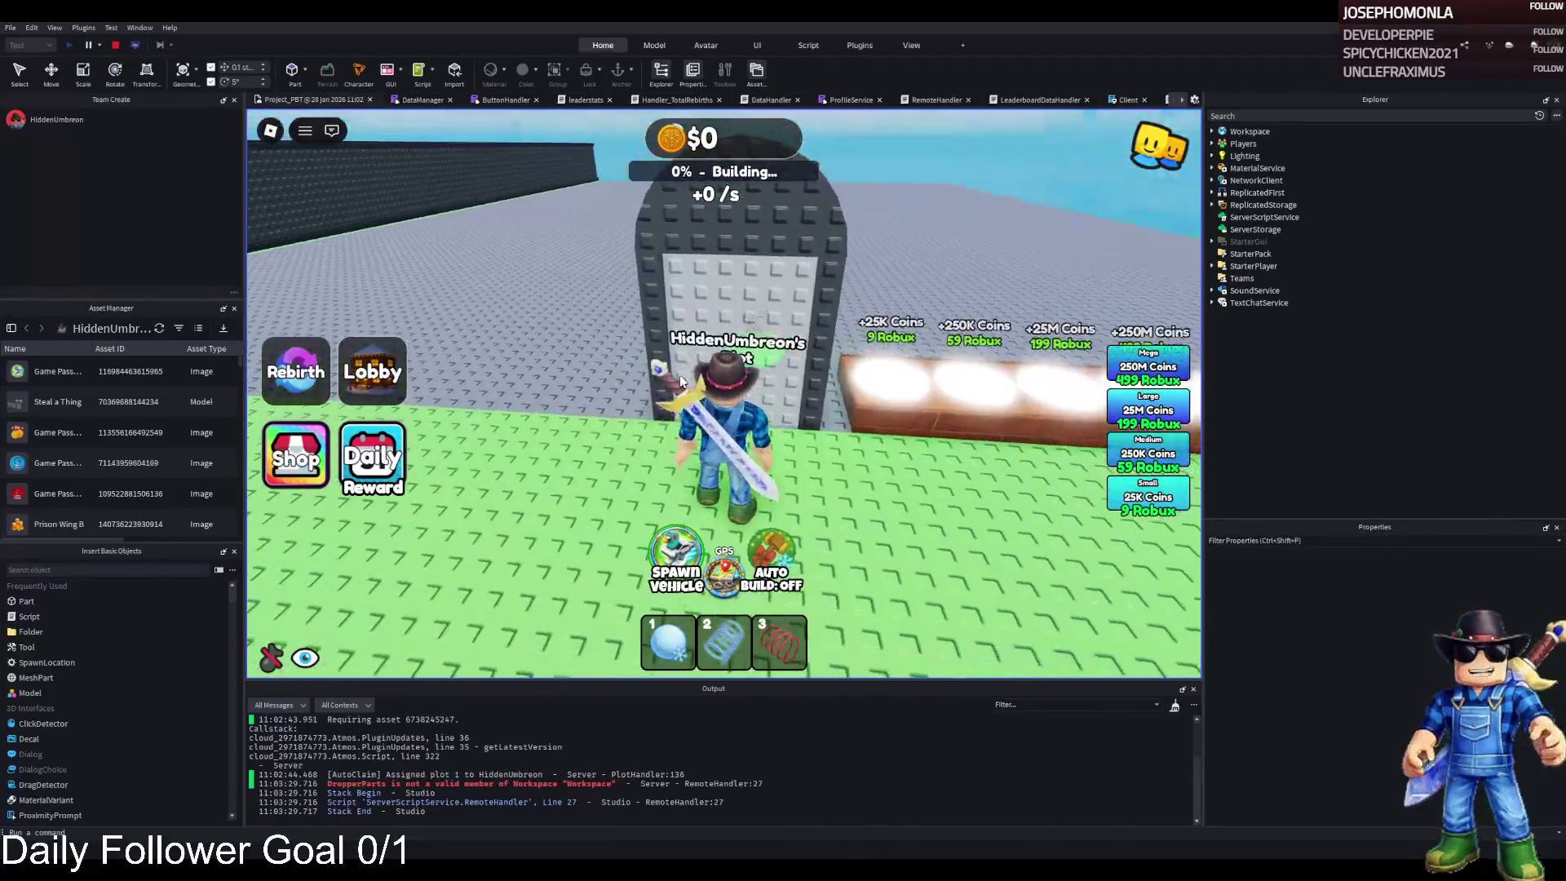
pyautogui.press('w')
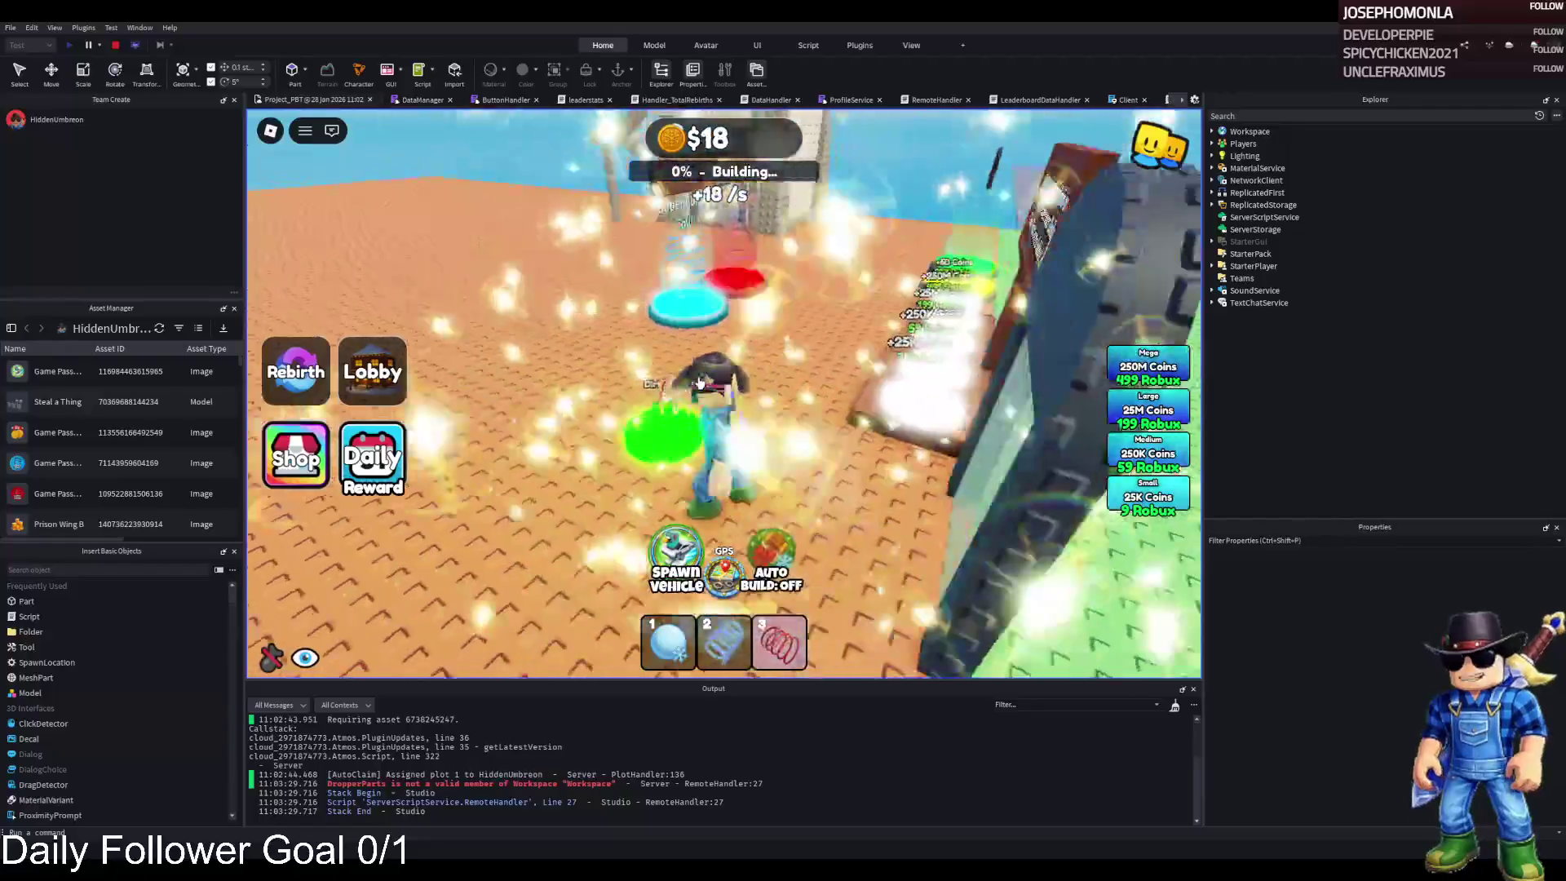
pyautogui.press('w')
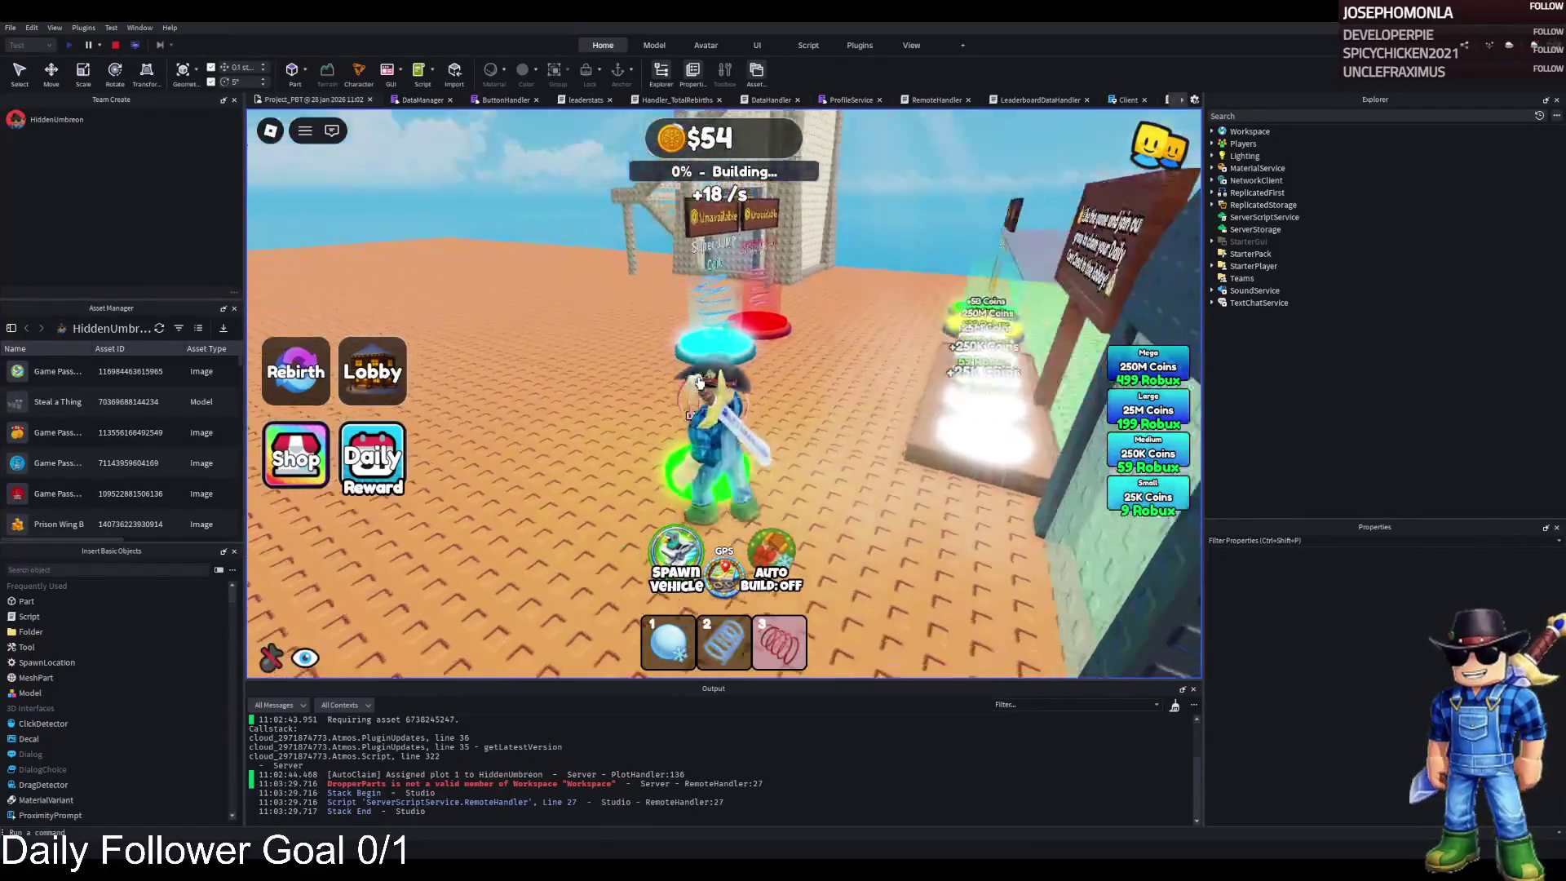
pyautogui.press('w')
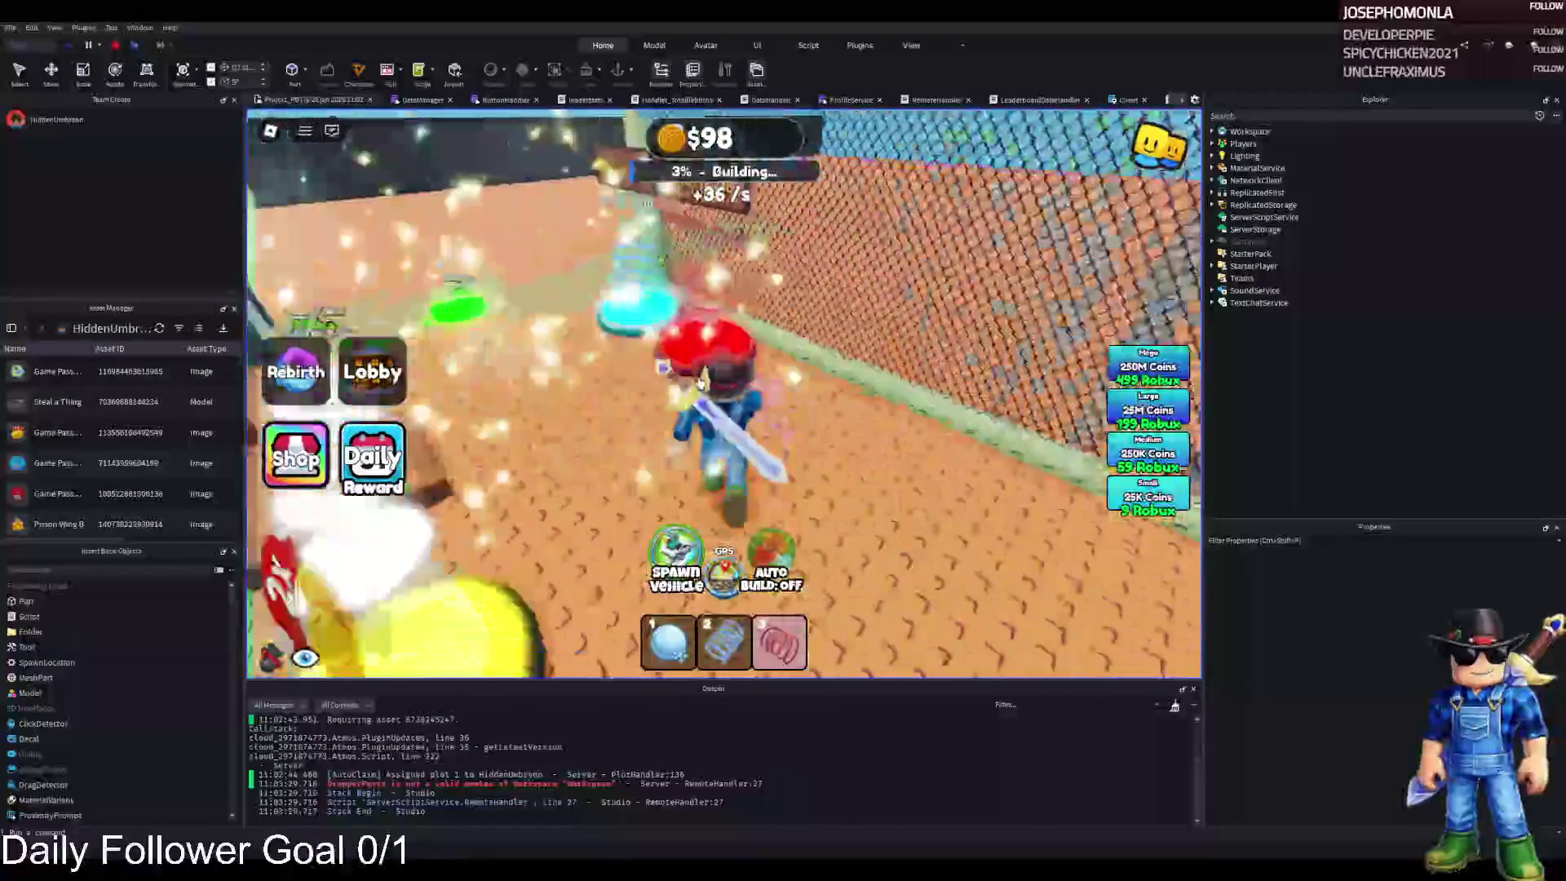
pyautogui.press('w')
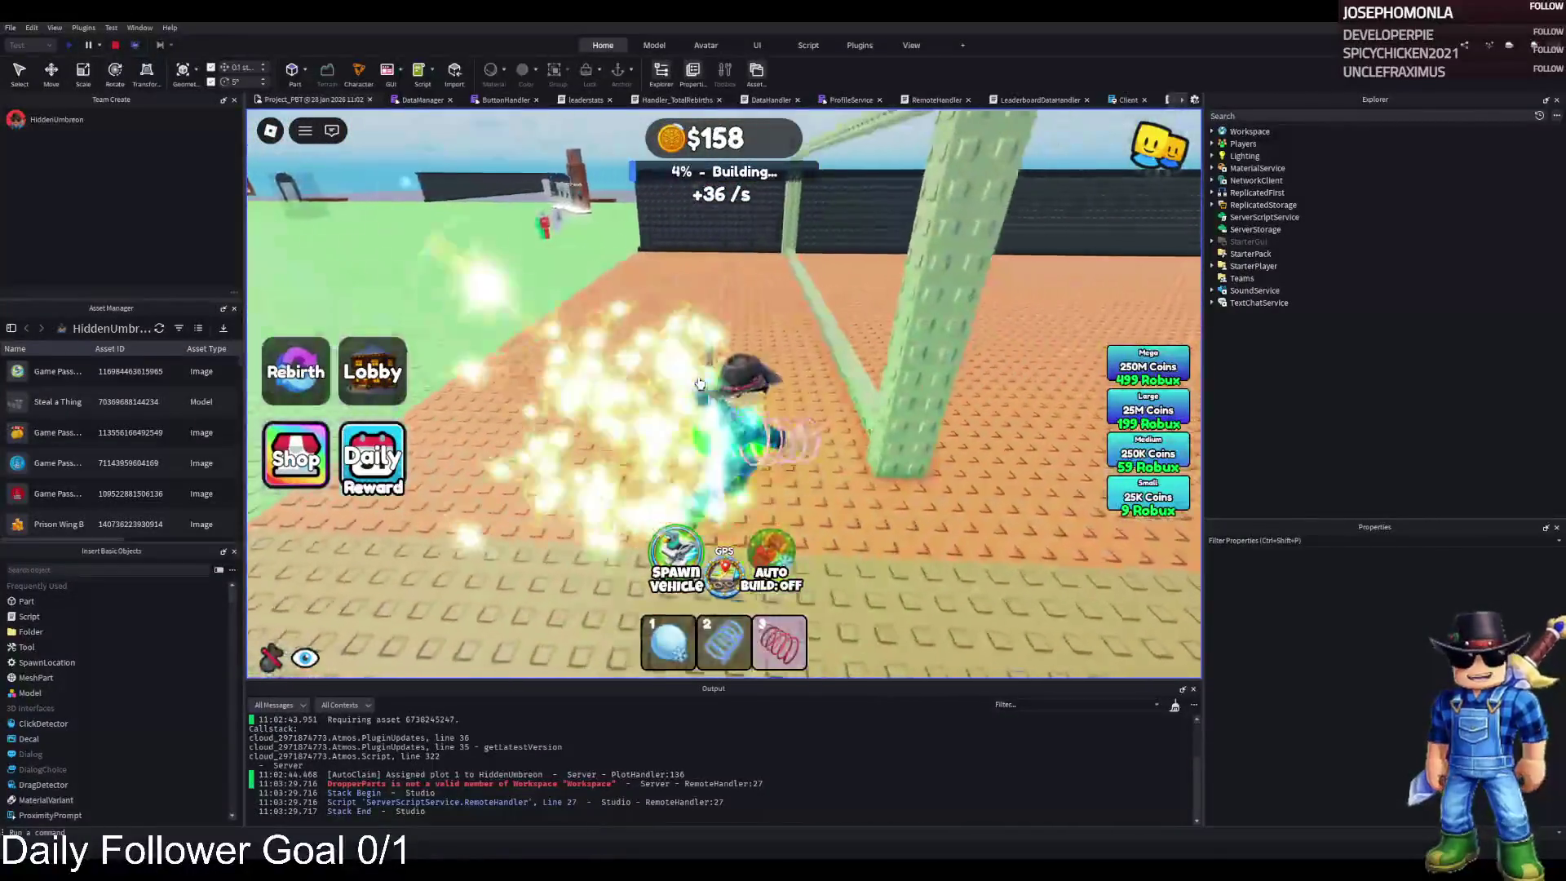
pyautogui.press('w')
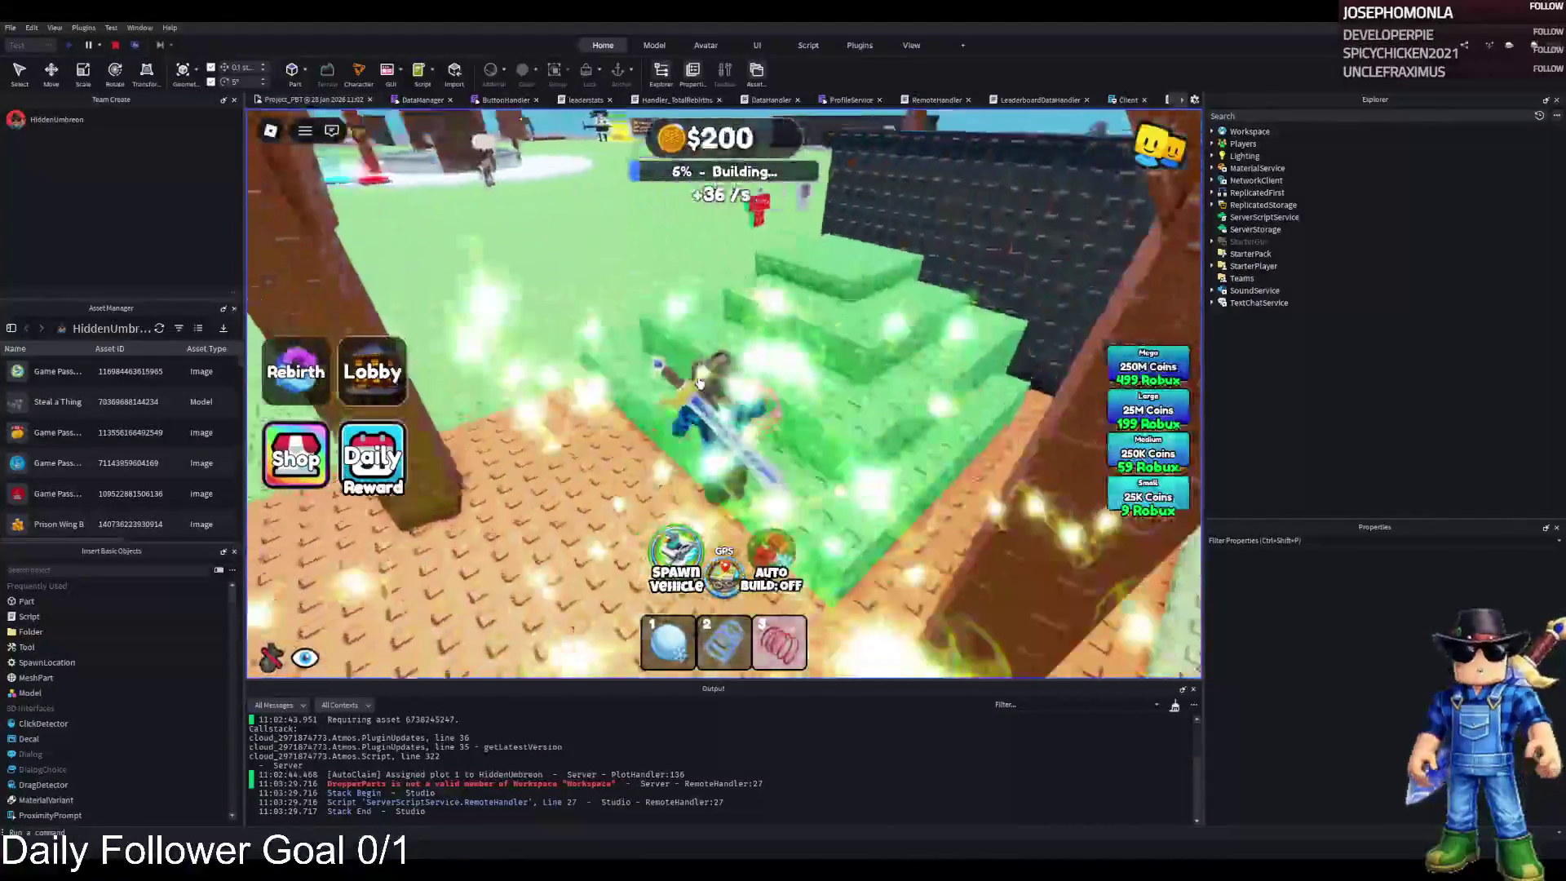
pyautogui.press('w')
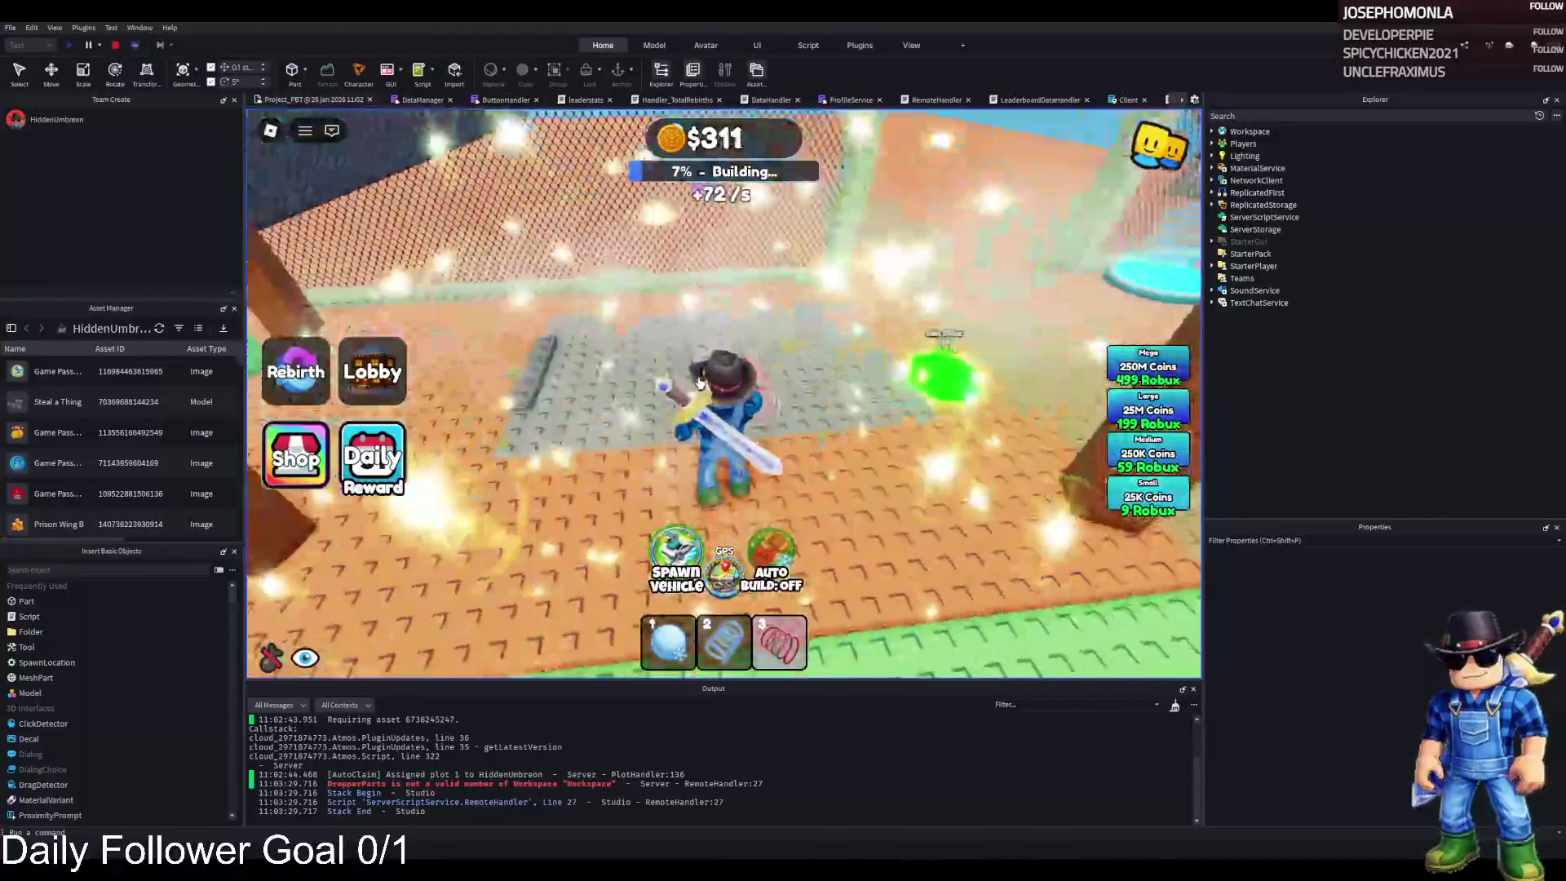
pyautogui.press('w')
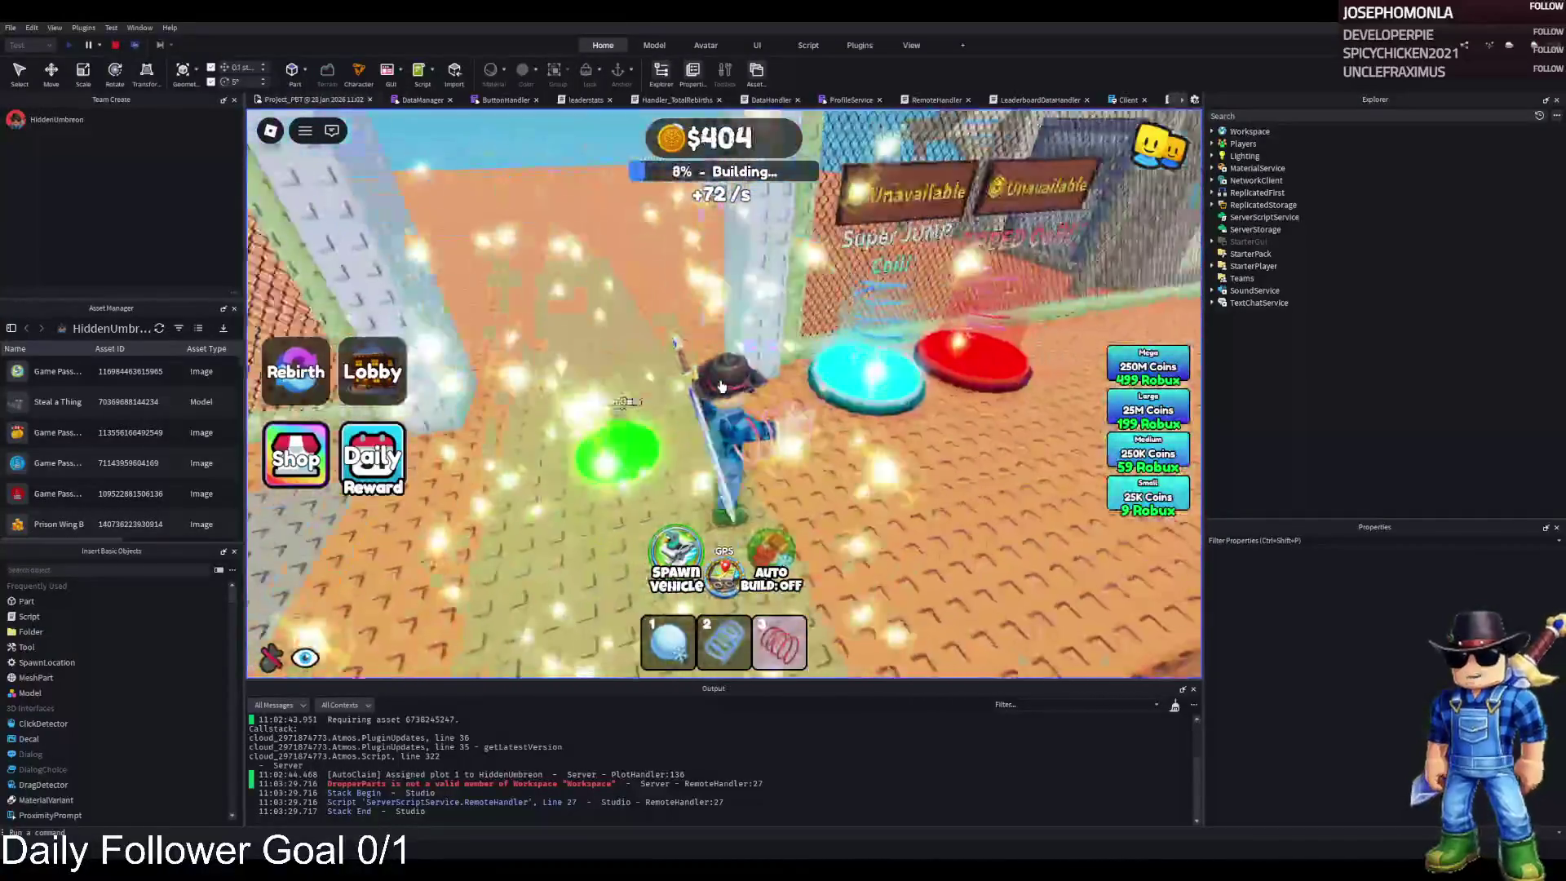
pyautogui.press('w')
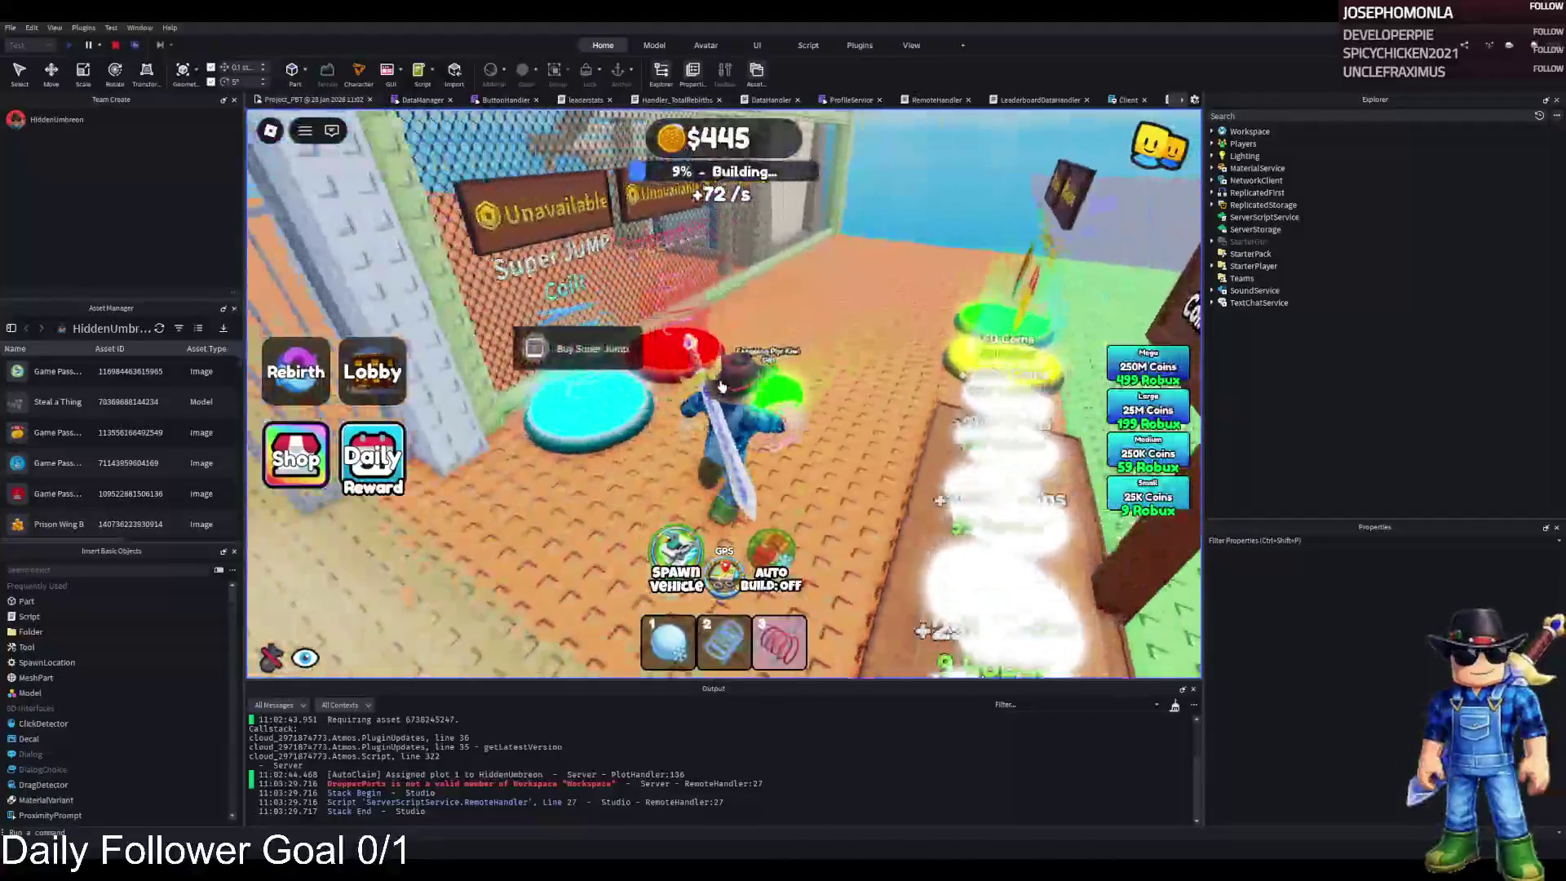
pyautogui.press('w')
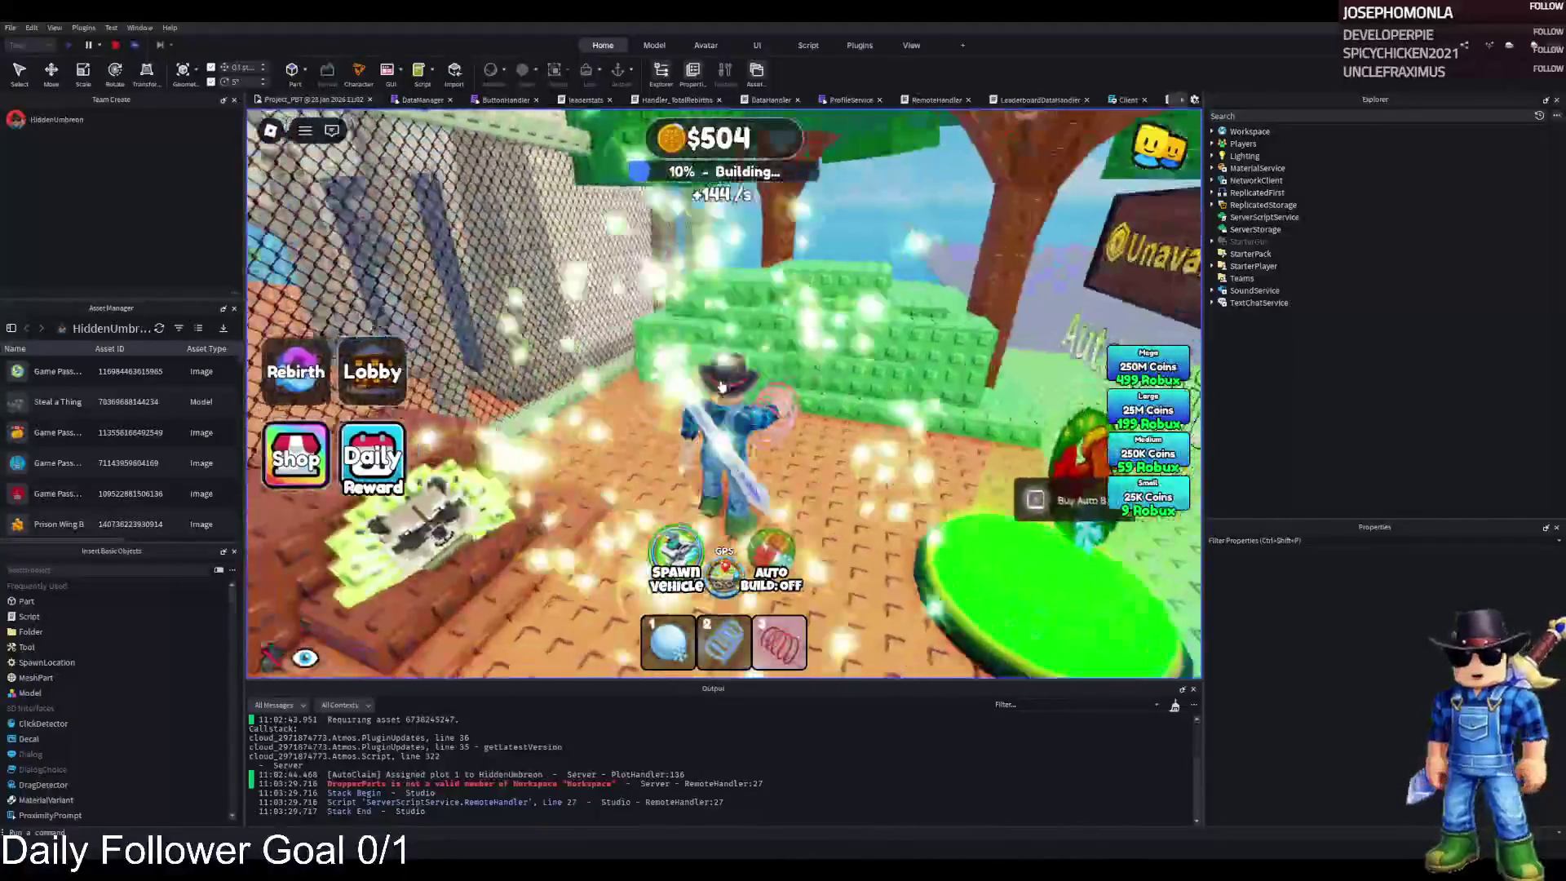
pyautogui.press('w')
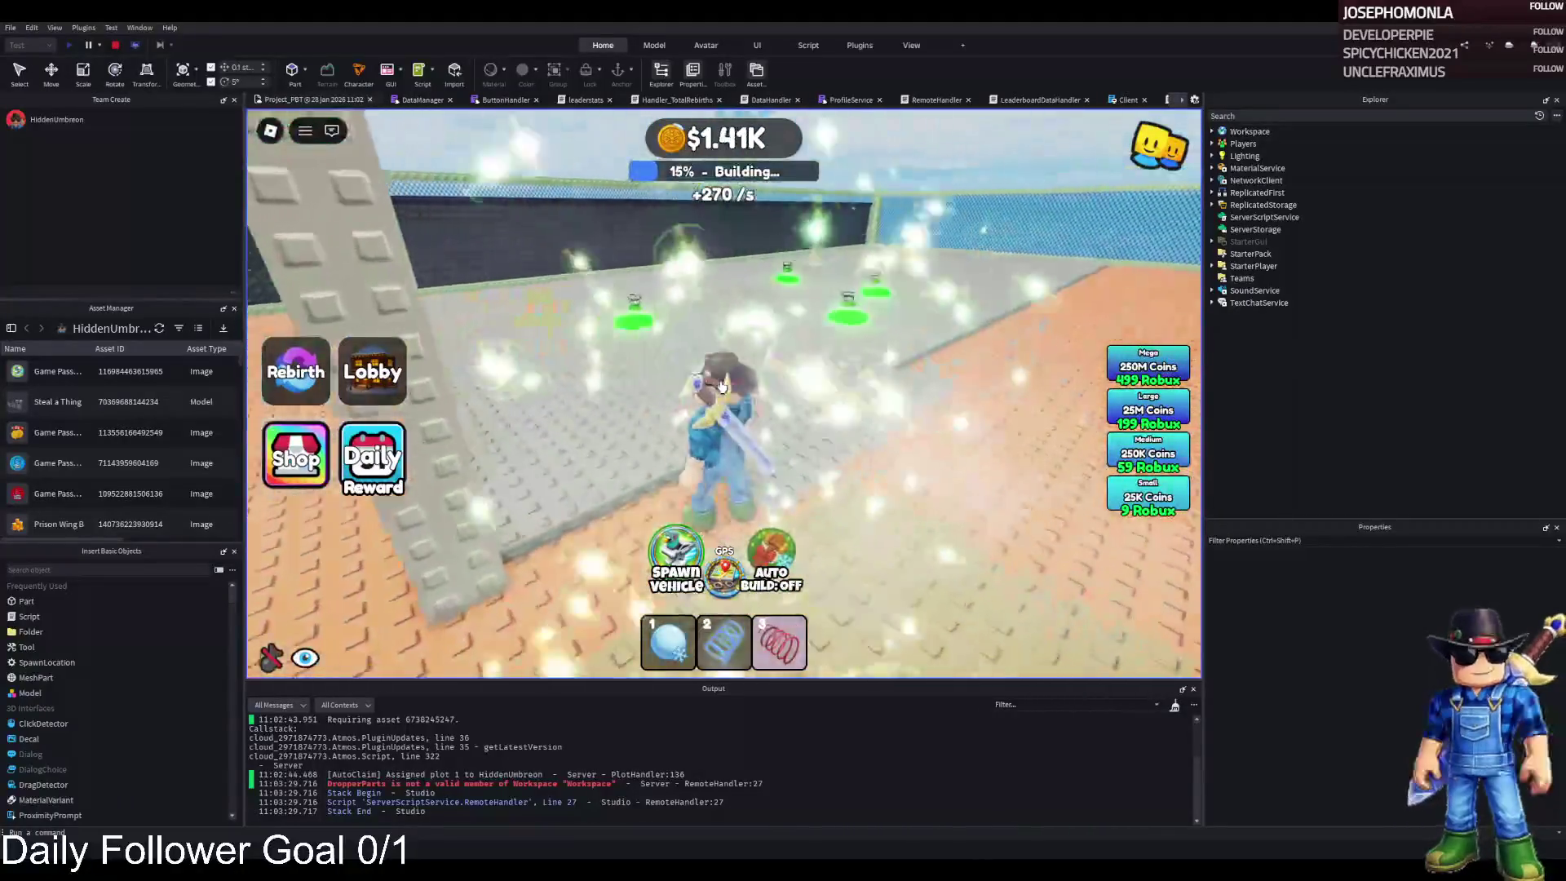
pyautogui.press('w')
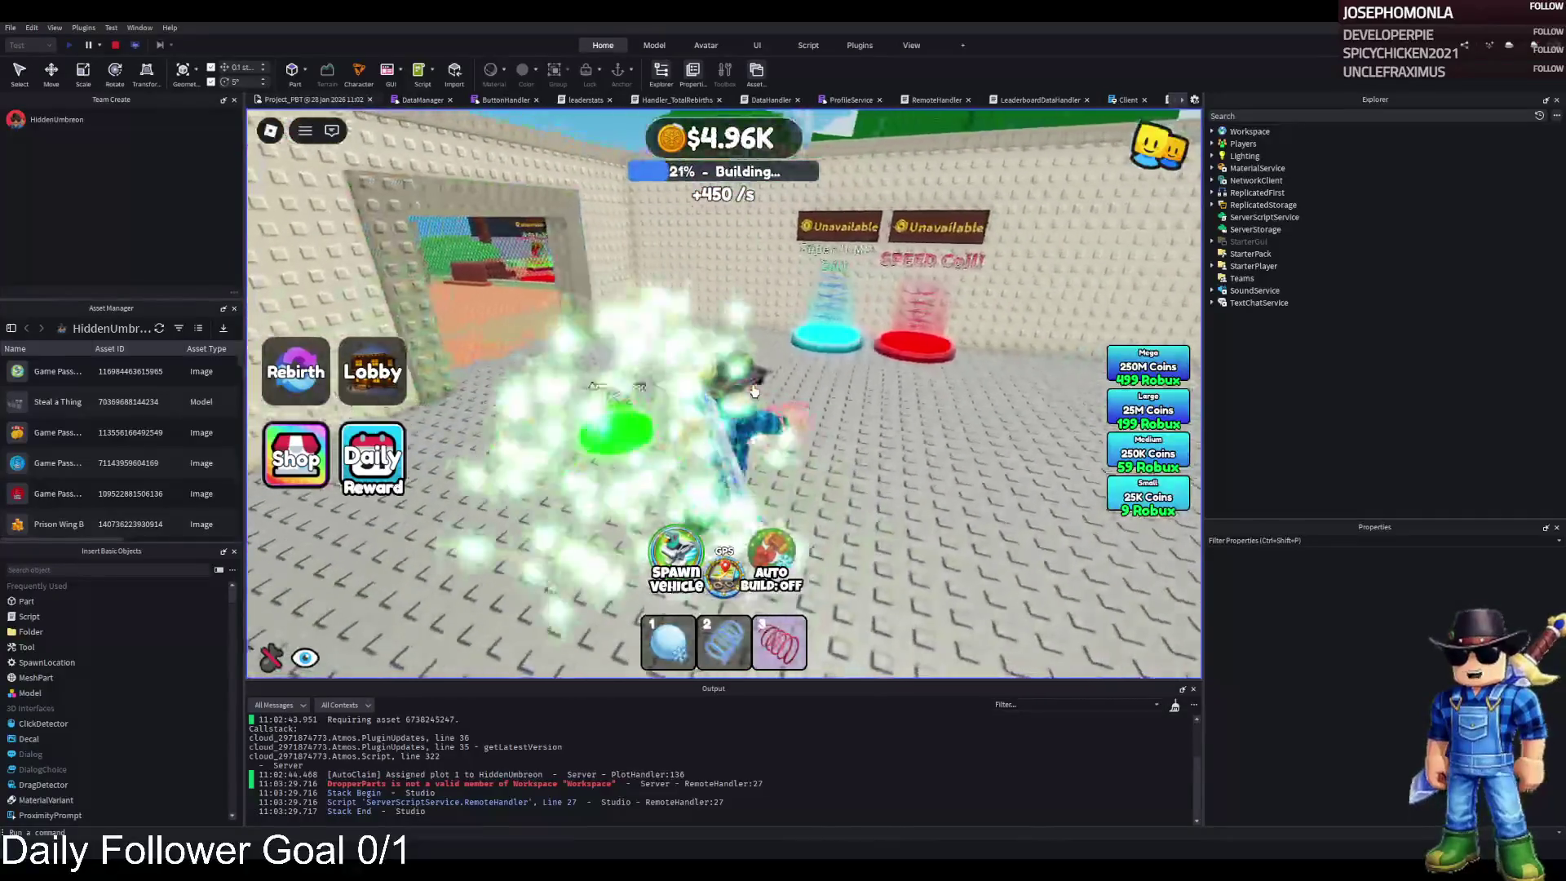
pyautogui.press('w')
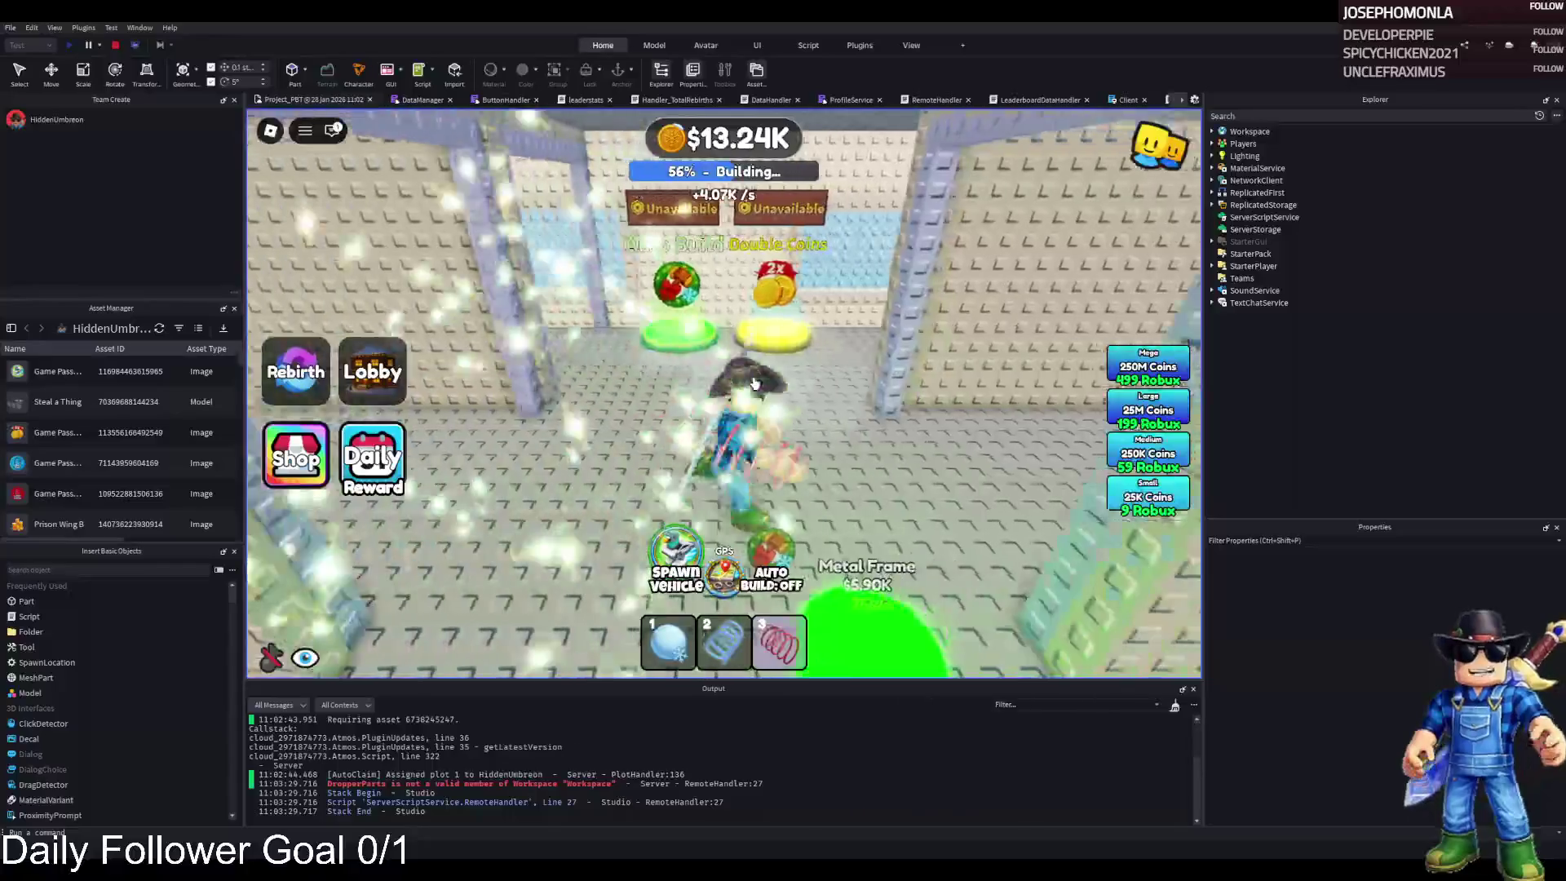
# - Buy the Metal Frame pad and keep building the plot to 61% with about $339K
pyautogui.press('s')
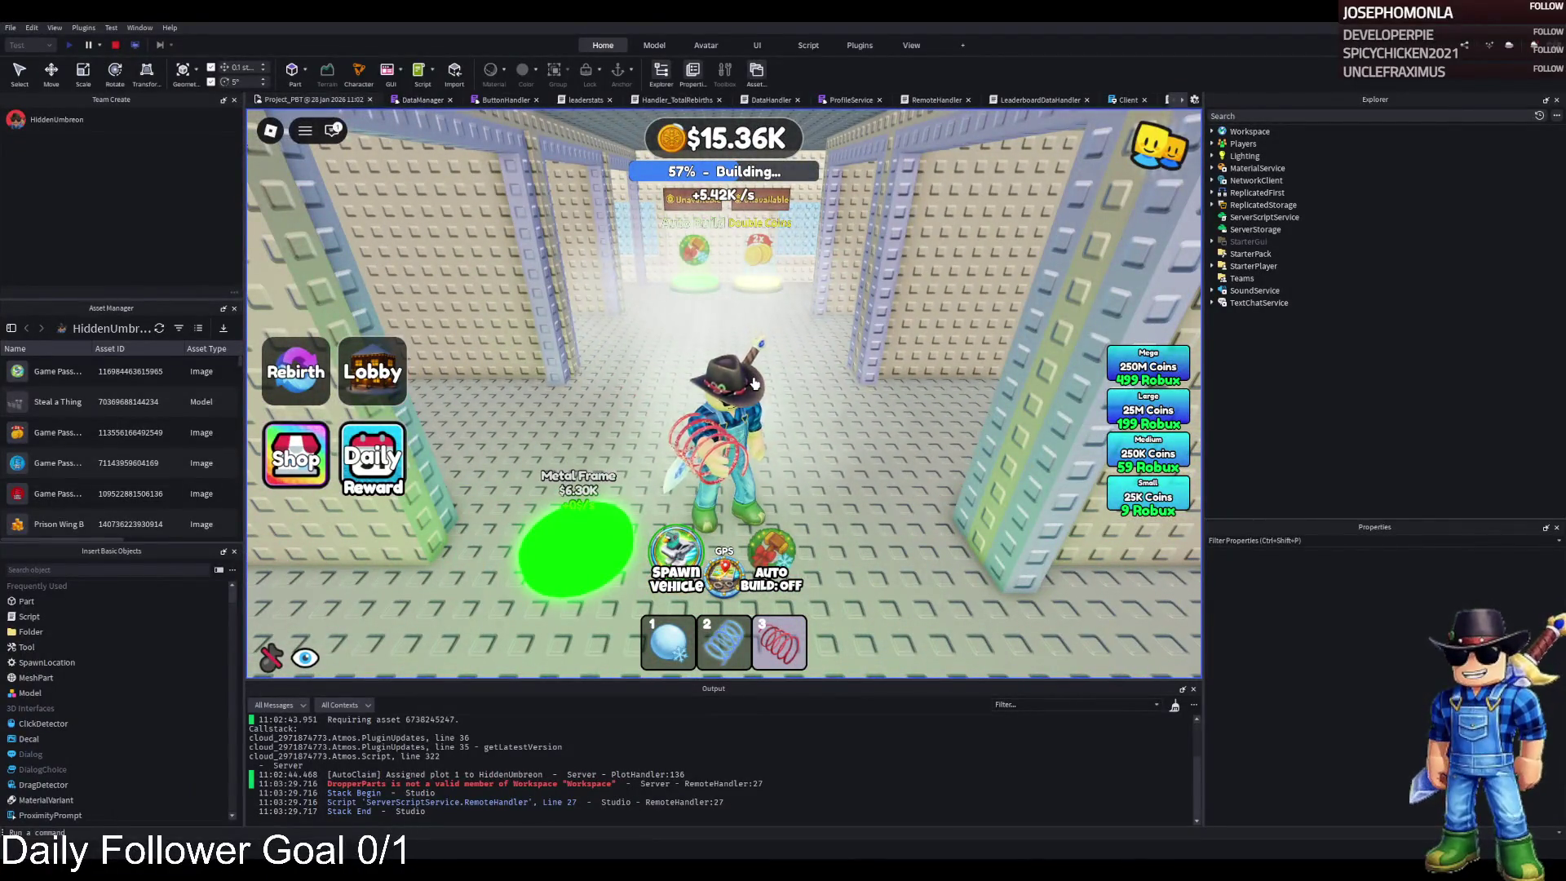
pyautogui.press('a')
pyautogui.press('w')
pyautogui.press('w')
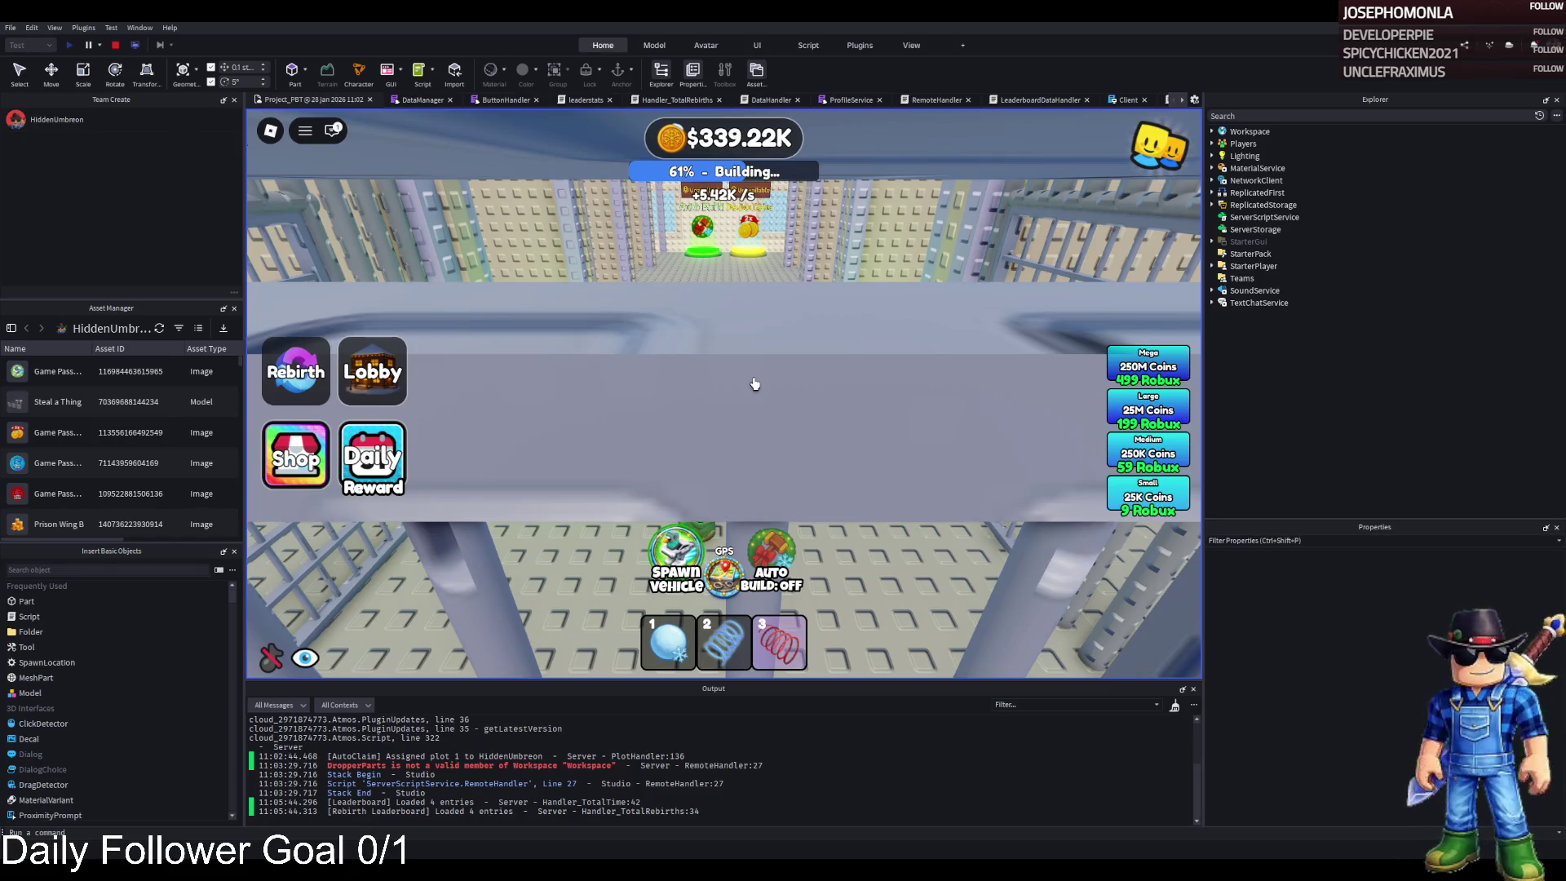
# - Walk down the cell-lined corridor and through the cell gates buying pads until 90% built
pyautogui.scroll(-3, 754, 383)
pyautogui.press('w')
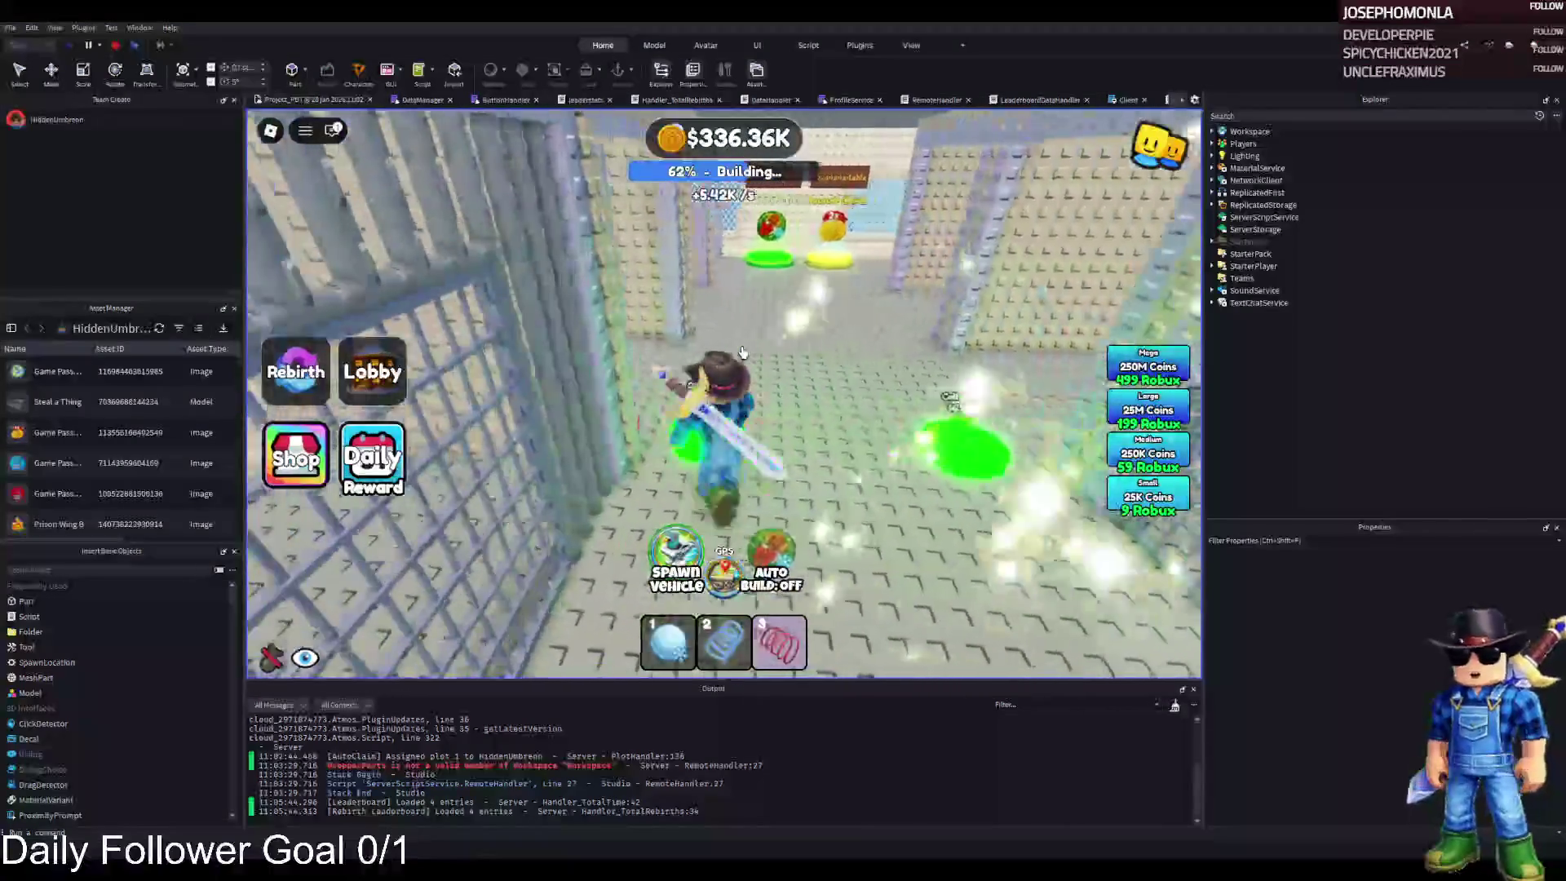
pyautogui.press('d')
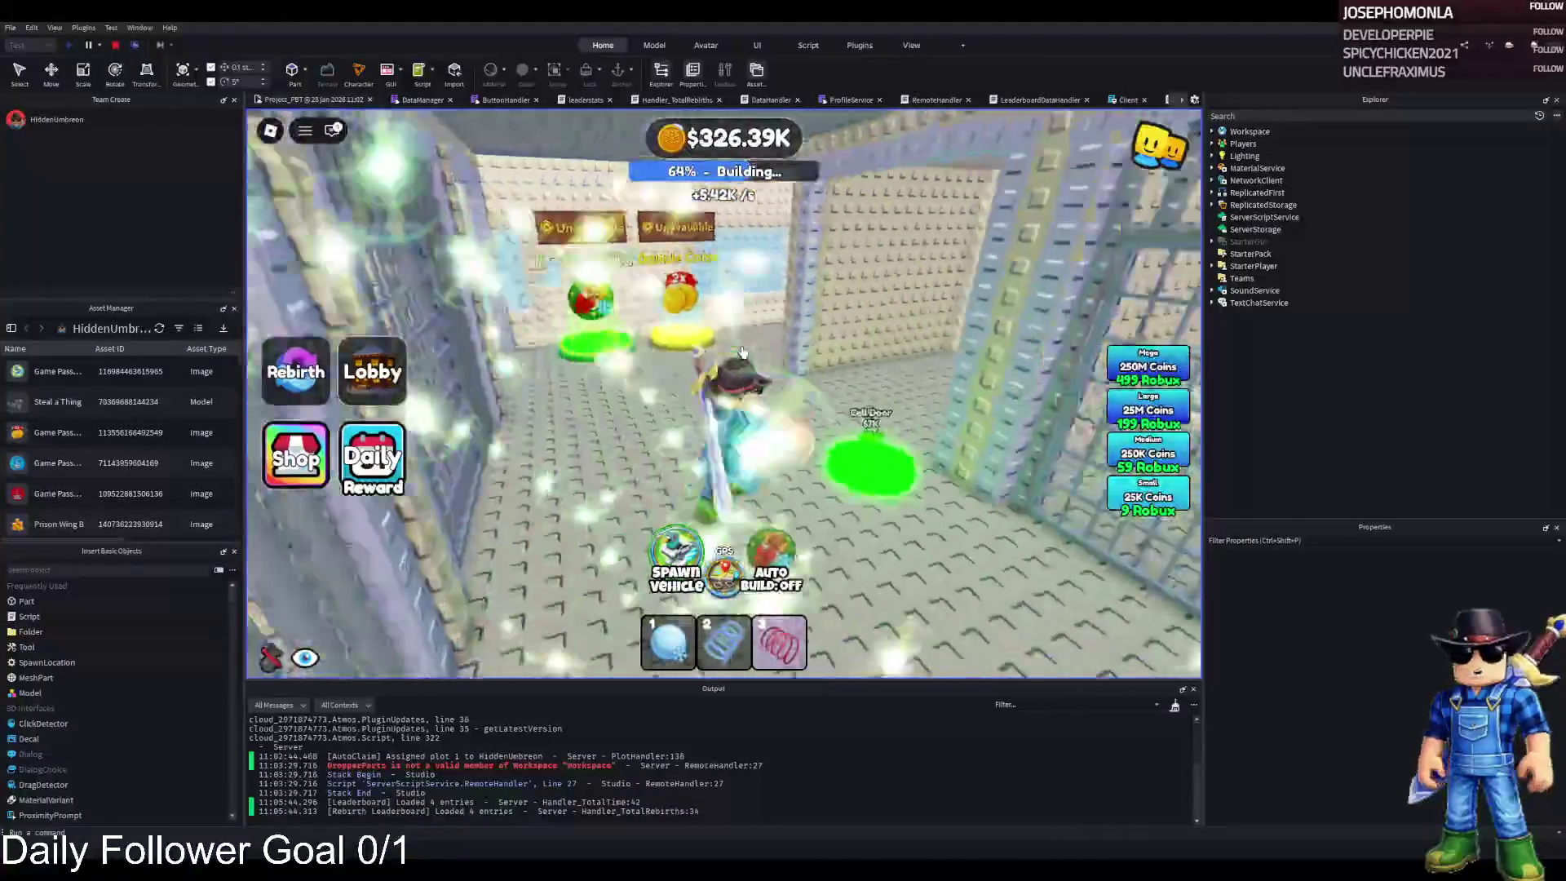
pyautogui.press('d')
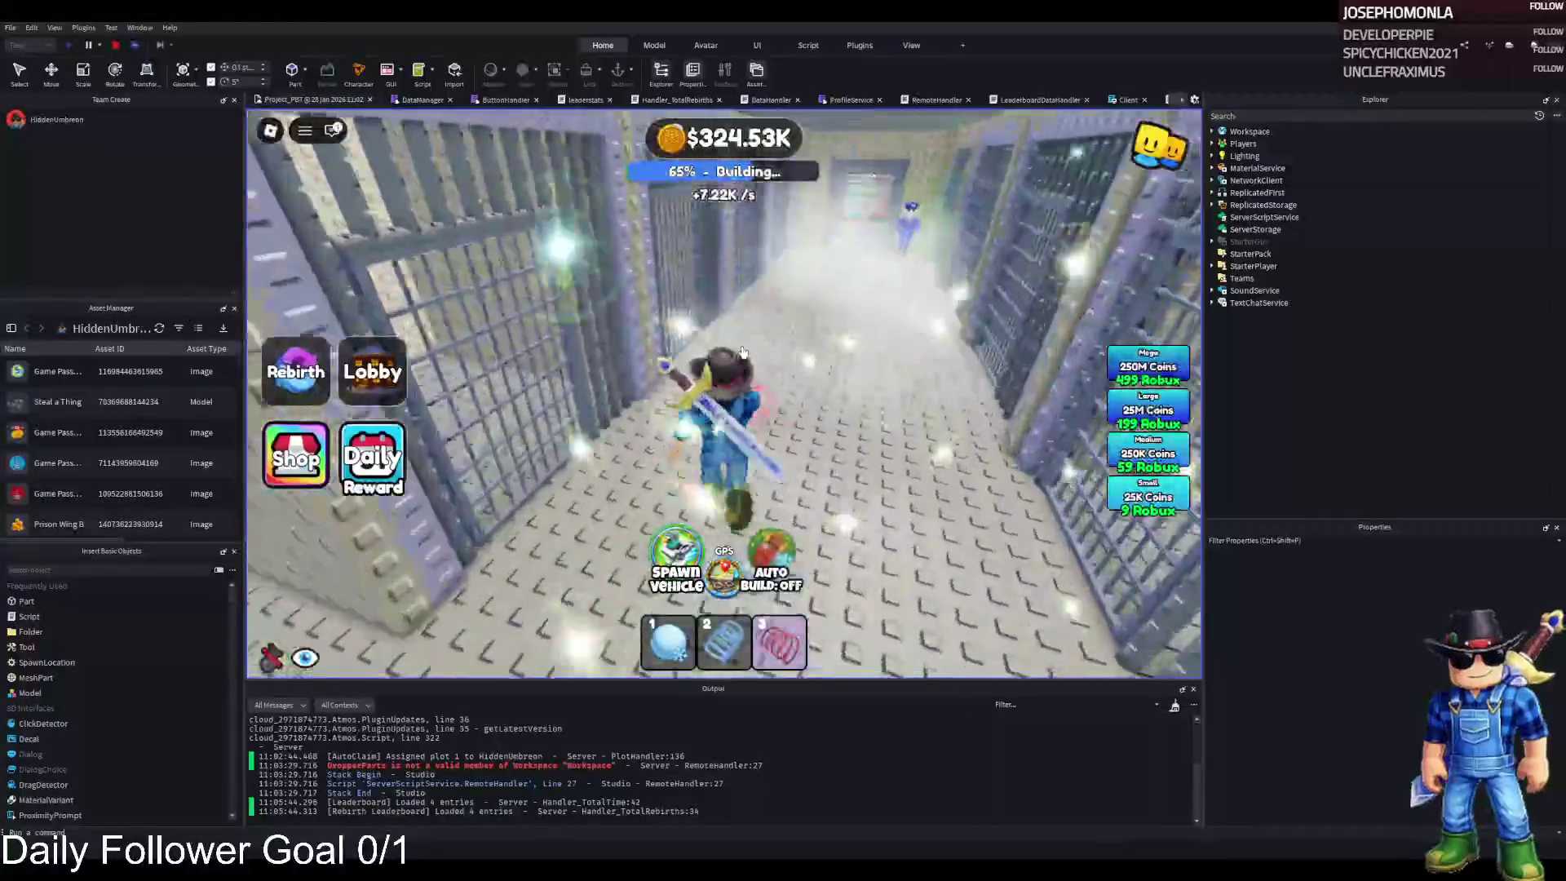
pyautogui.press('w')
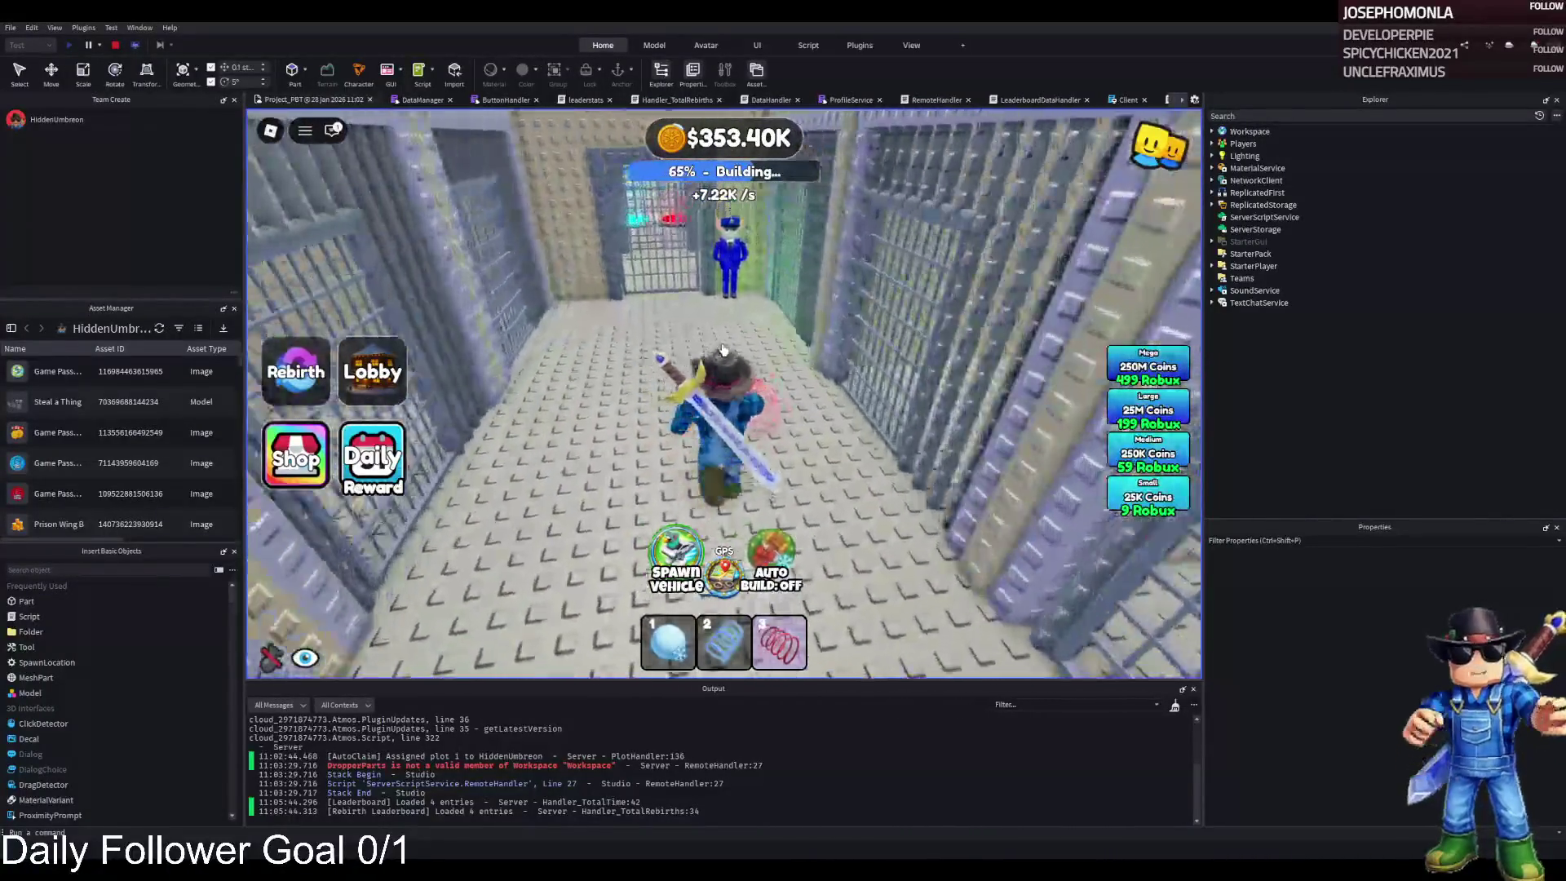
pyautogui.press('w')
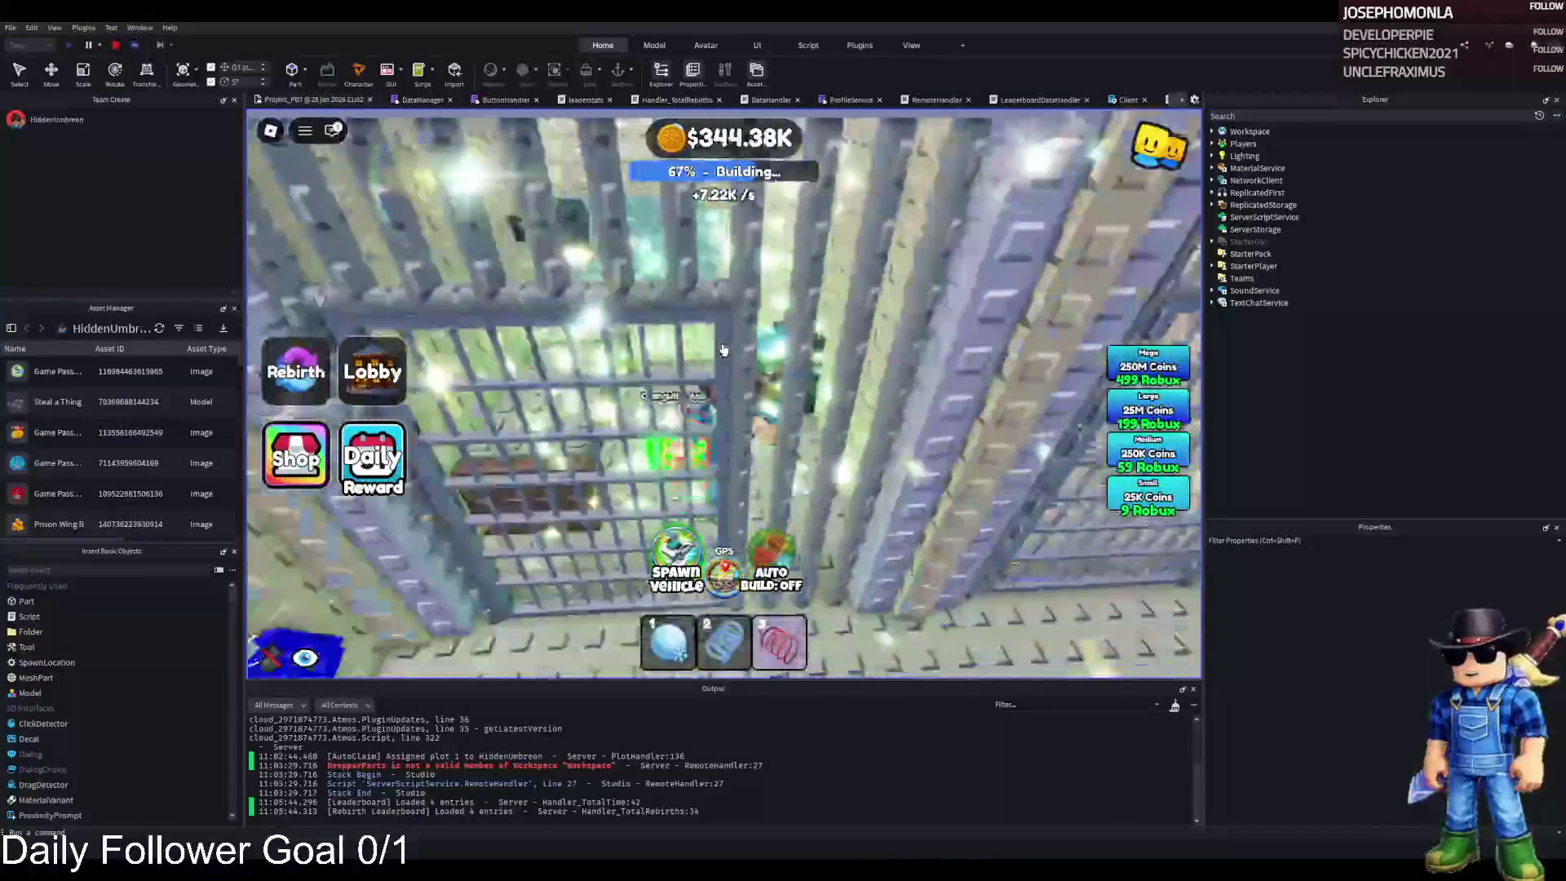
pyautogui.press('w')
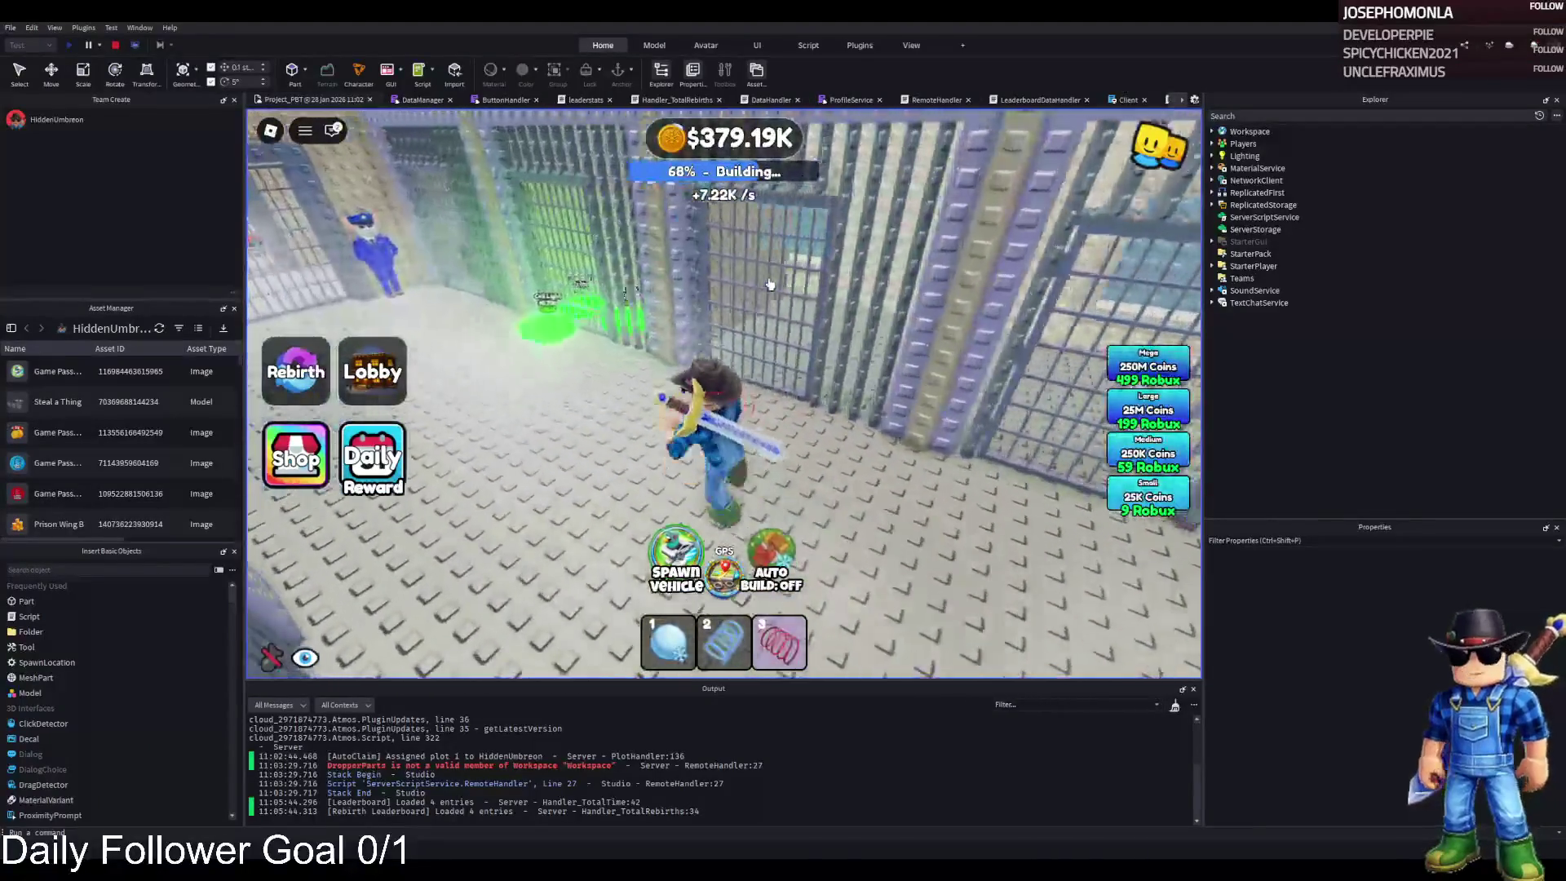
pyautogui.press('w')
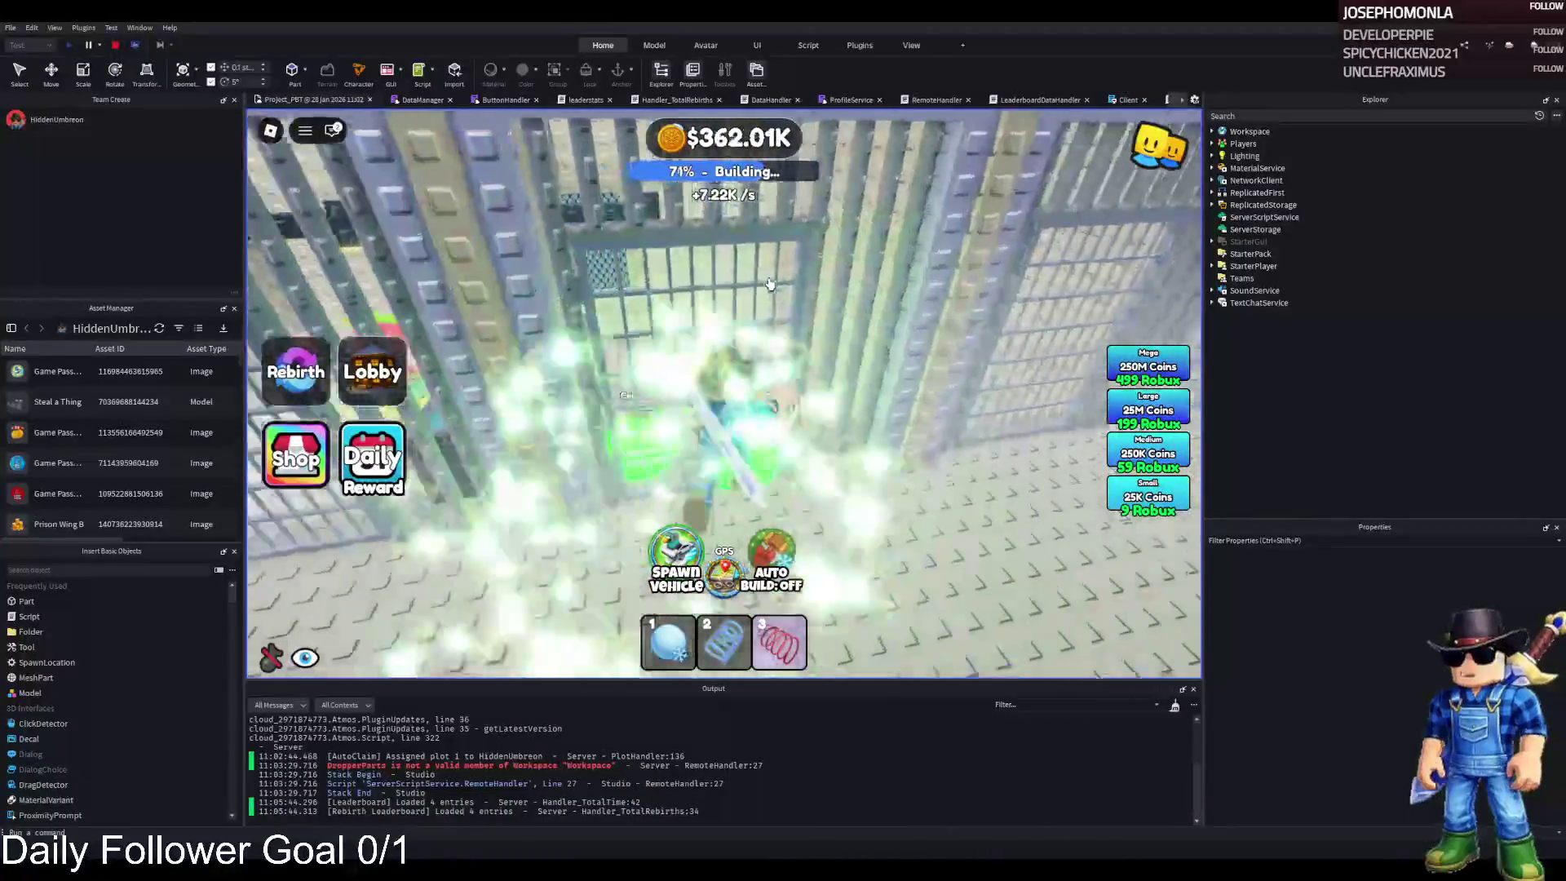
pyautogui.press('s')
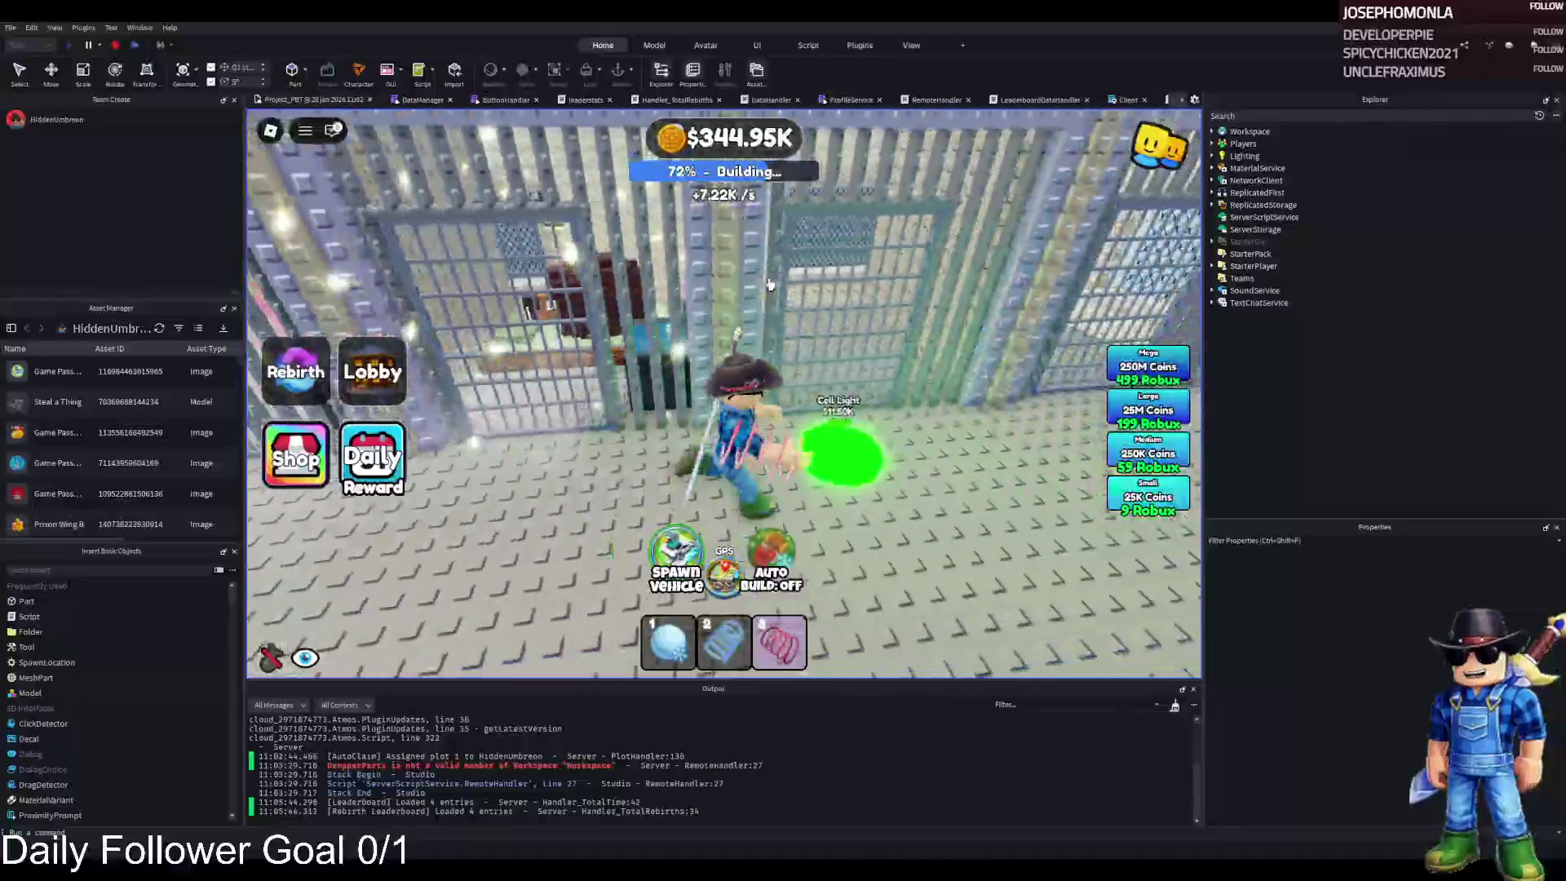
pyautogui.press('s')
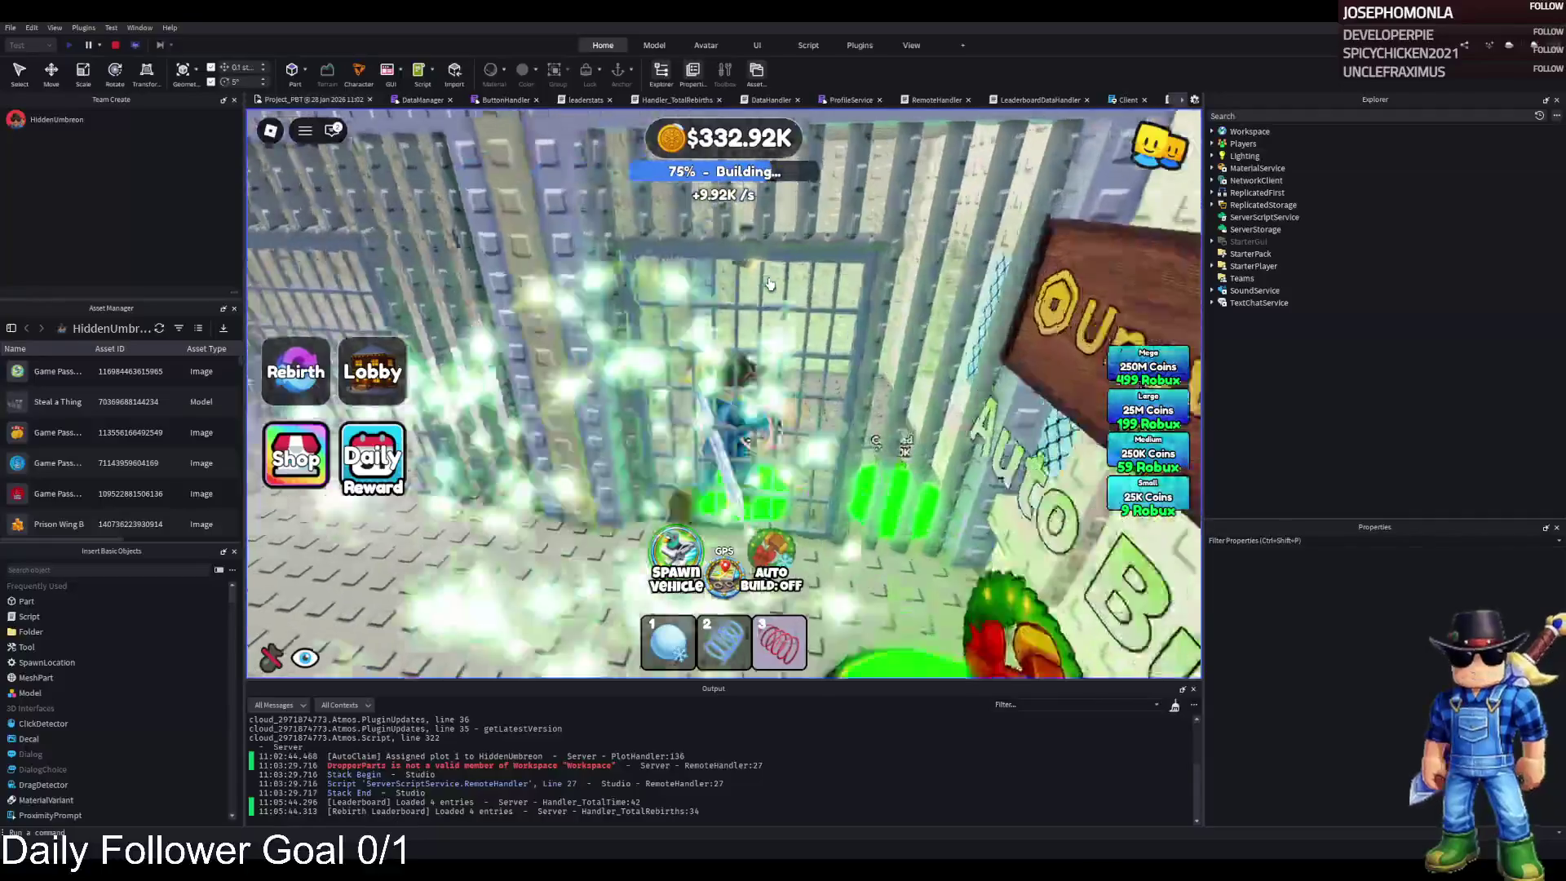
pyautogui.press('s')
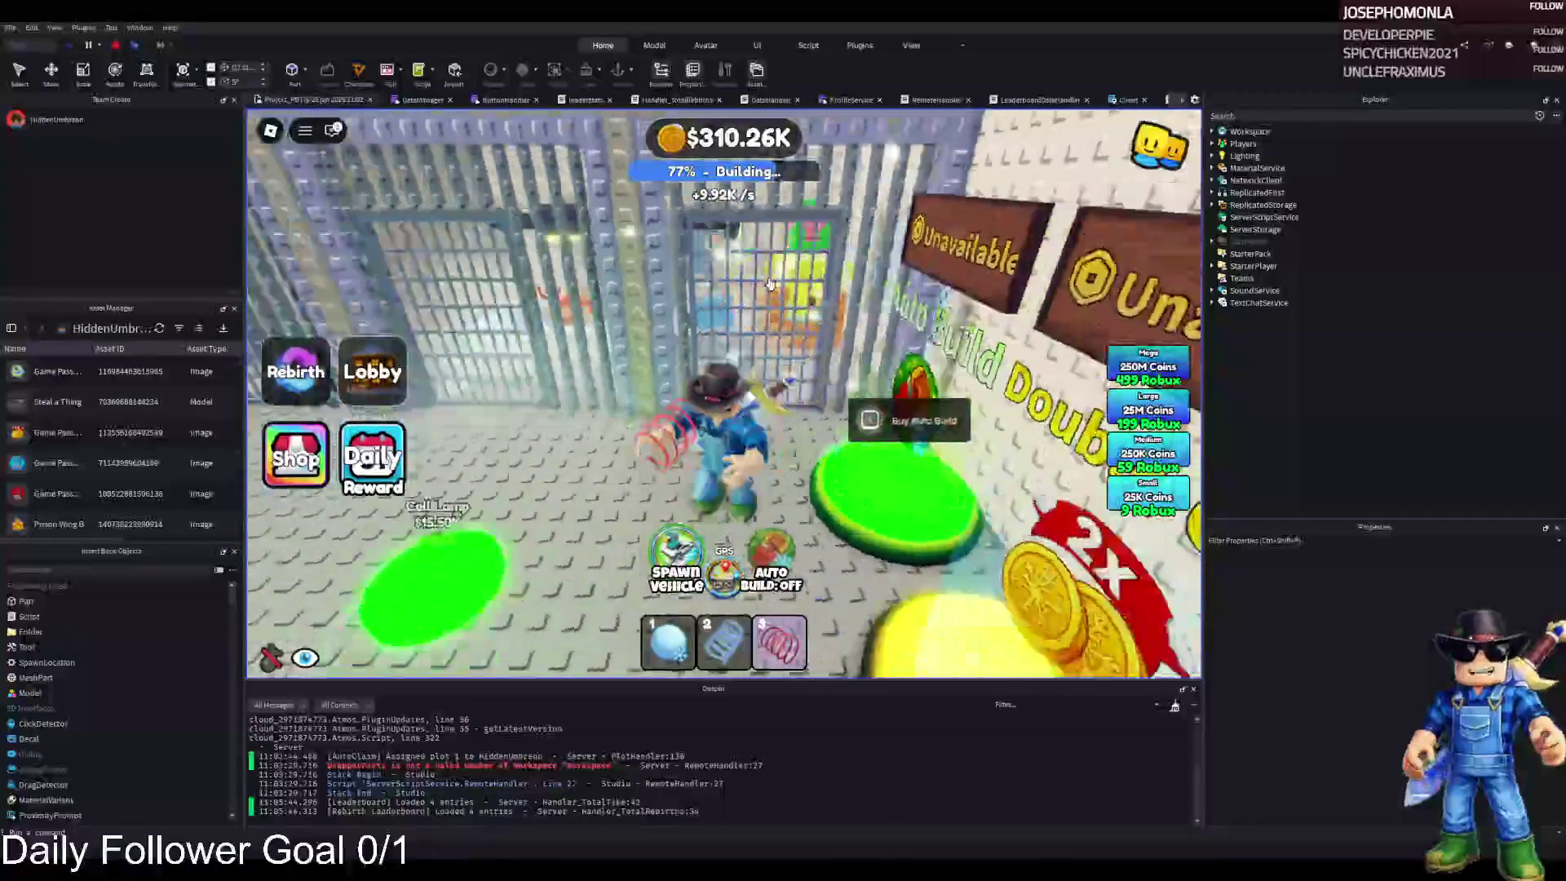
pyautogui.press('w')
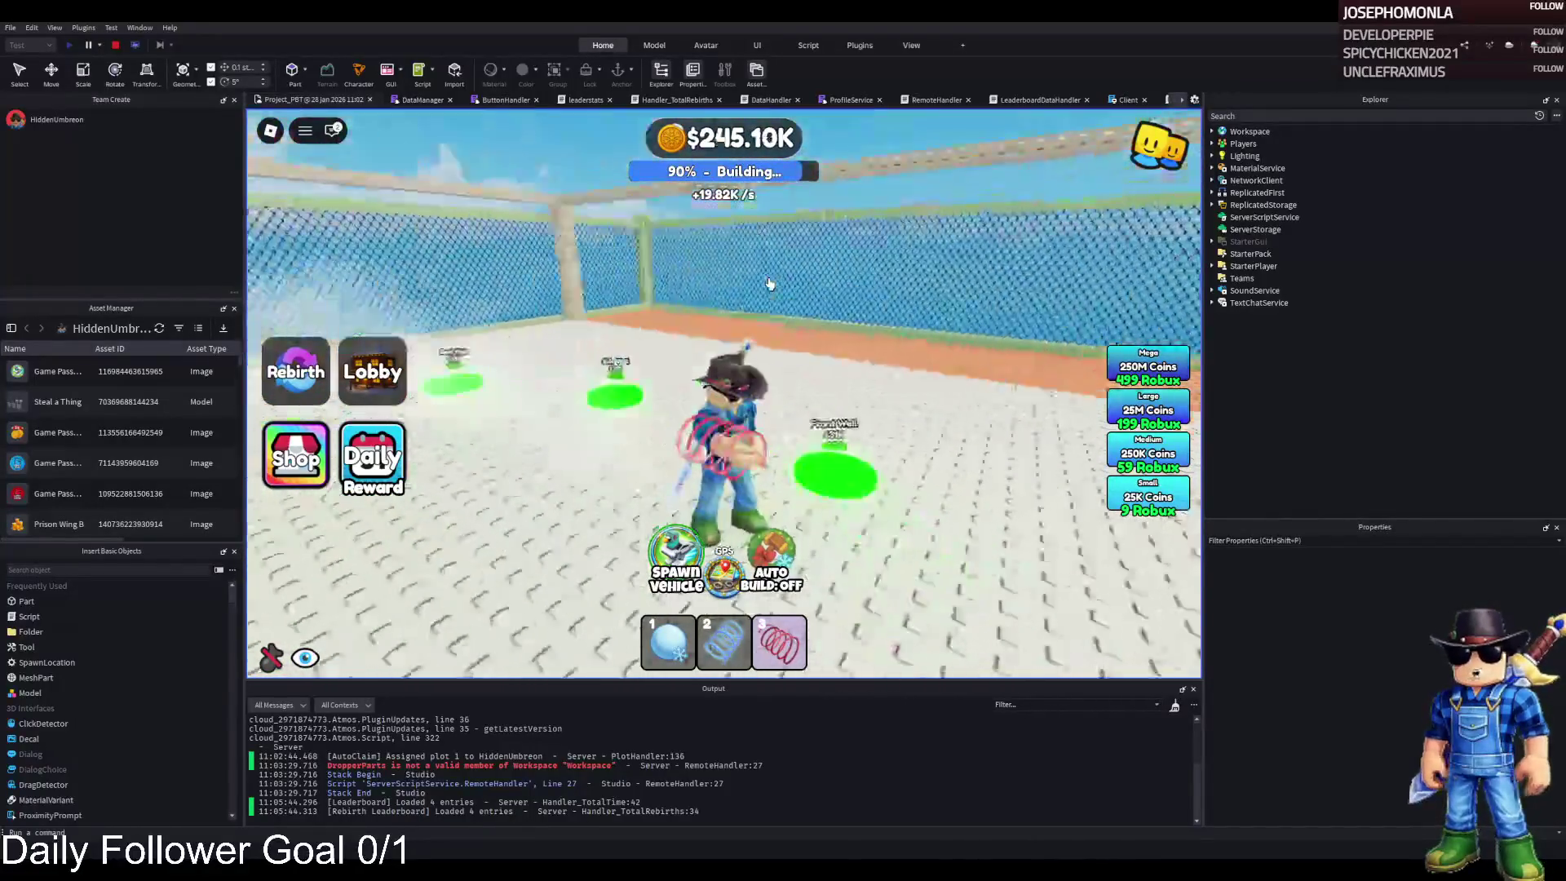
# - Walk over the remaining pads to reach 100% with rebirth available, then stop the playtest
pyautogui.press('a')
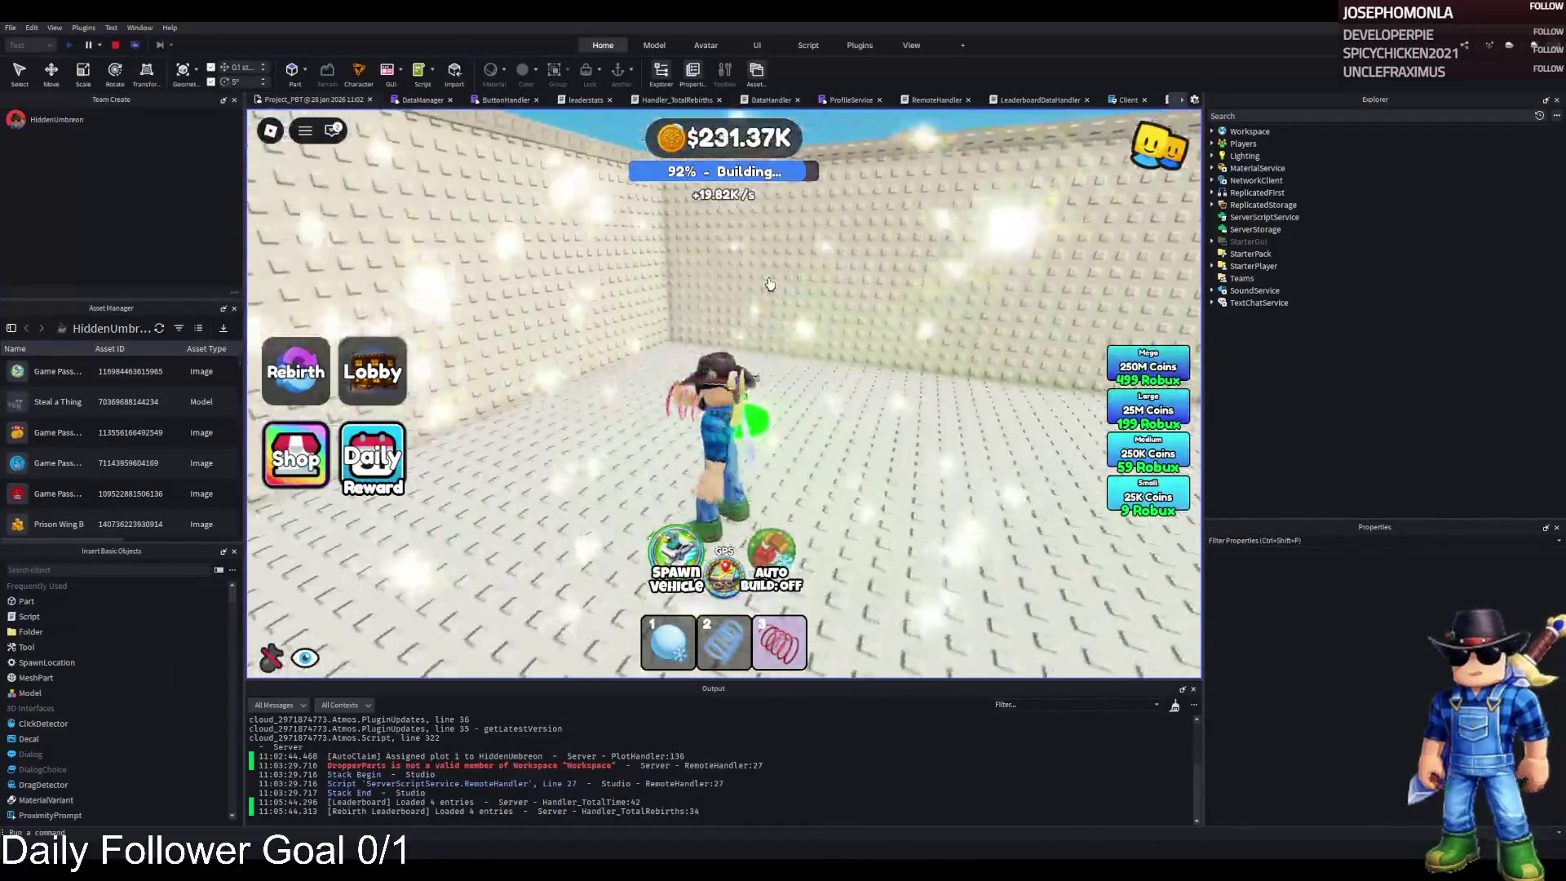
pyautogui.press('d')
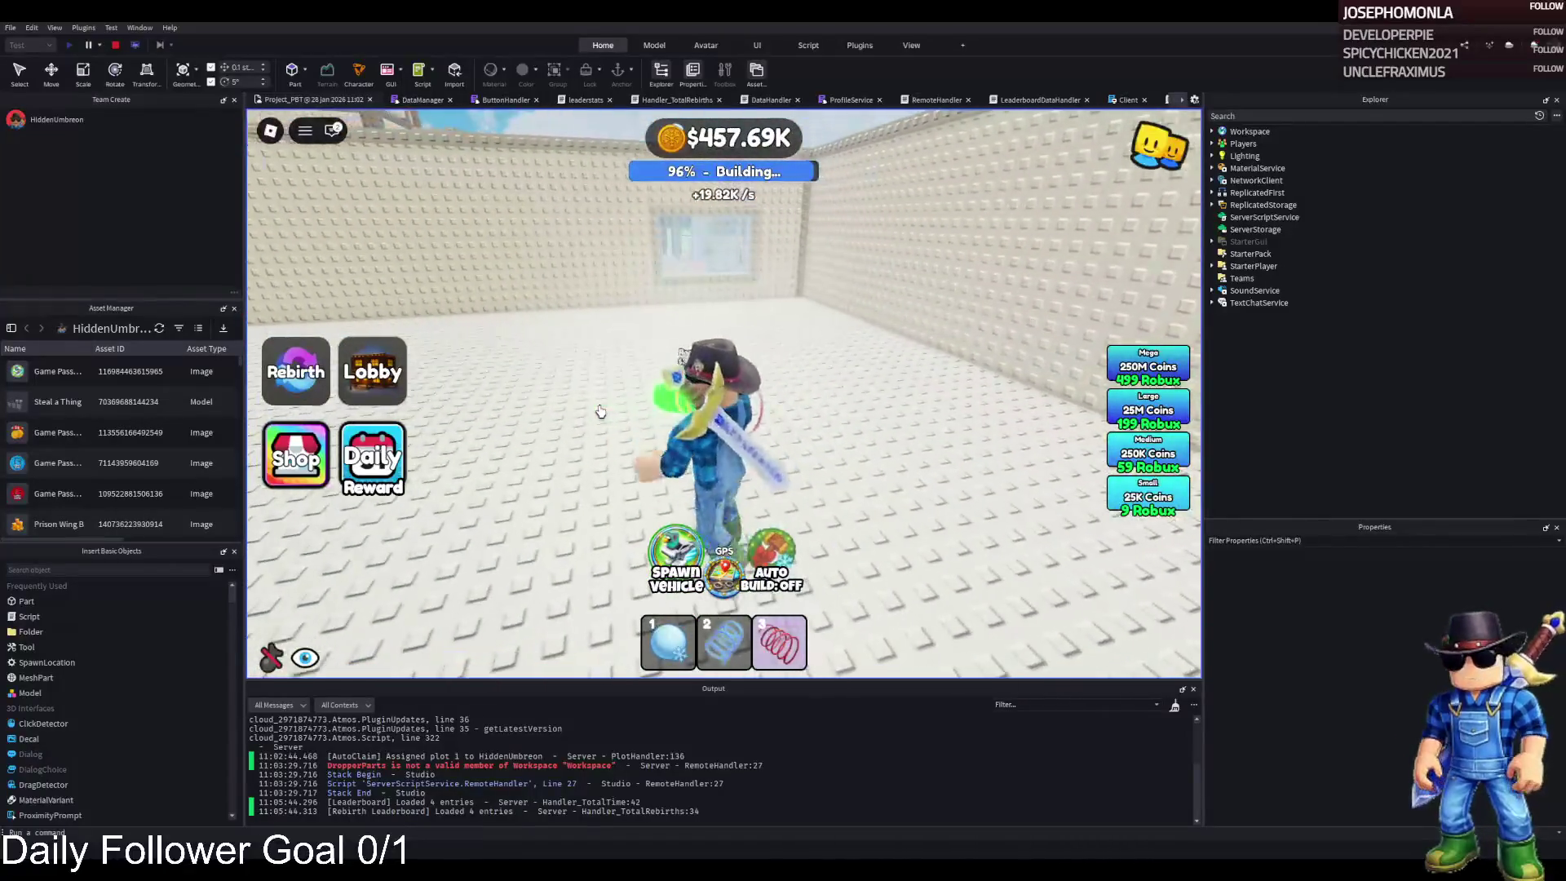
pyautogui.press('a')
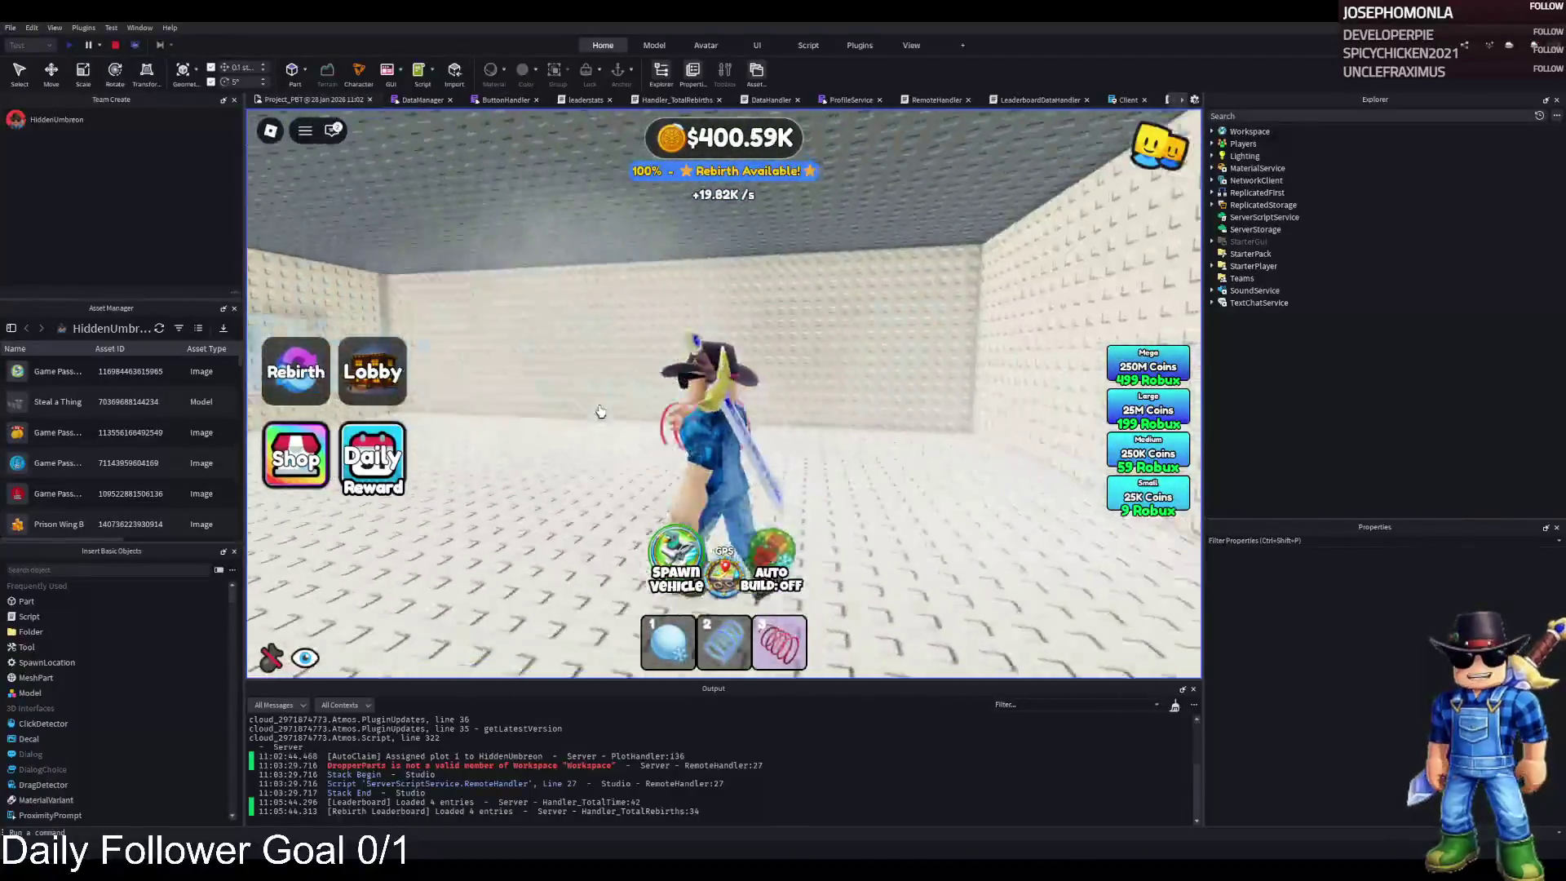
pyautogui.scroll(-5, 601, 412)
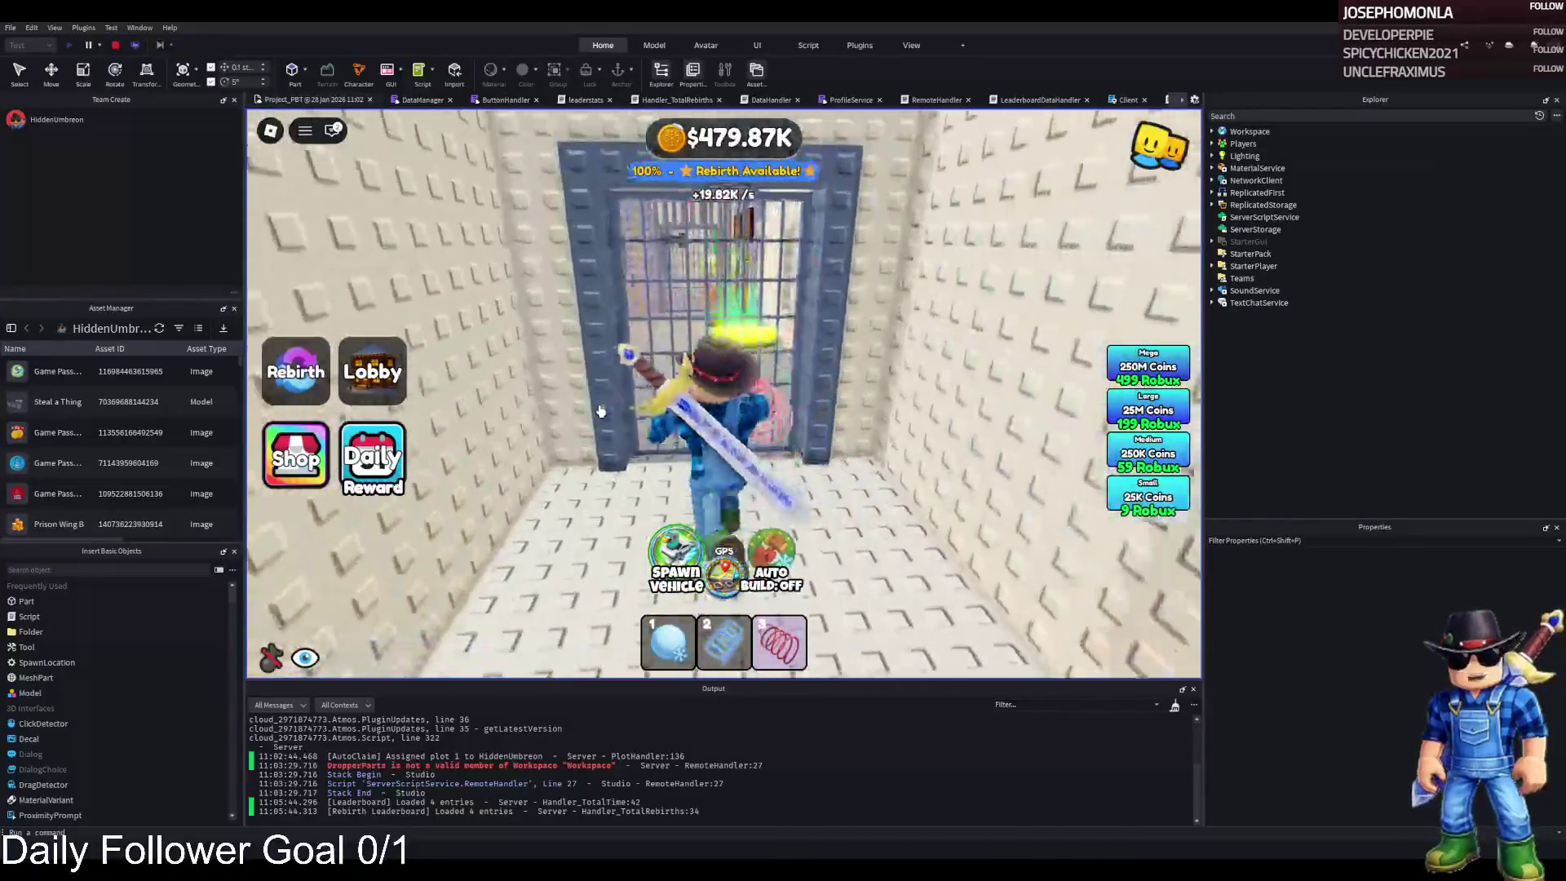
pyautogui.press('Left')
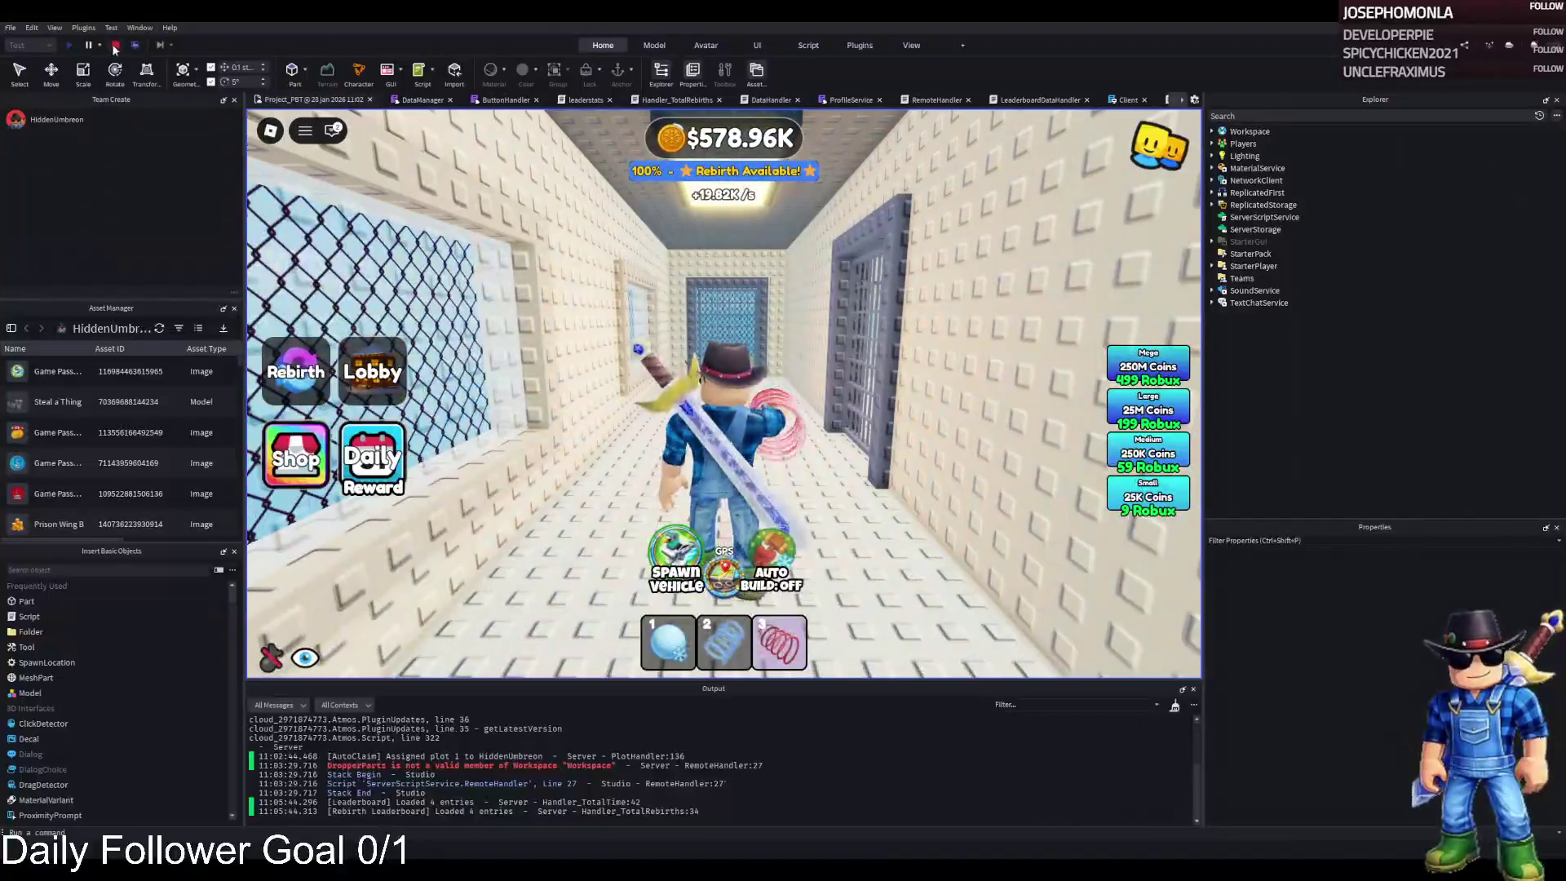
pyautogui.click(115, 46)
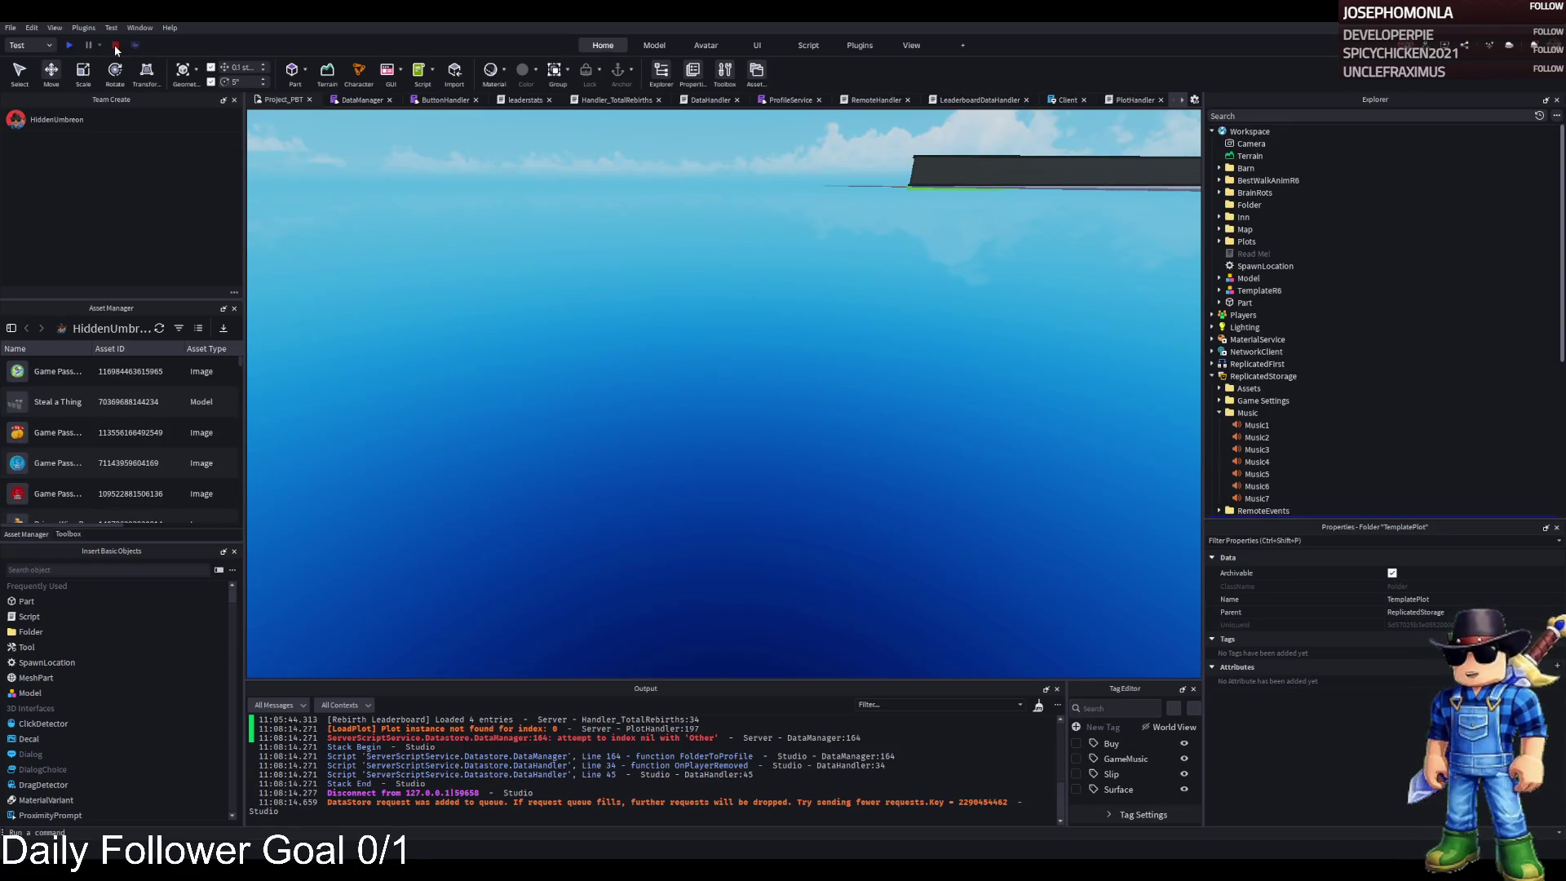
# - Move TemplatePlot from ReplicatedStorage into Workspace and fly the camera up to its WFront wall
pyautogui.hotkey('ctrl', 'x')
pyautogui.hotkey('ctrl', 'v')
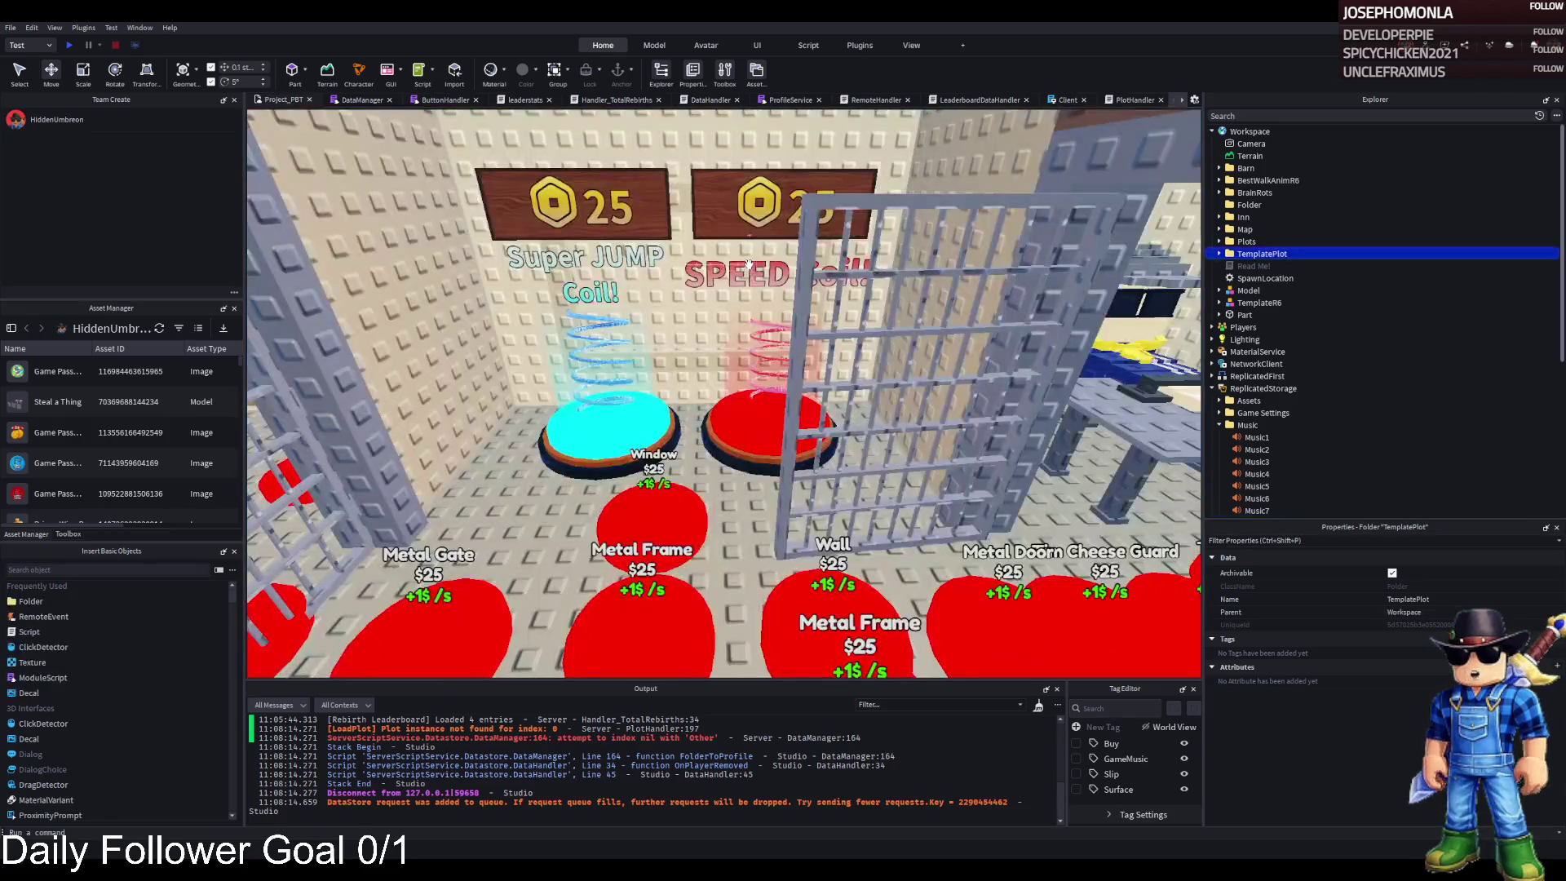
pyautogui.press('w')
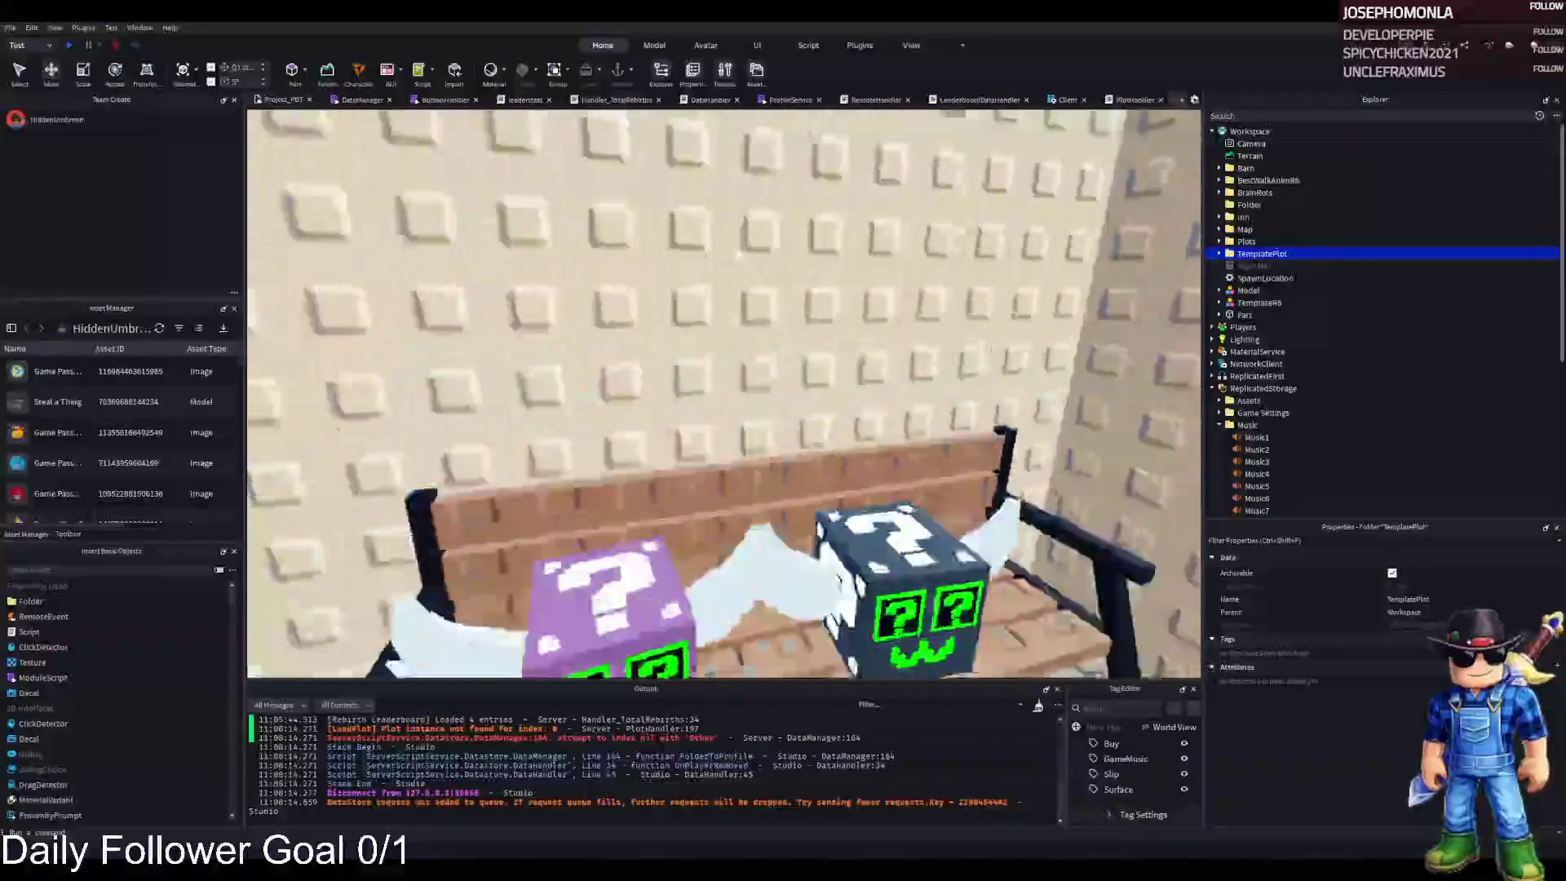
pyautogui.press('w')
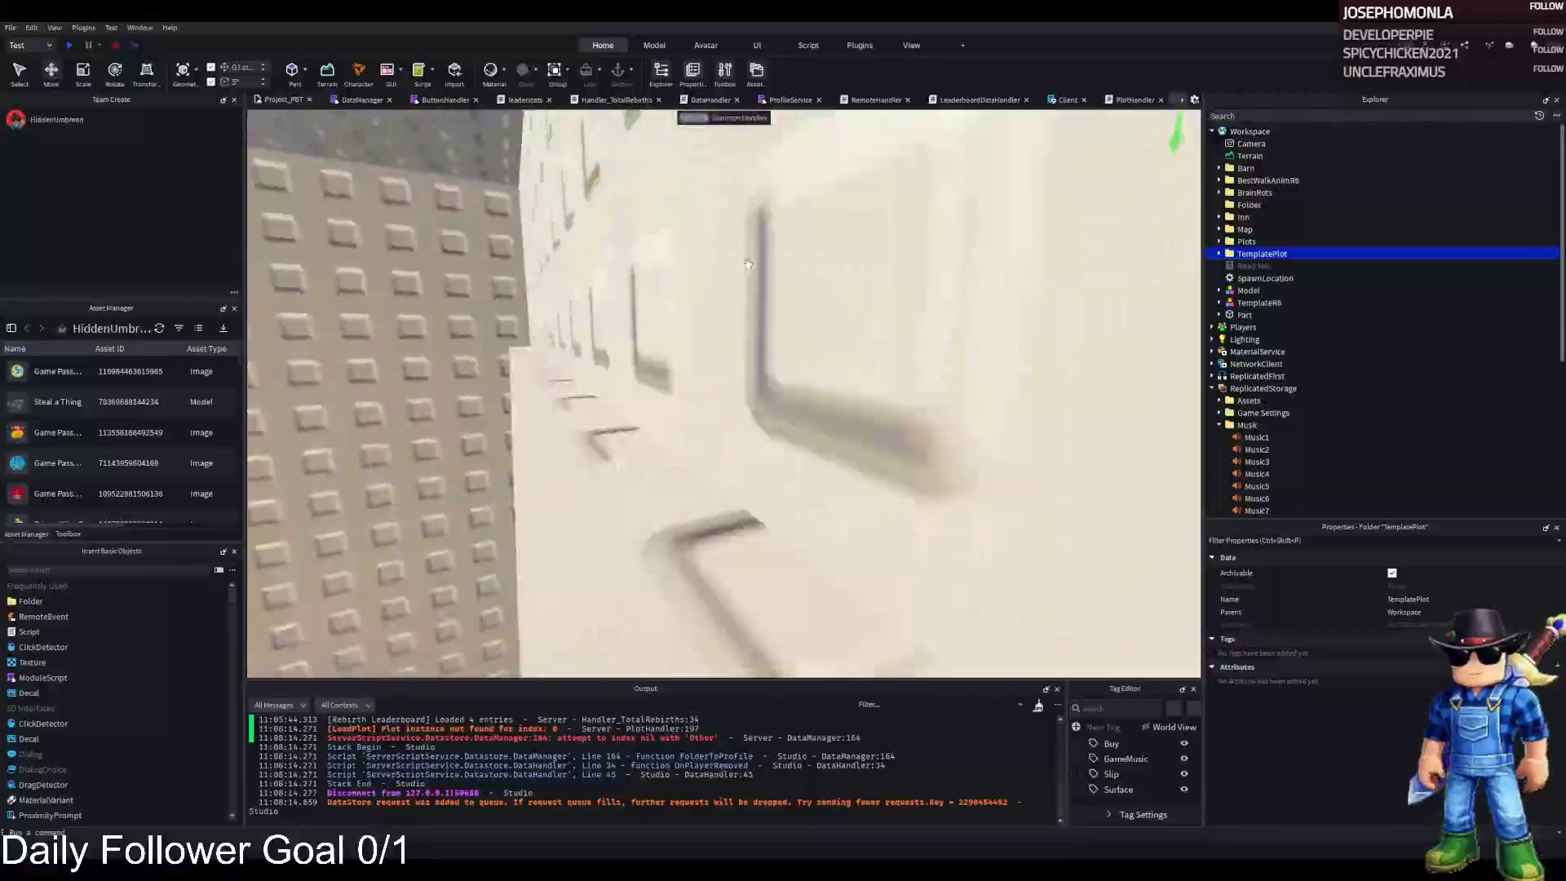
pyautogui.press('w')
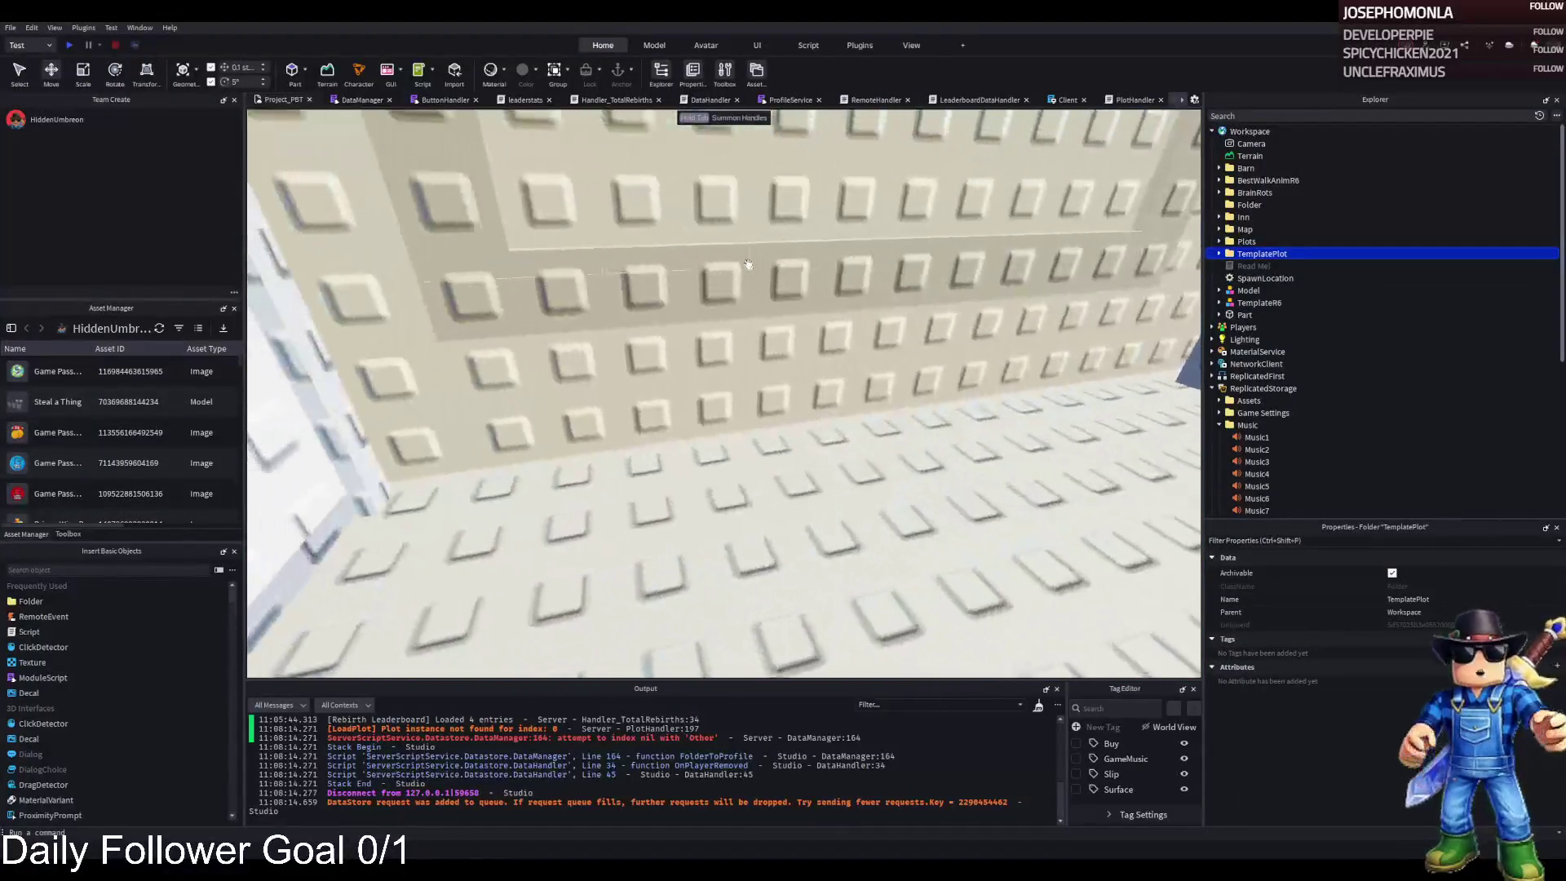
pyautogui.click(493, 387)
# - Shrink the WFront wall slightly with the Scale tool, then select model 148 by the stove
pyautogui.hotkey('ctrl', '3')
pyautogui.moveTo(535, 394); pyautogui.dragTo(540, 383)
pyautogui.click(803, 464)
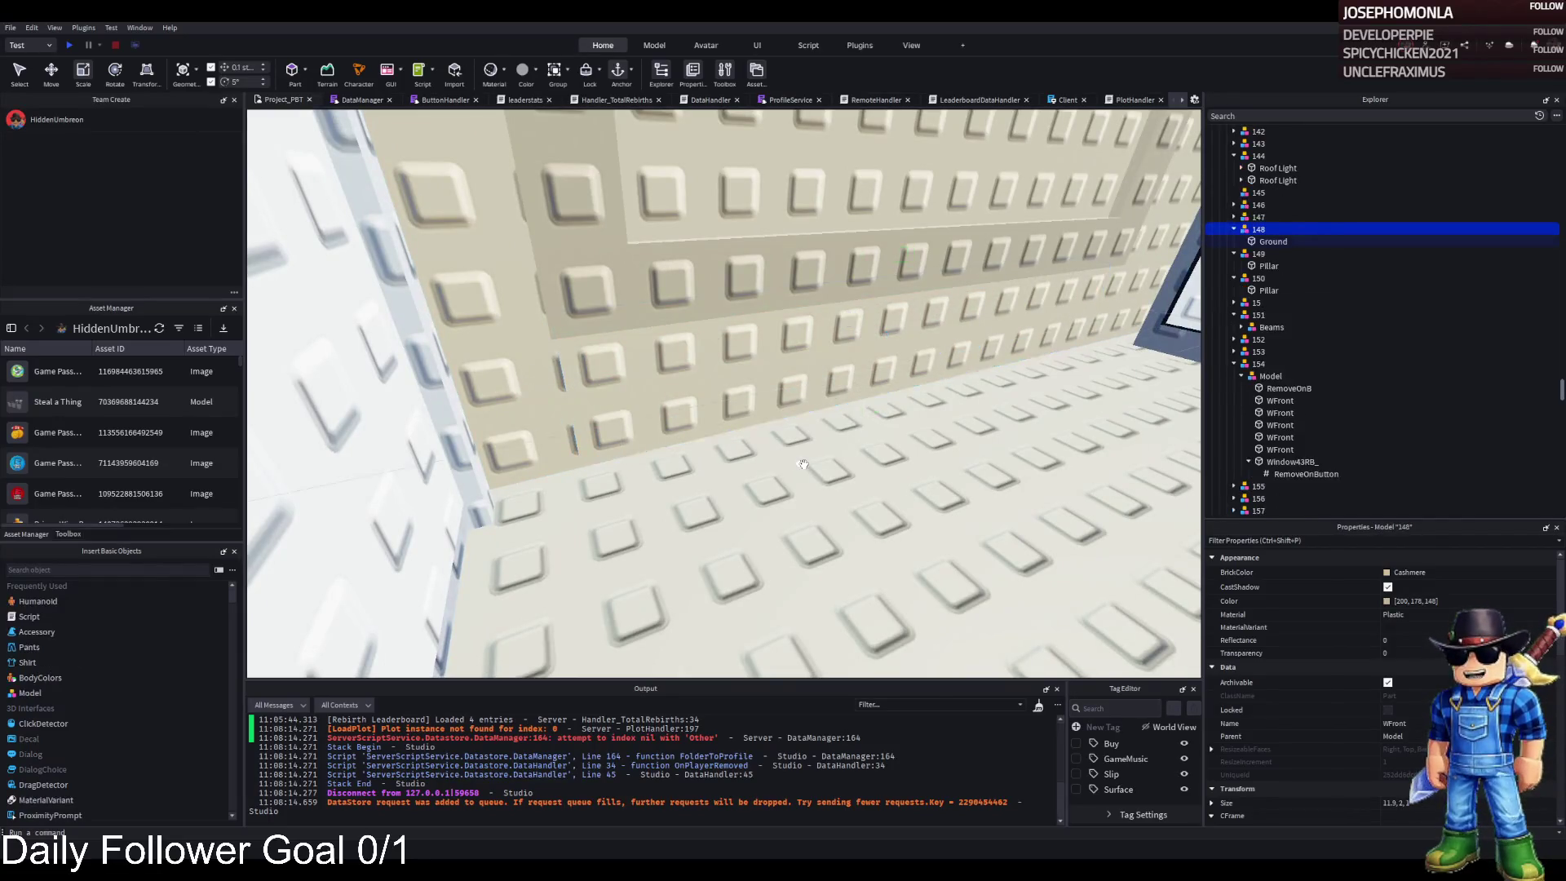
pyautogui.press('d')
pyautogui.press('w')
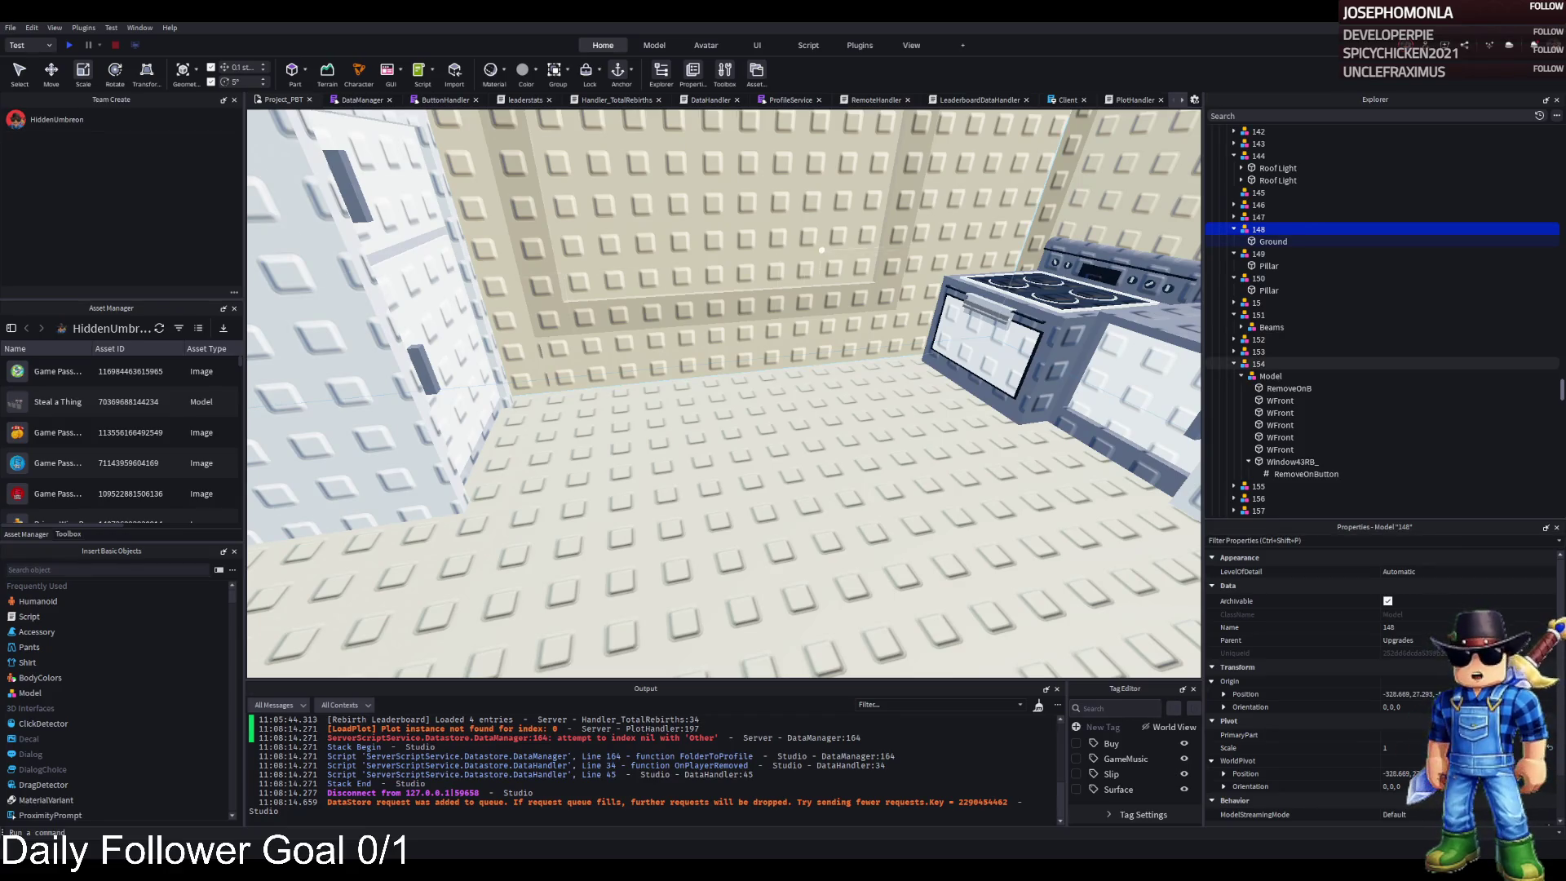
pyautogui.press('f')
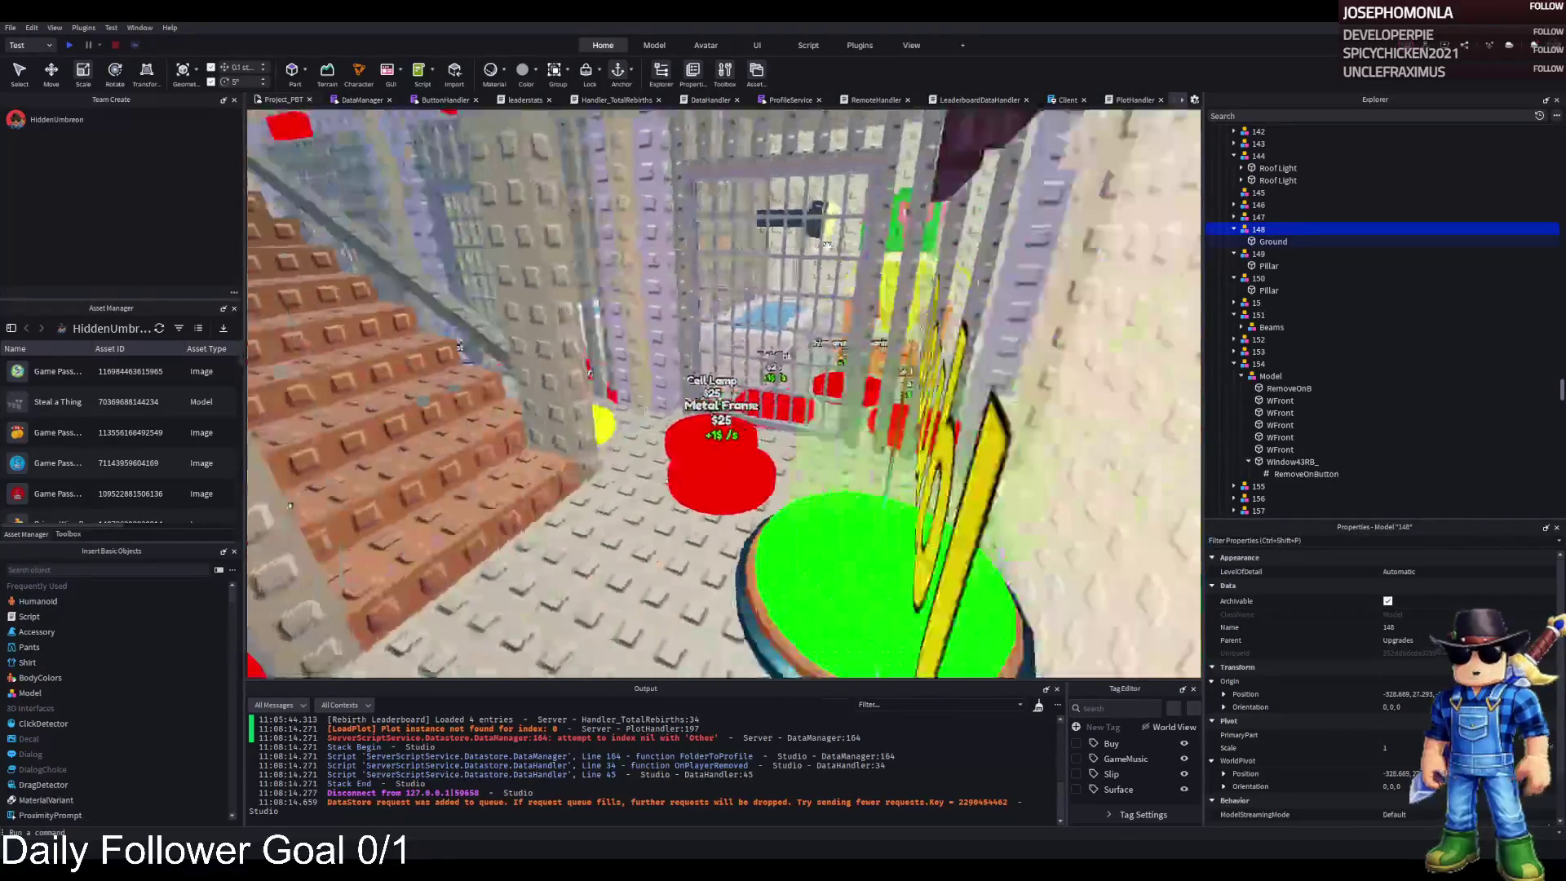
pyautogui.press('w')
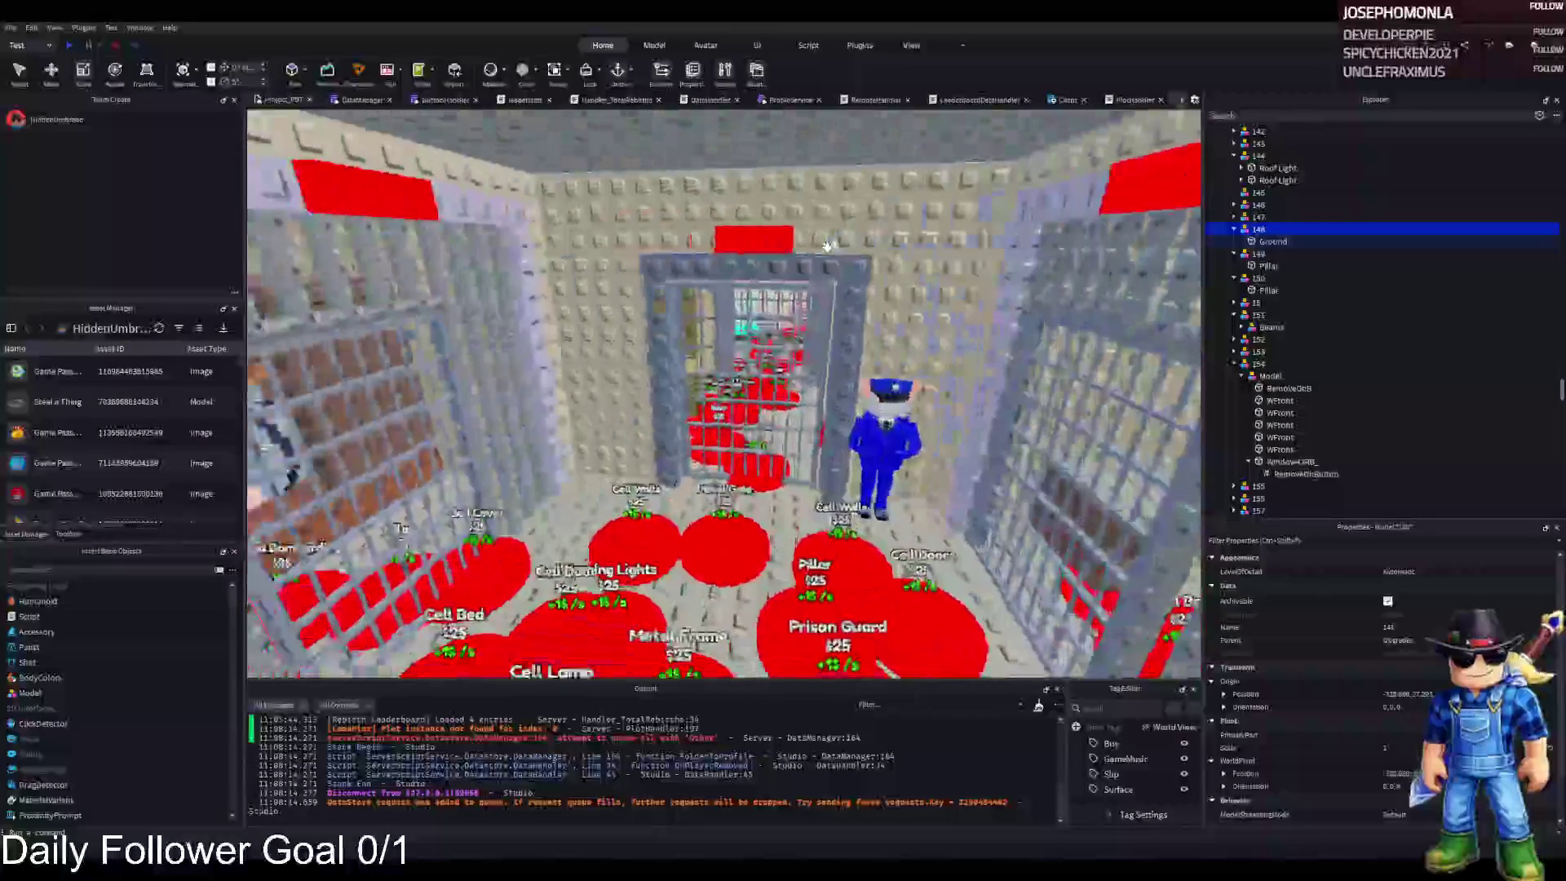
pyautogui.press('w')
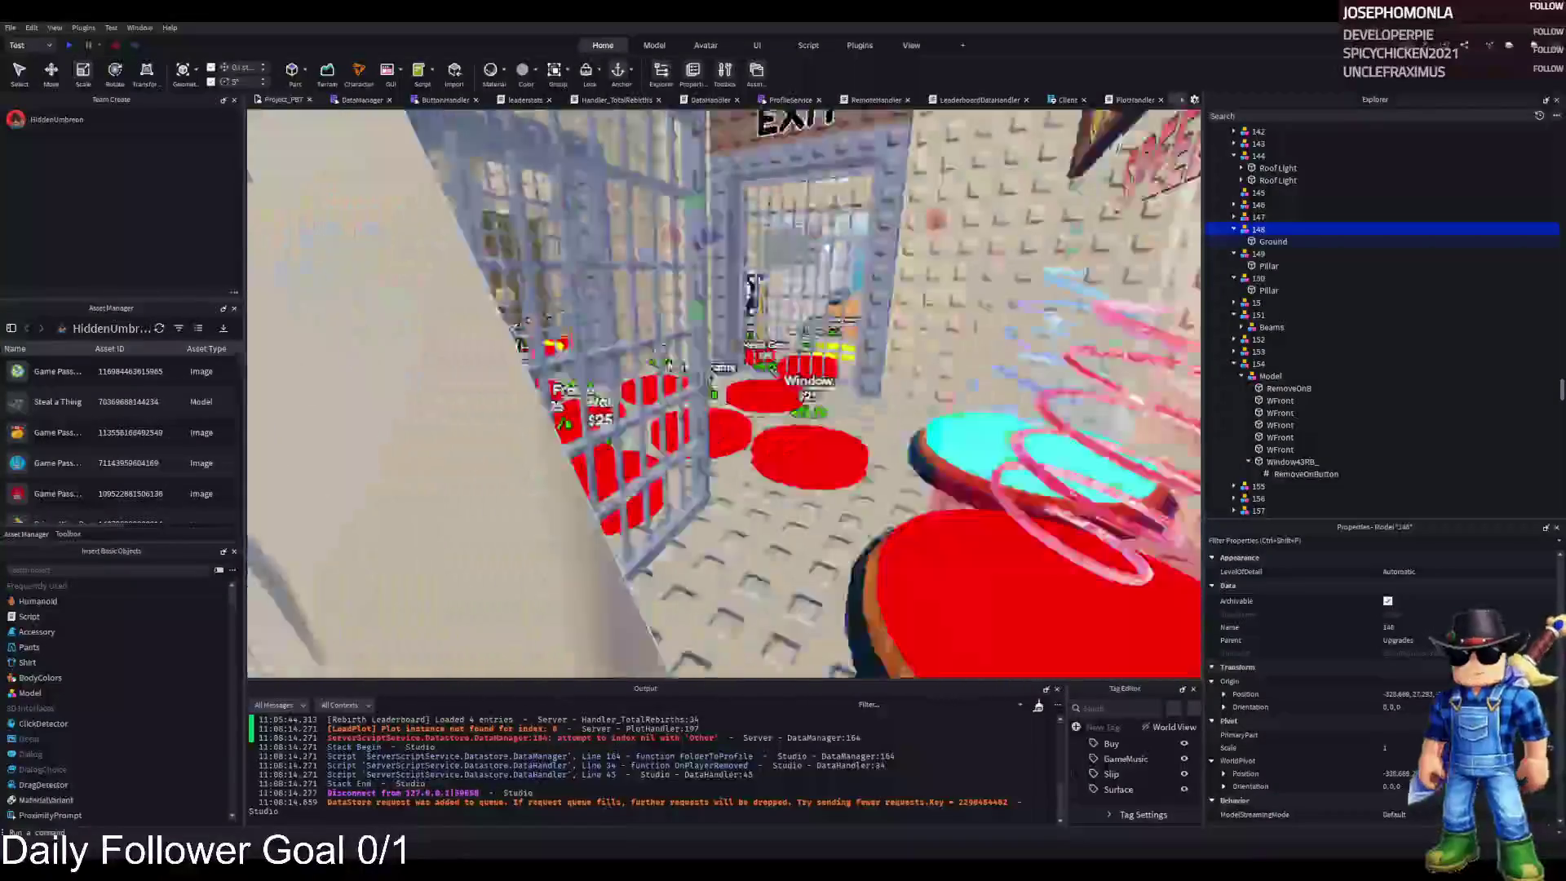
pyautogui.press('w')
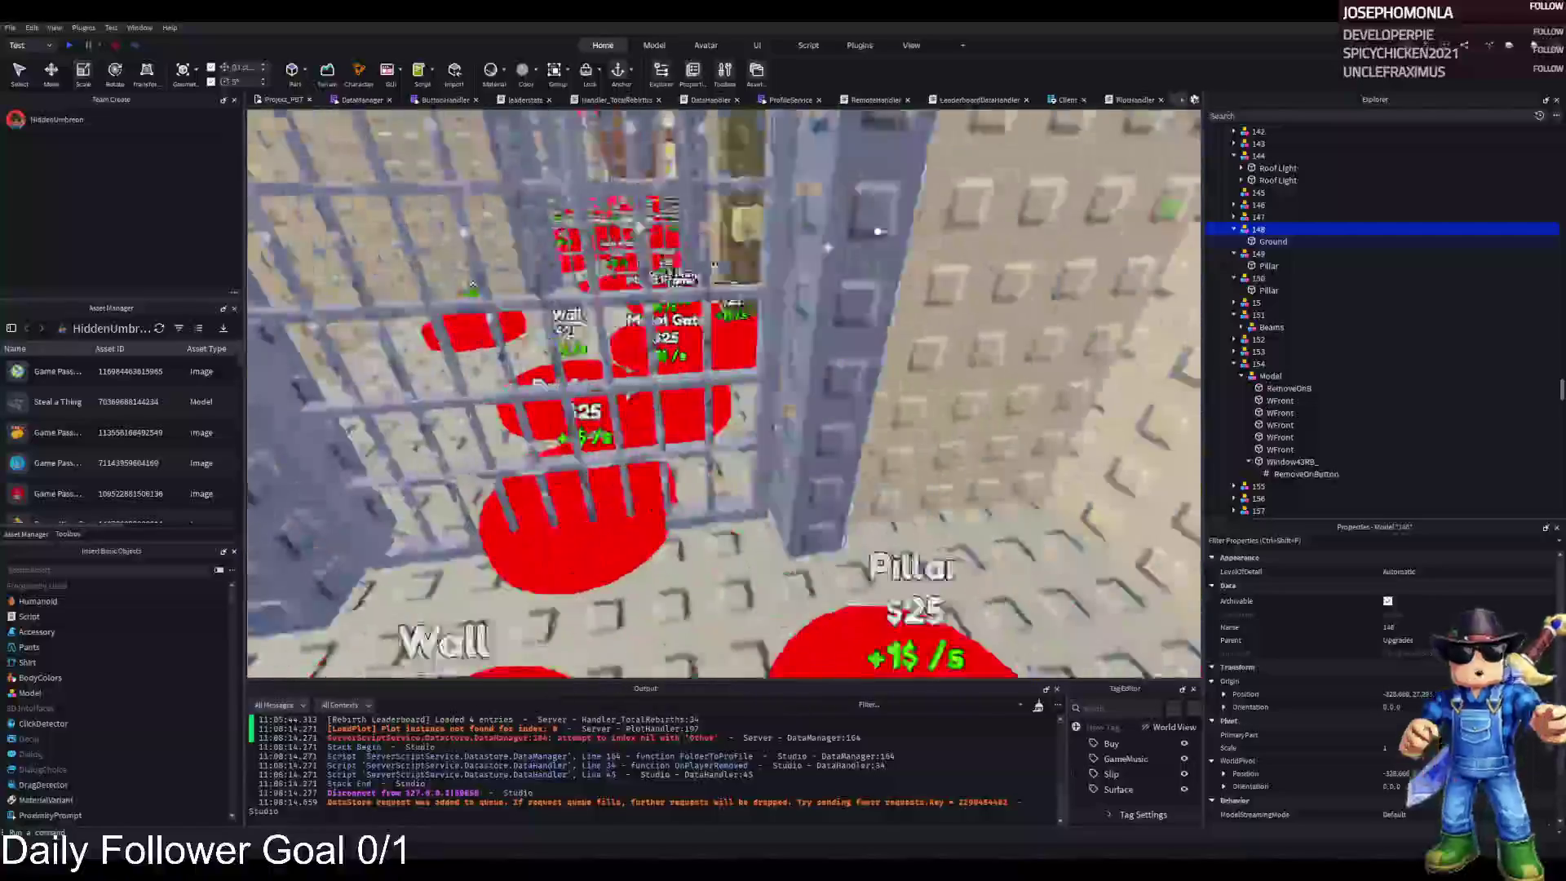
pyautogui.scroll(-3, 555, 349)
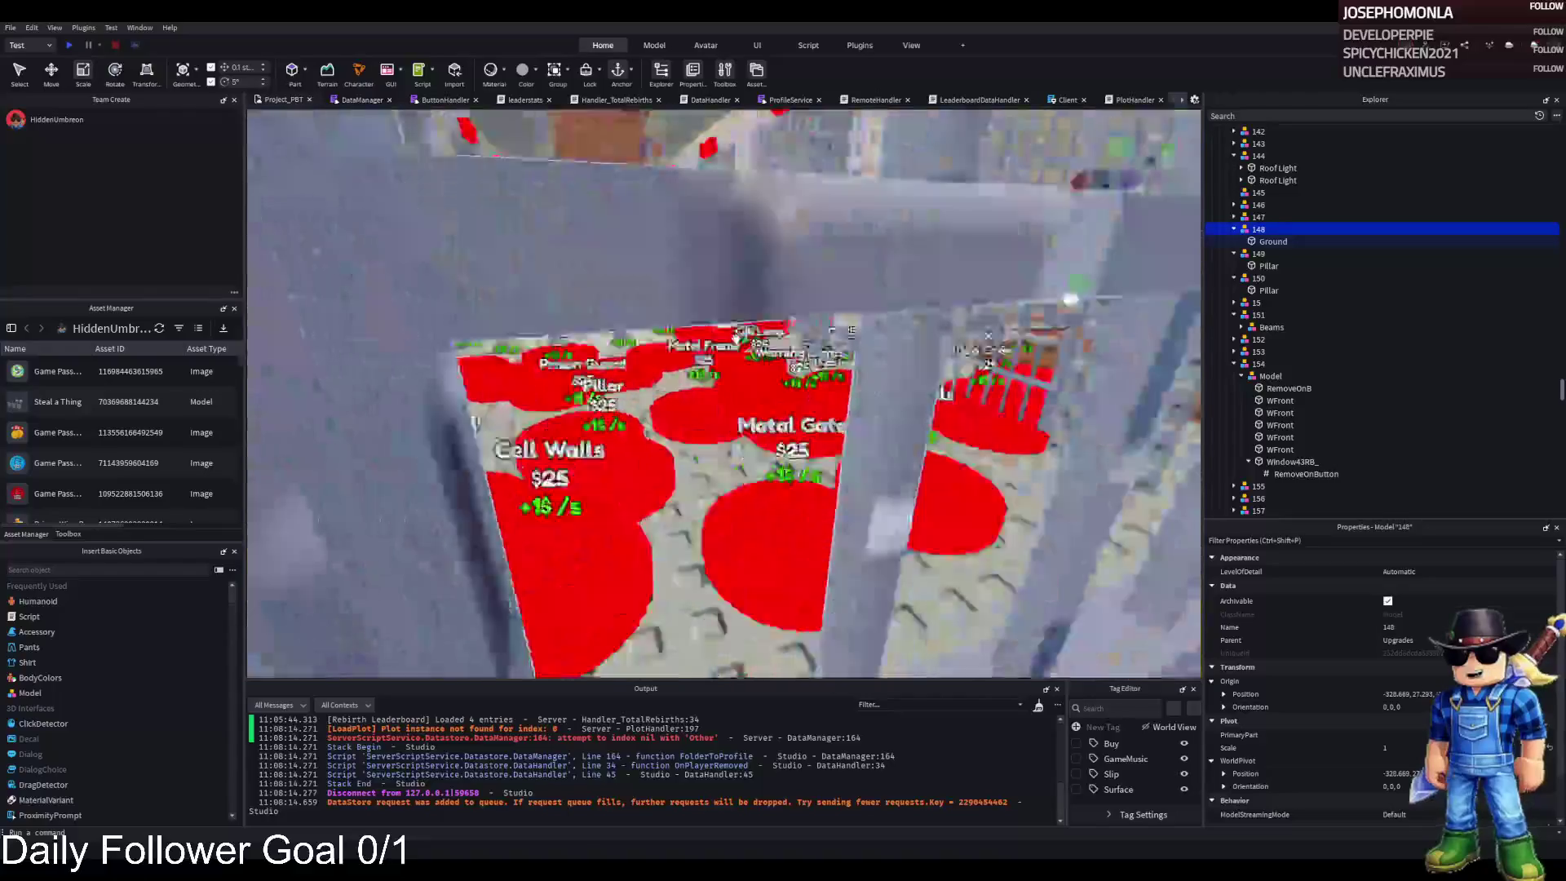
pyautogui.scroll(-3, 724, 392)
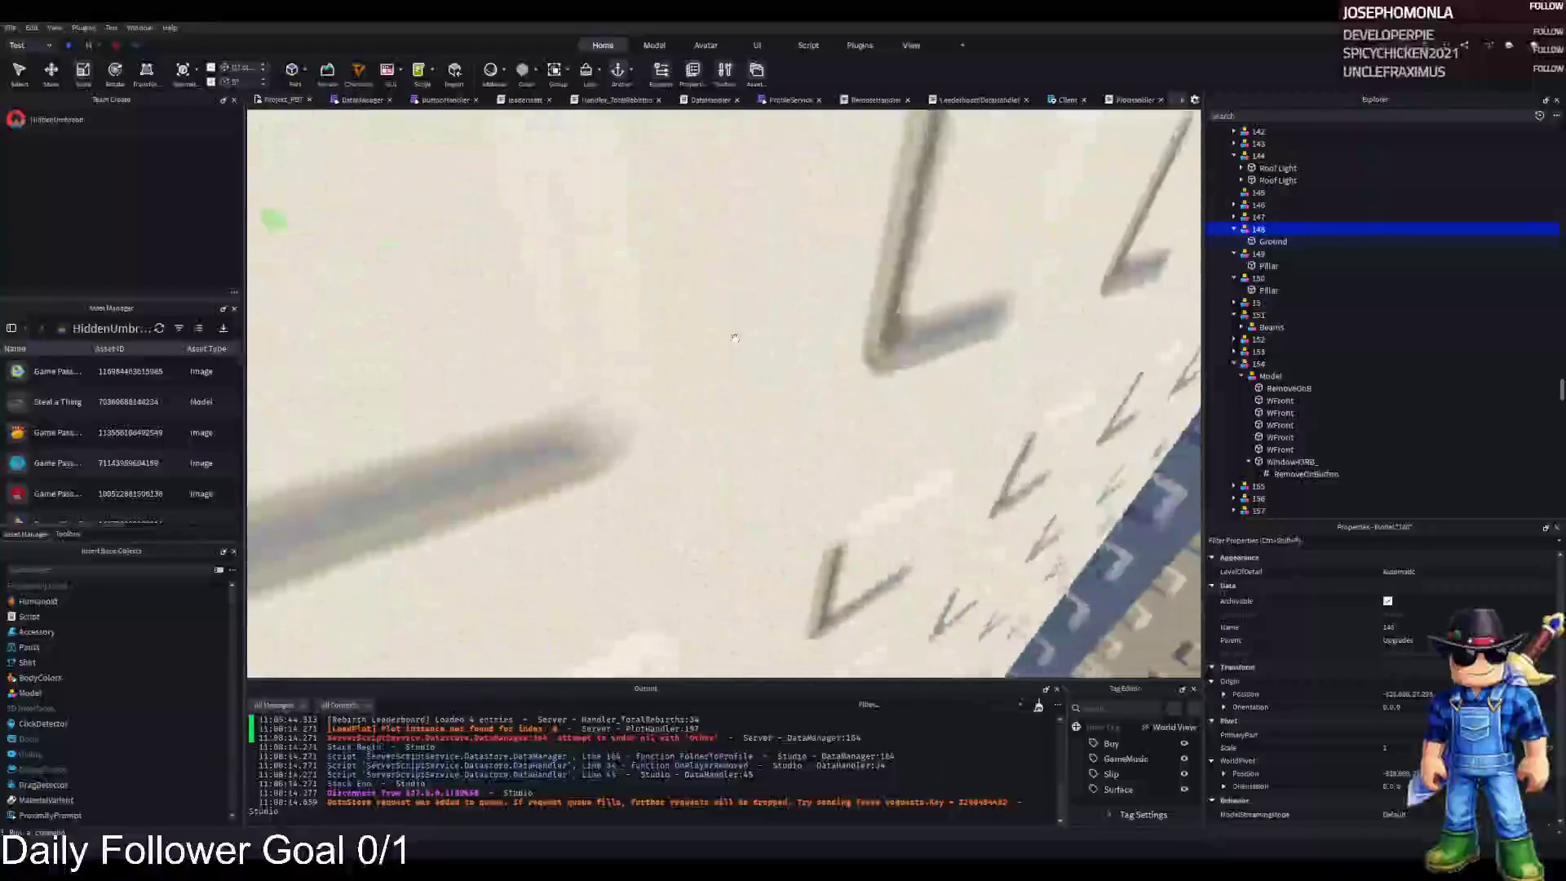
pyautogui.scroll(-3, 733, 334)
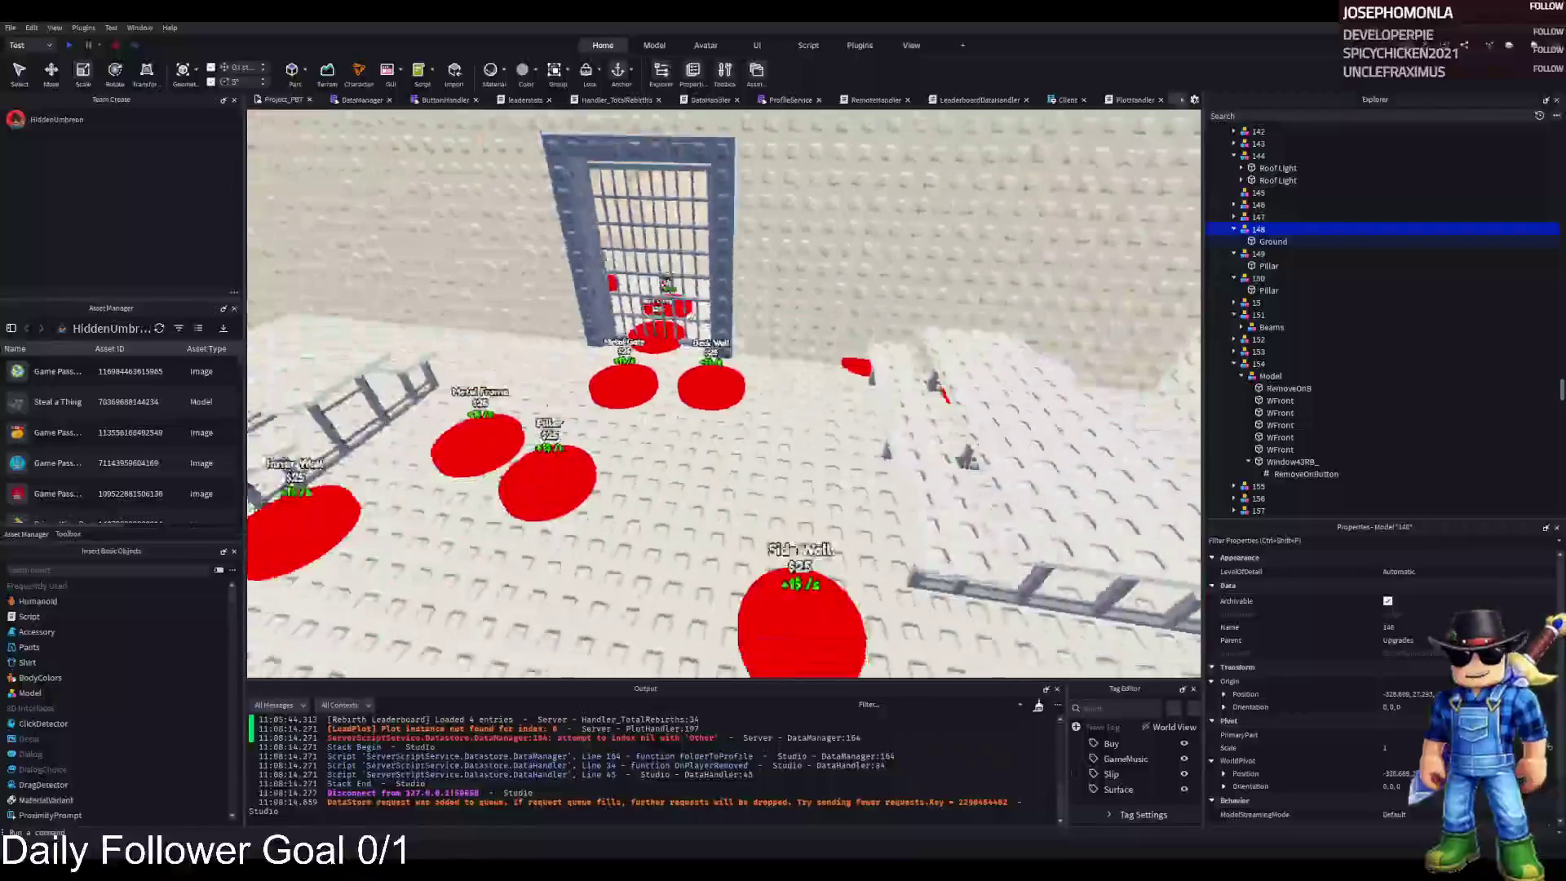
pyautogui.scroll(5, 733, 334)
pyautogui.scroll(-5, 733, 335)
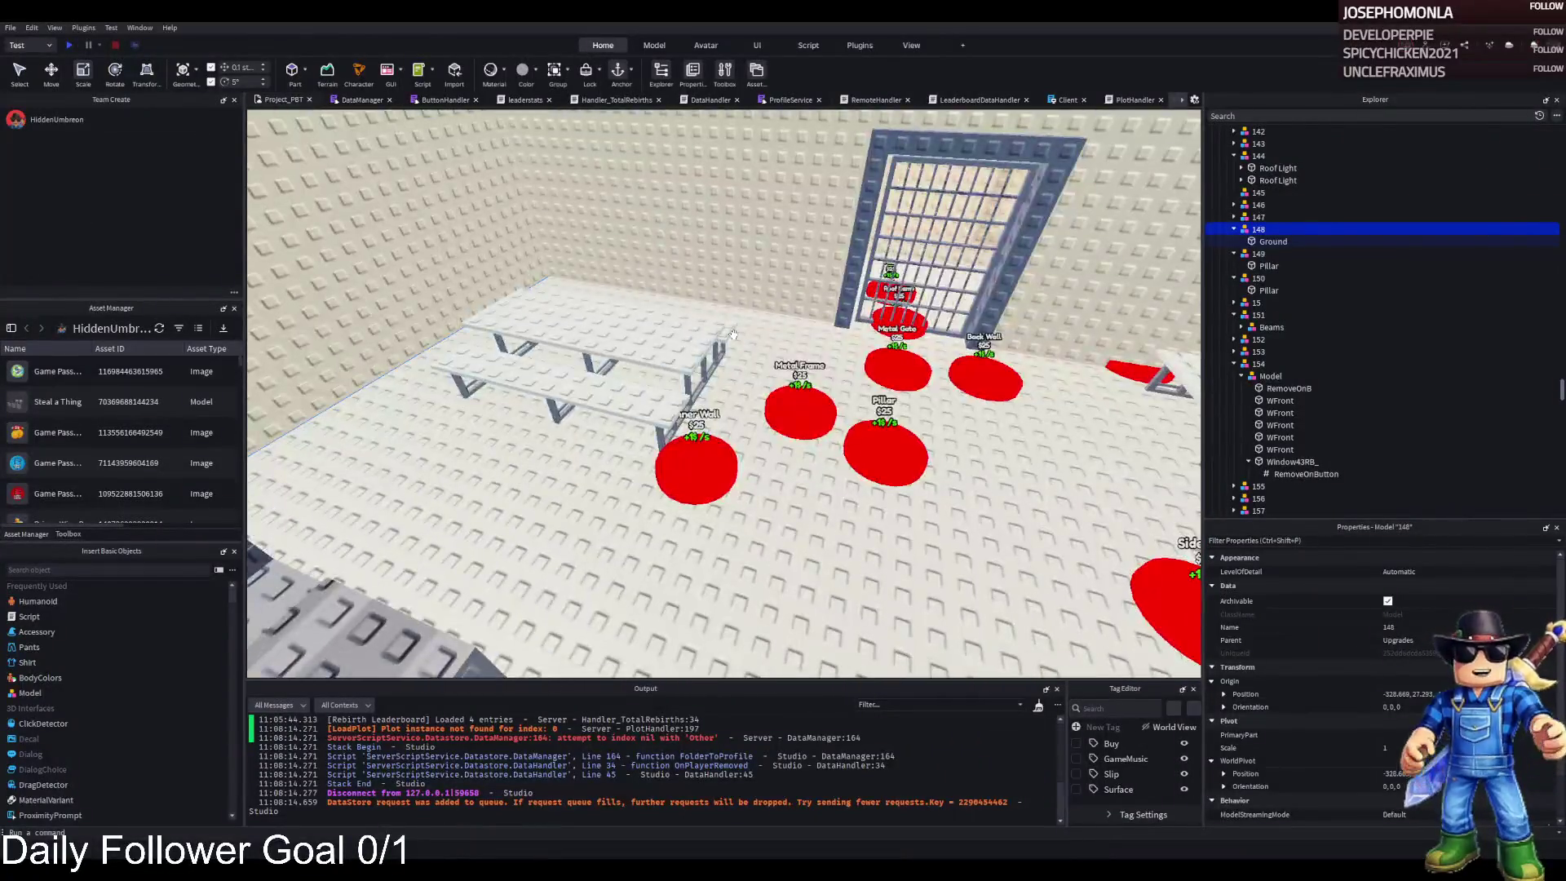
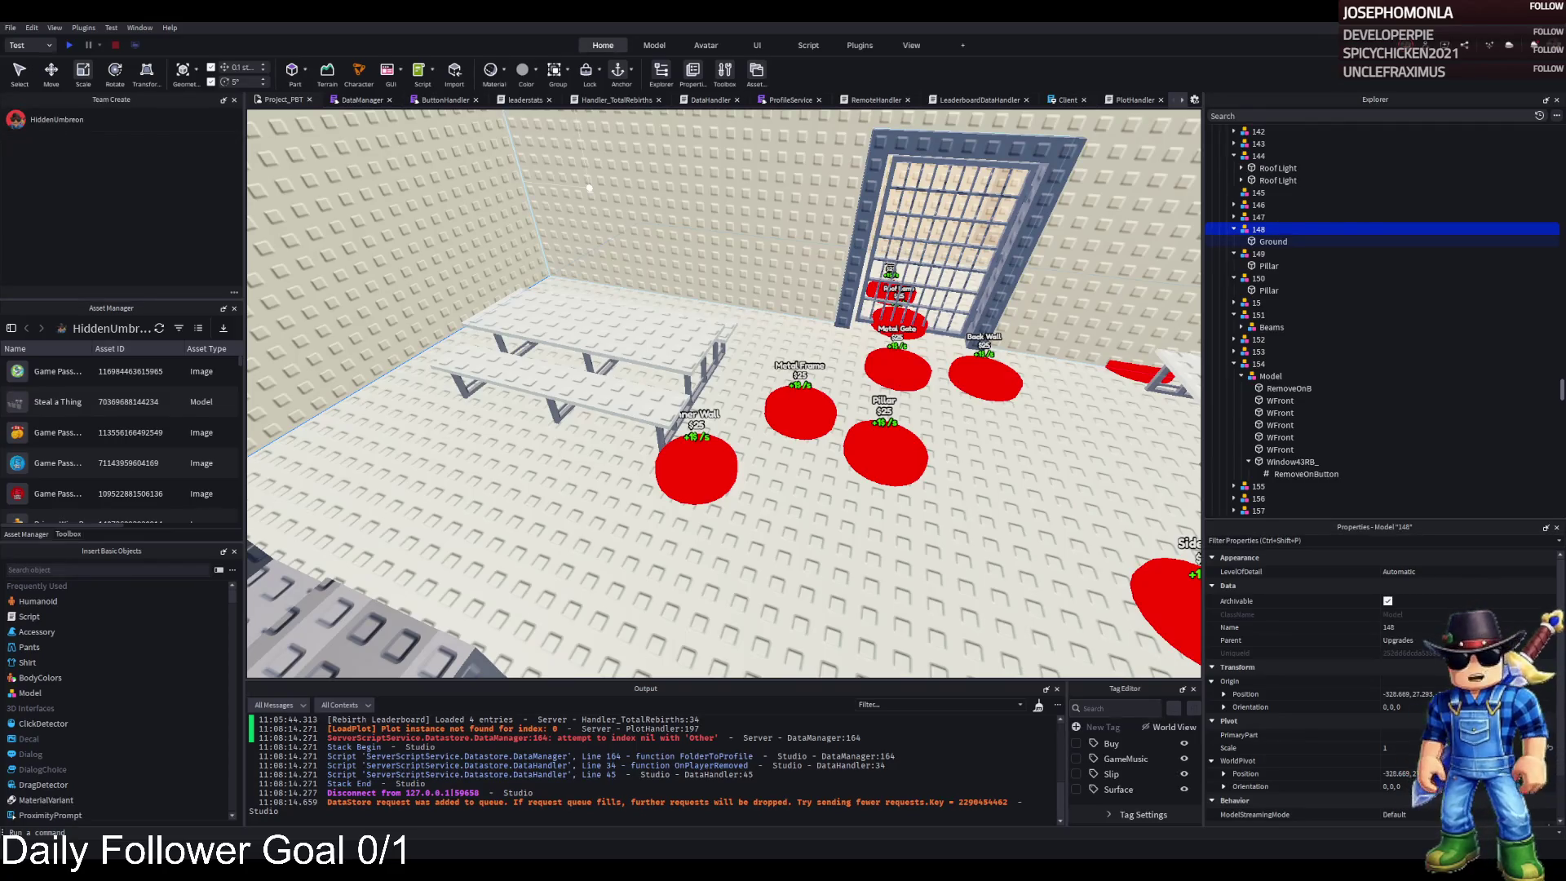
# - Look around the room, viewing the window wall, gated doorway and ceiling
pyautogui.press('s')
pyautogui.press('d')
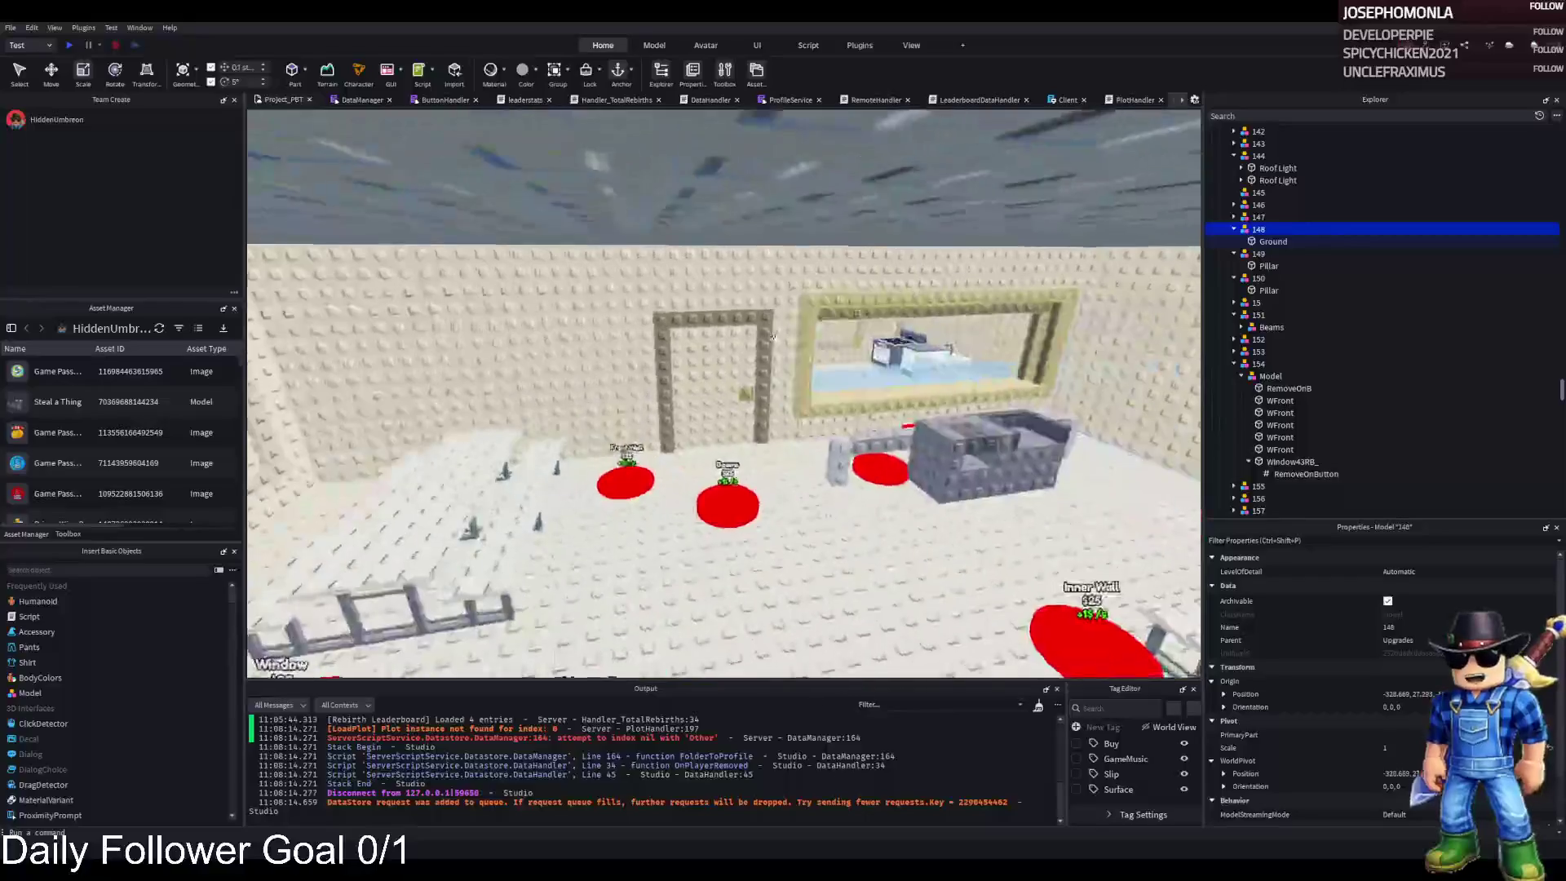
pyautogui.press('s')
pyautogui.press('a')
pyautogui.press('w')
pyautogui.press('s')
pyautogui.press('a')
pyautogui.press('w')
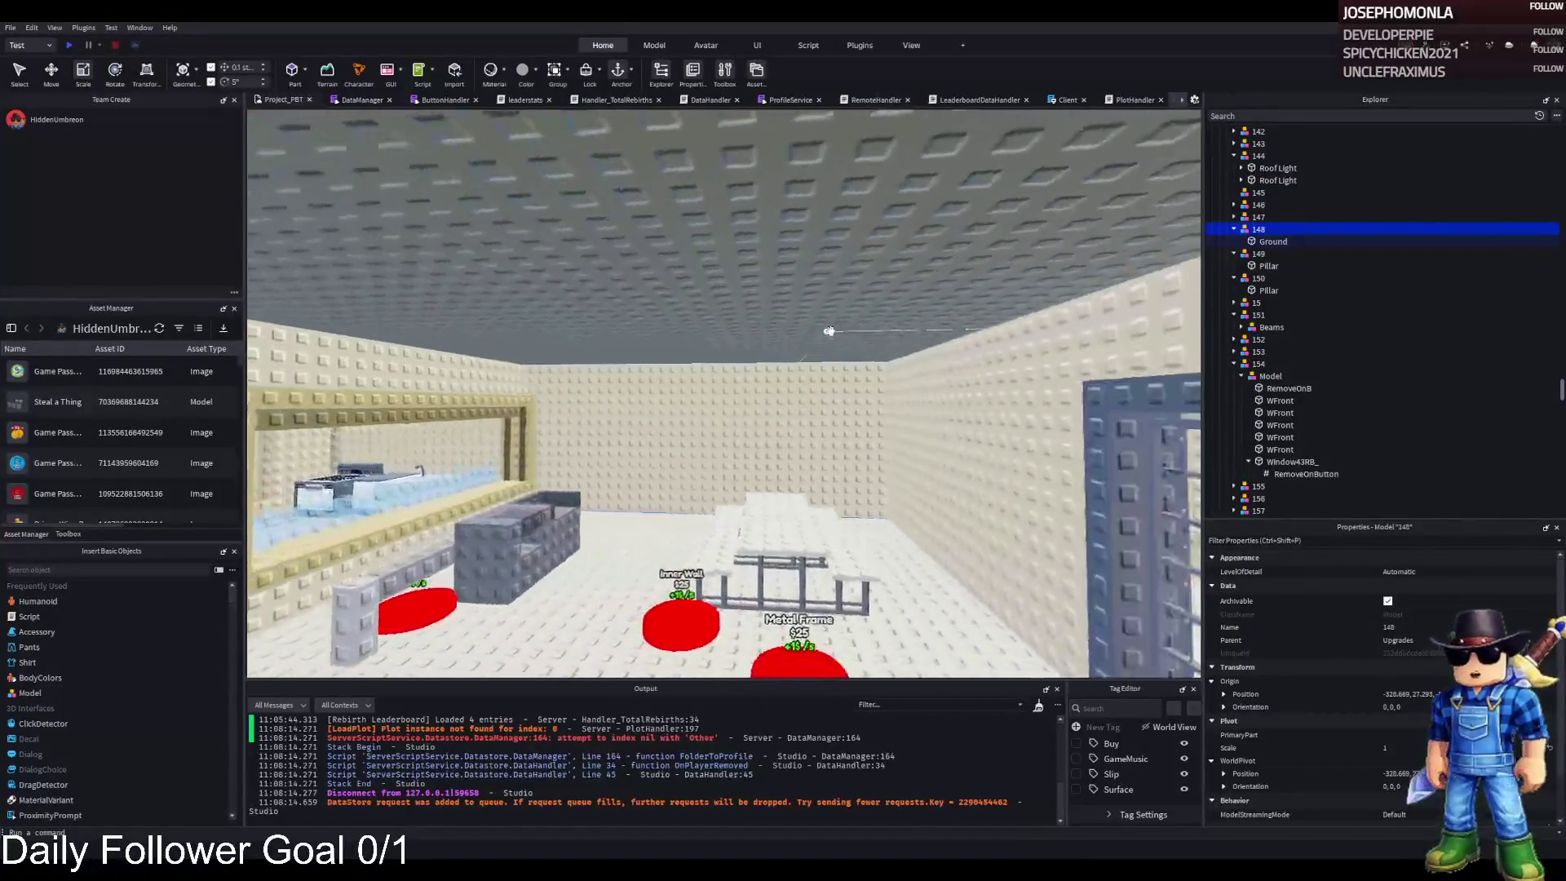
pyautogui.press('d')
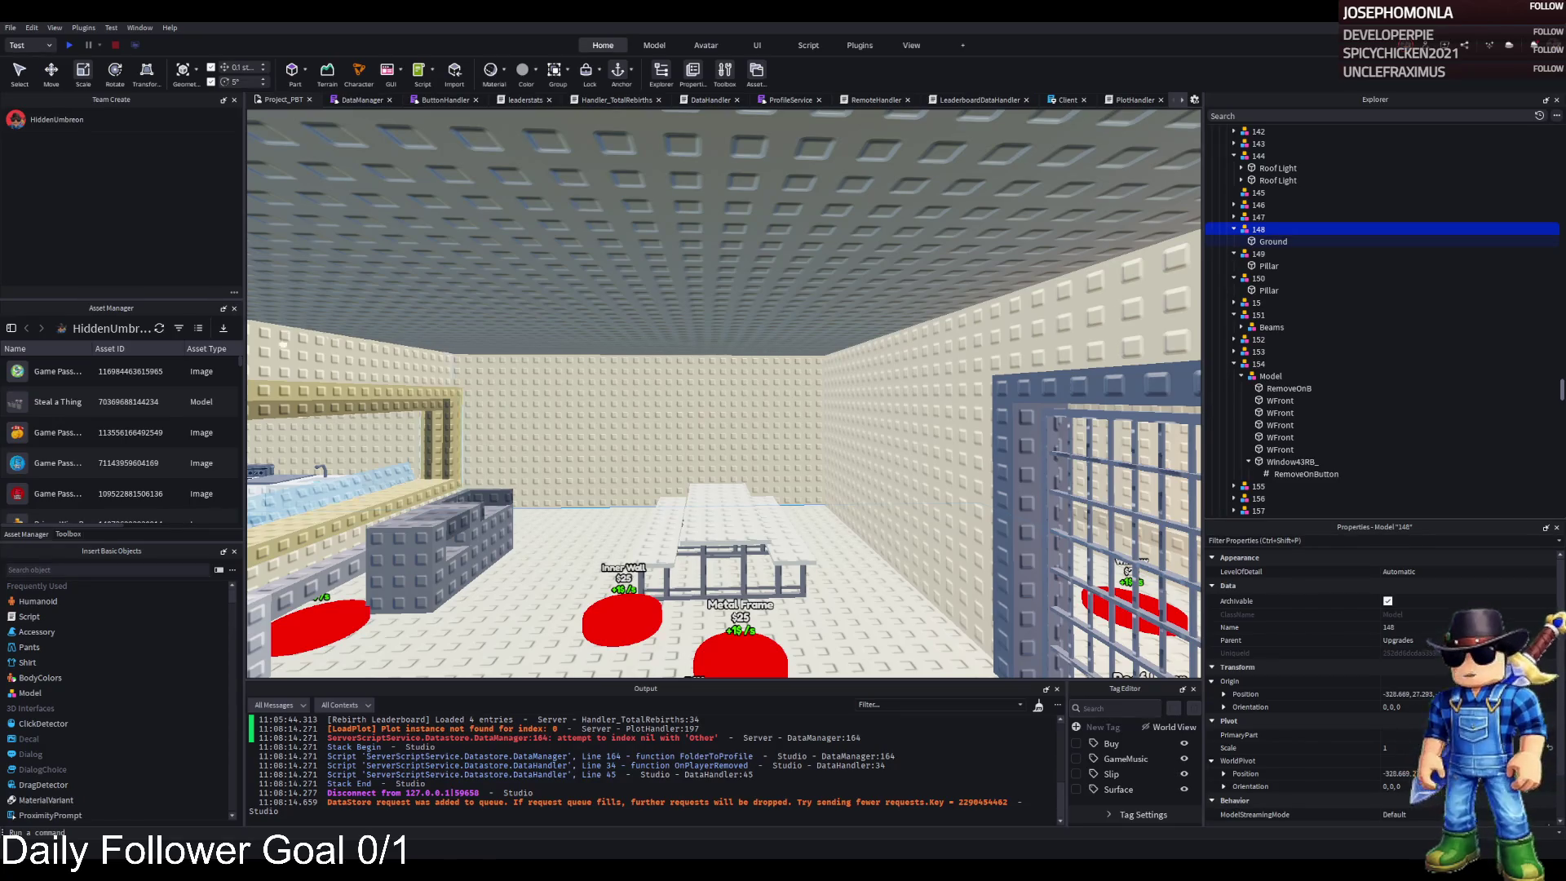
pyautogui.scroll(-3, 524, 304)
pyautogui.scroll(6, 519, 305)
pyautogui.scroll(-6, 519, 305)
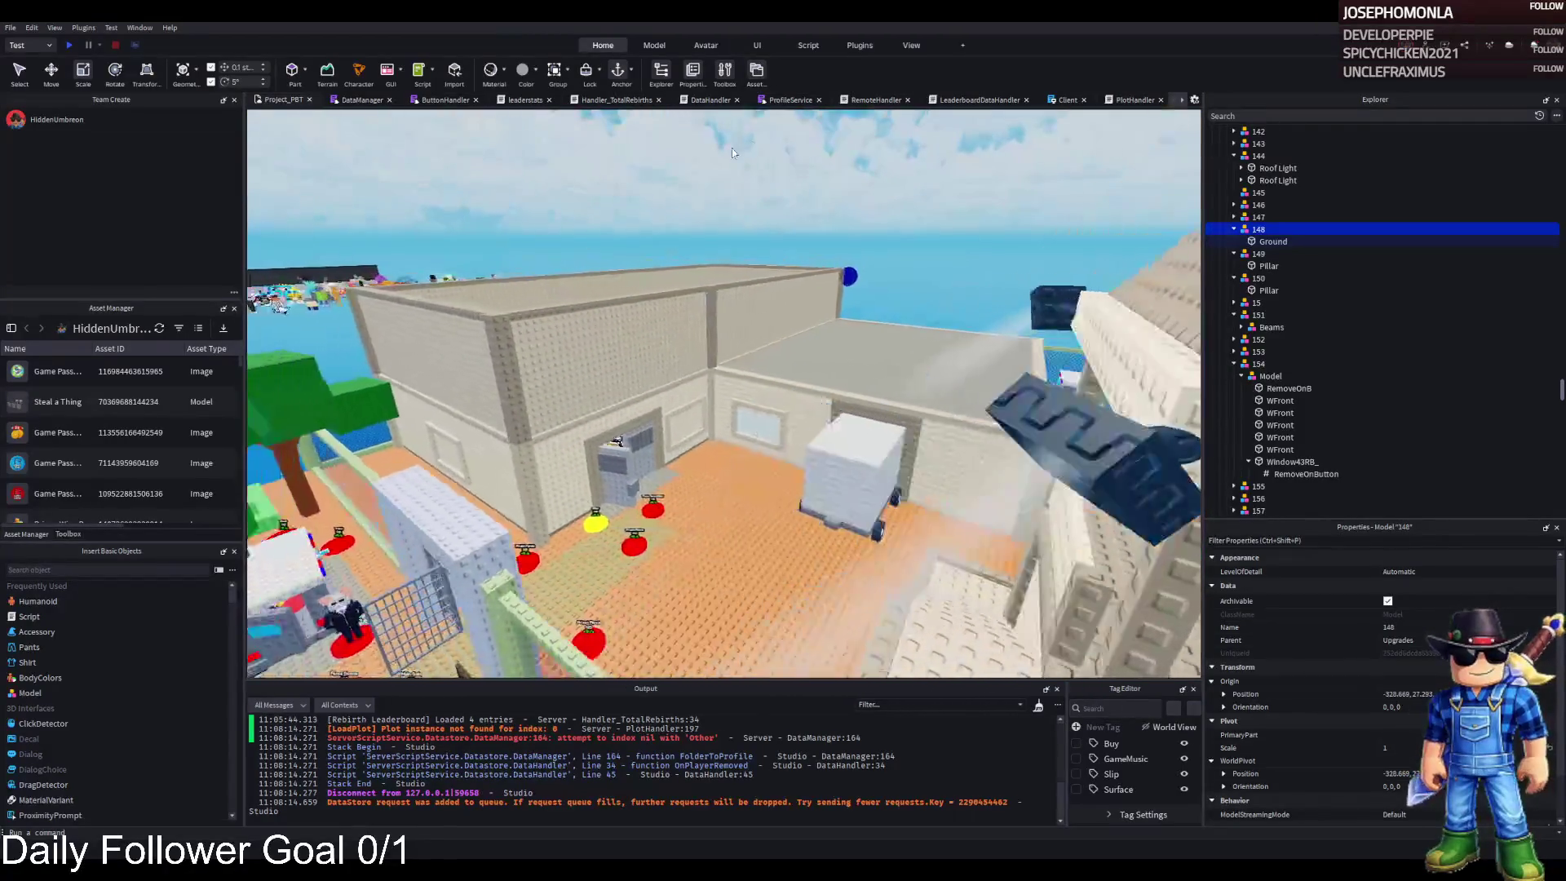
# - Clear the selection of model 148 and fly from the yard into the building interior
pyautogui.click(759, 139)
pyautogui.scroll(-4, 758, 138)
pyautogui.press('a')
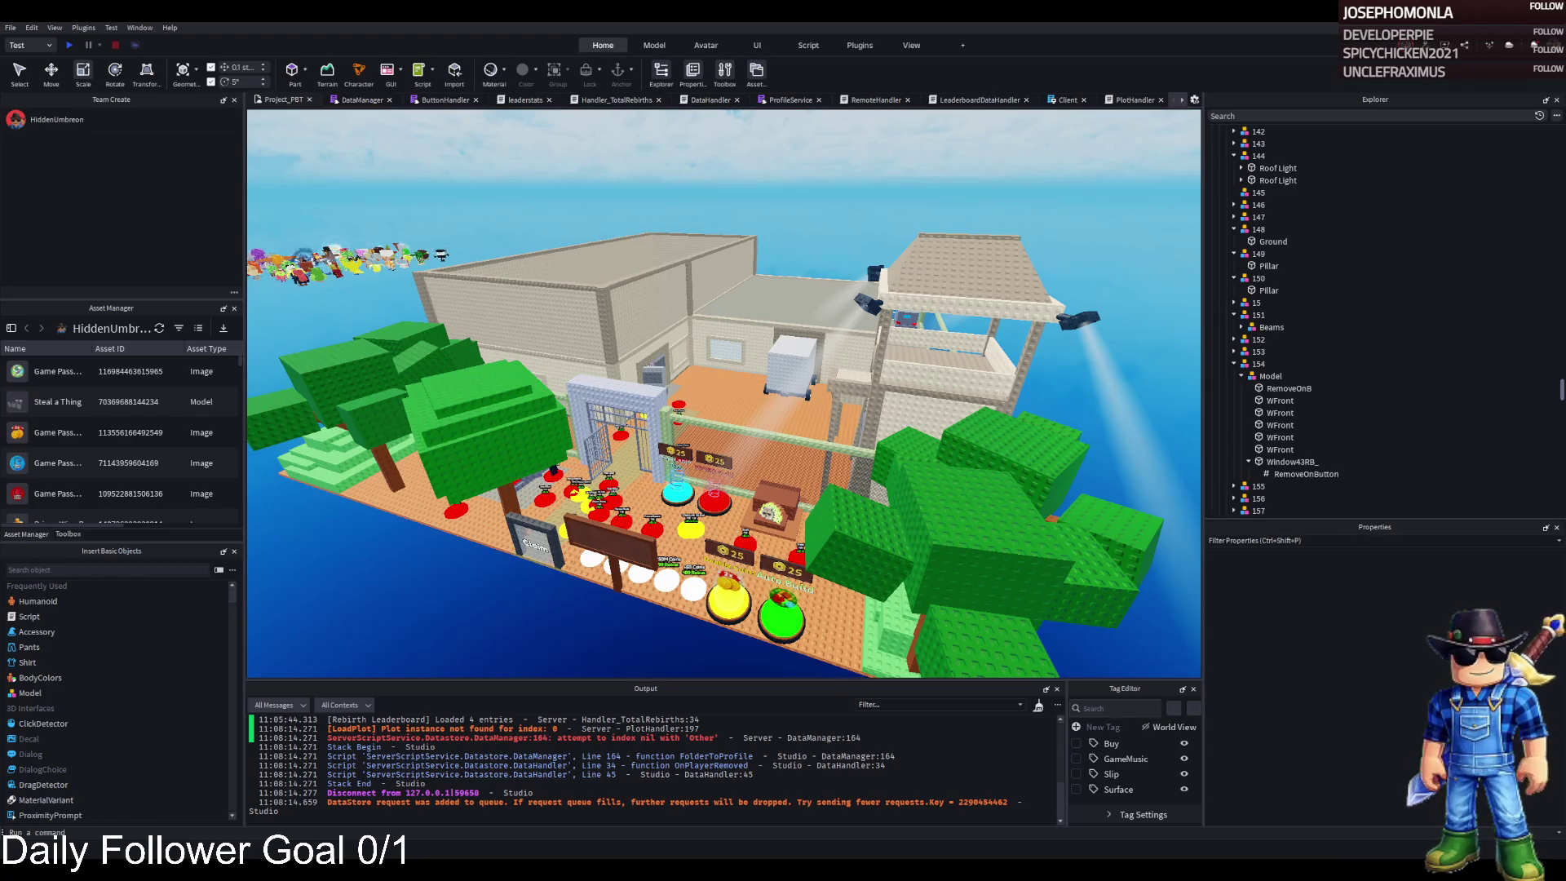
pyautogui.scroll(10, 946, 529)
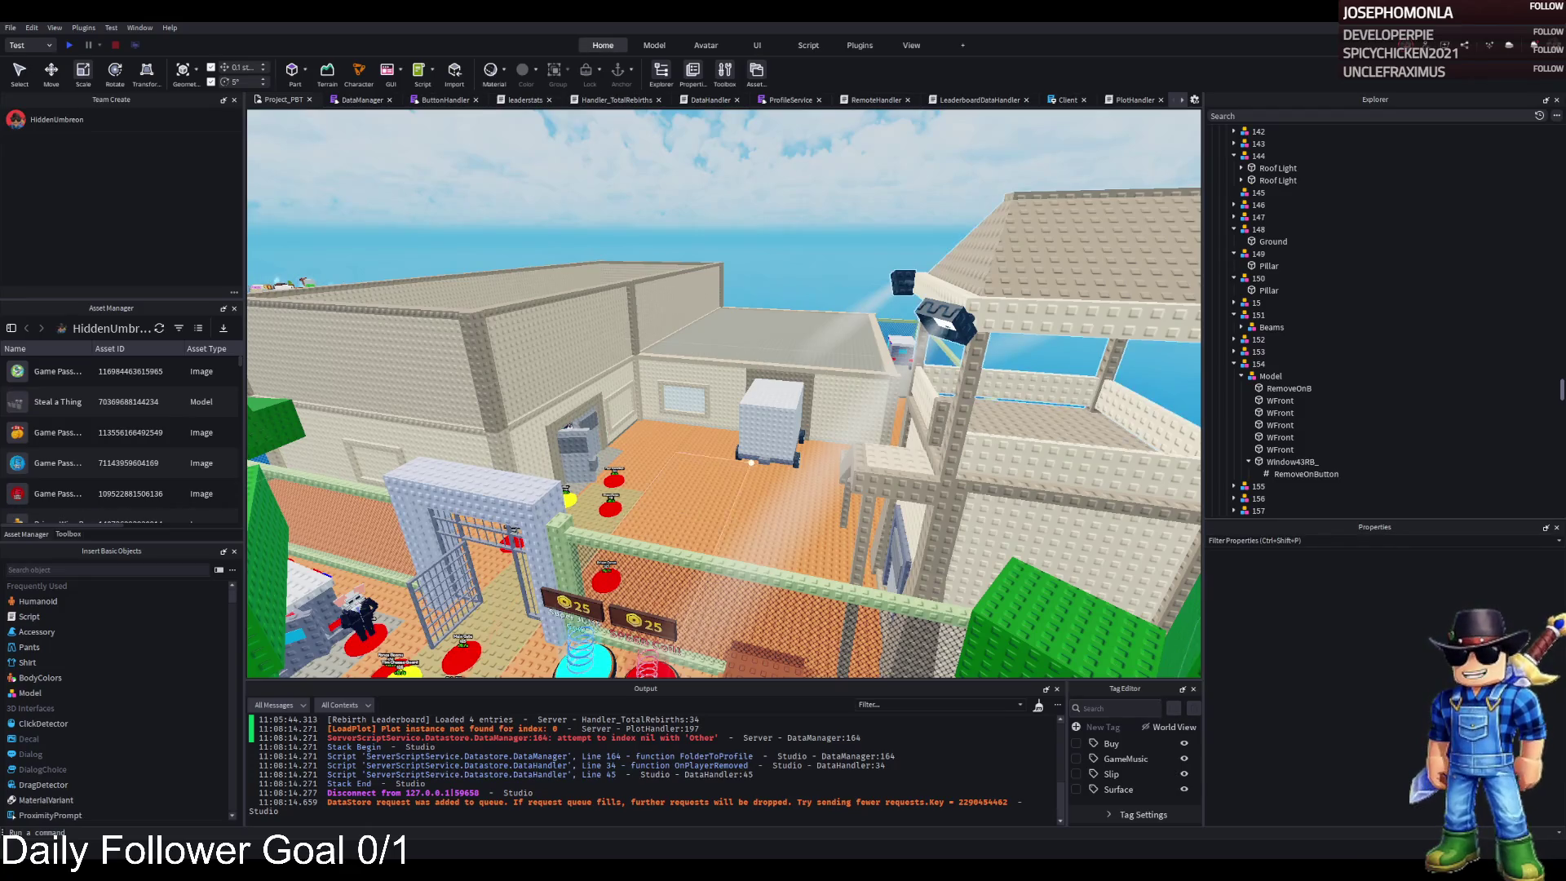
pyautogui.scroll(2, 724, 394)
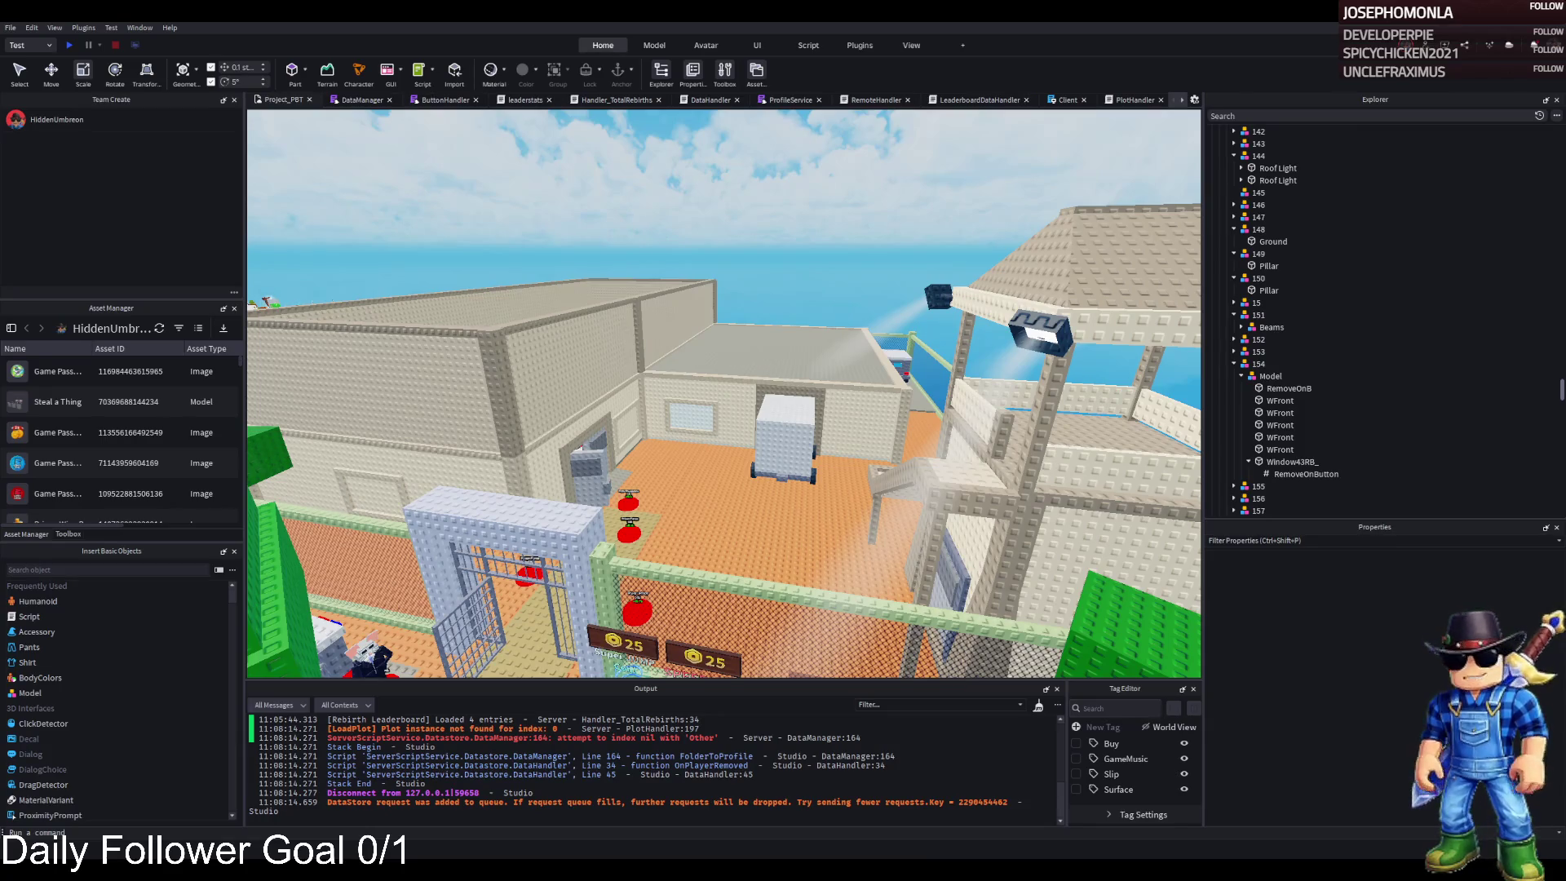
pyautogui.press('w')
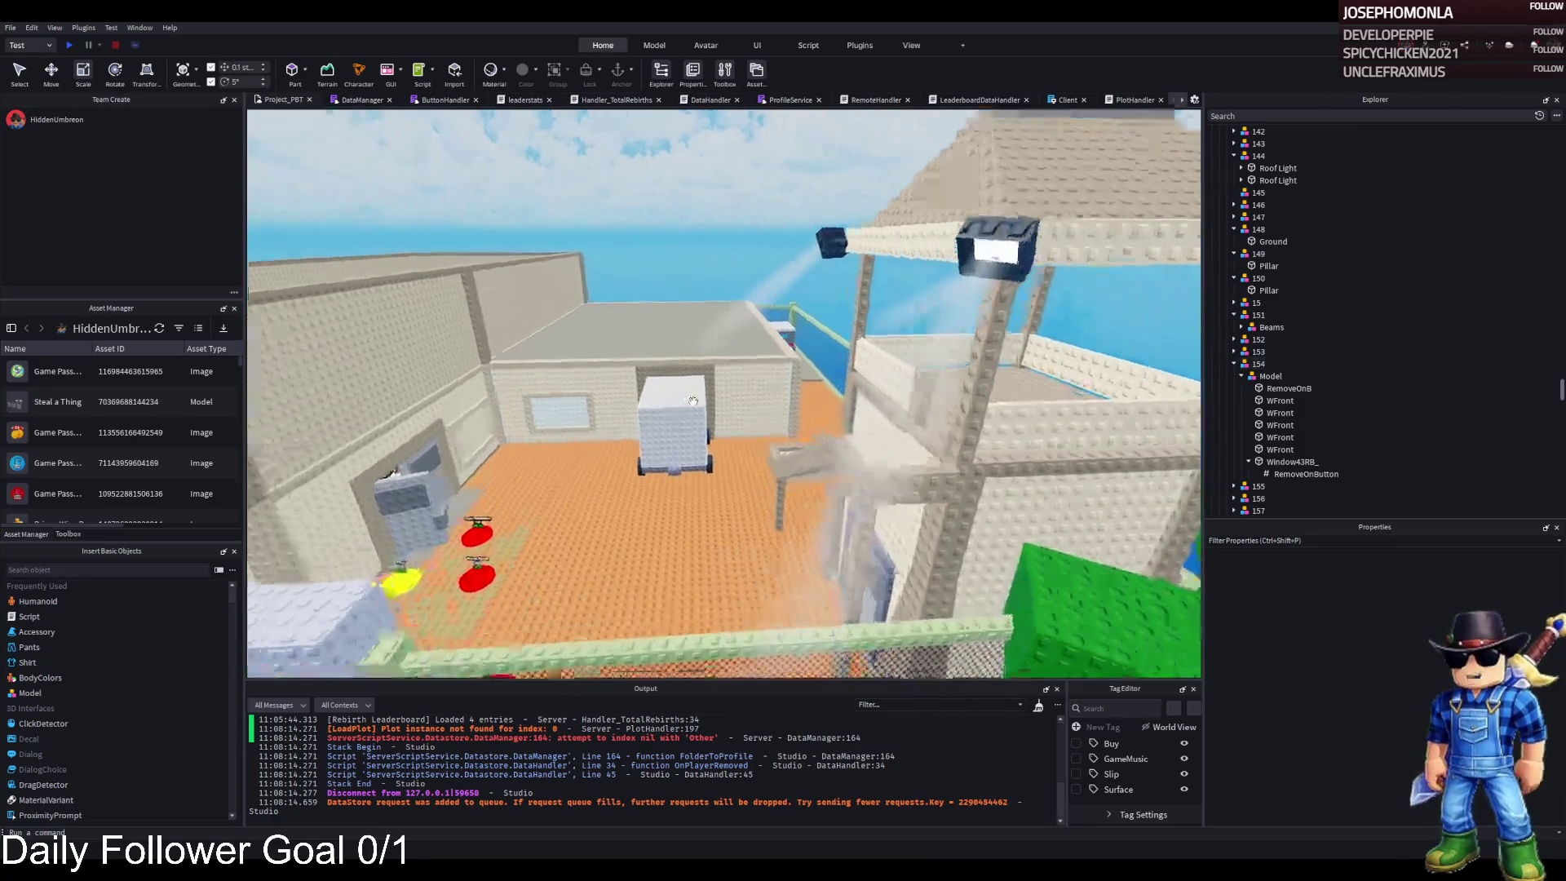
pyautogui.press('w')
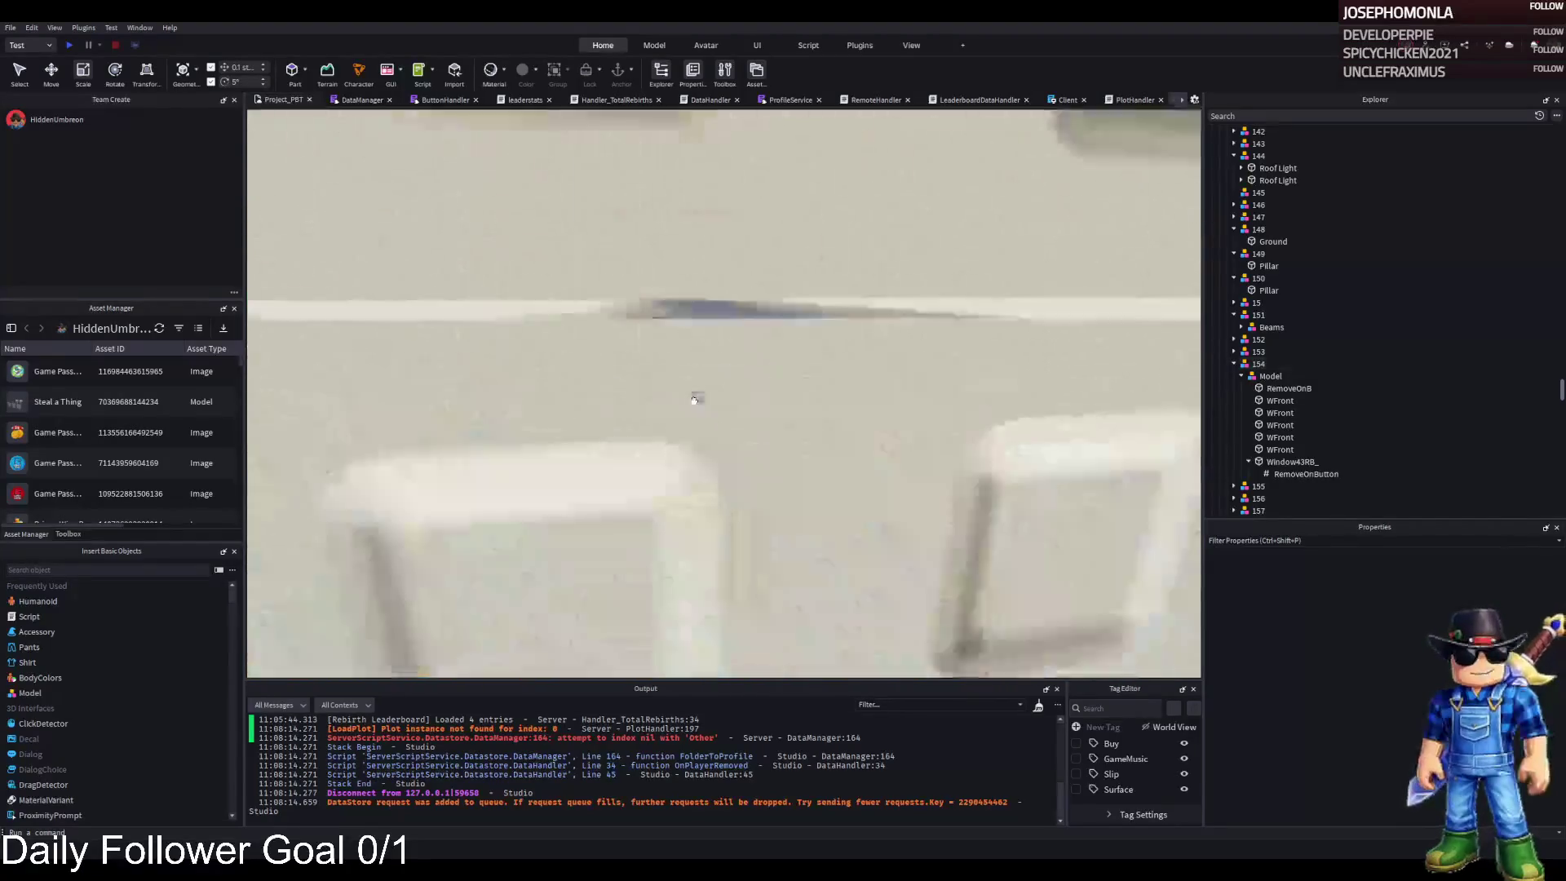
pyautogui.press('w')
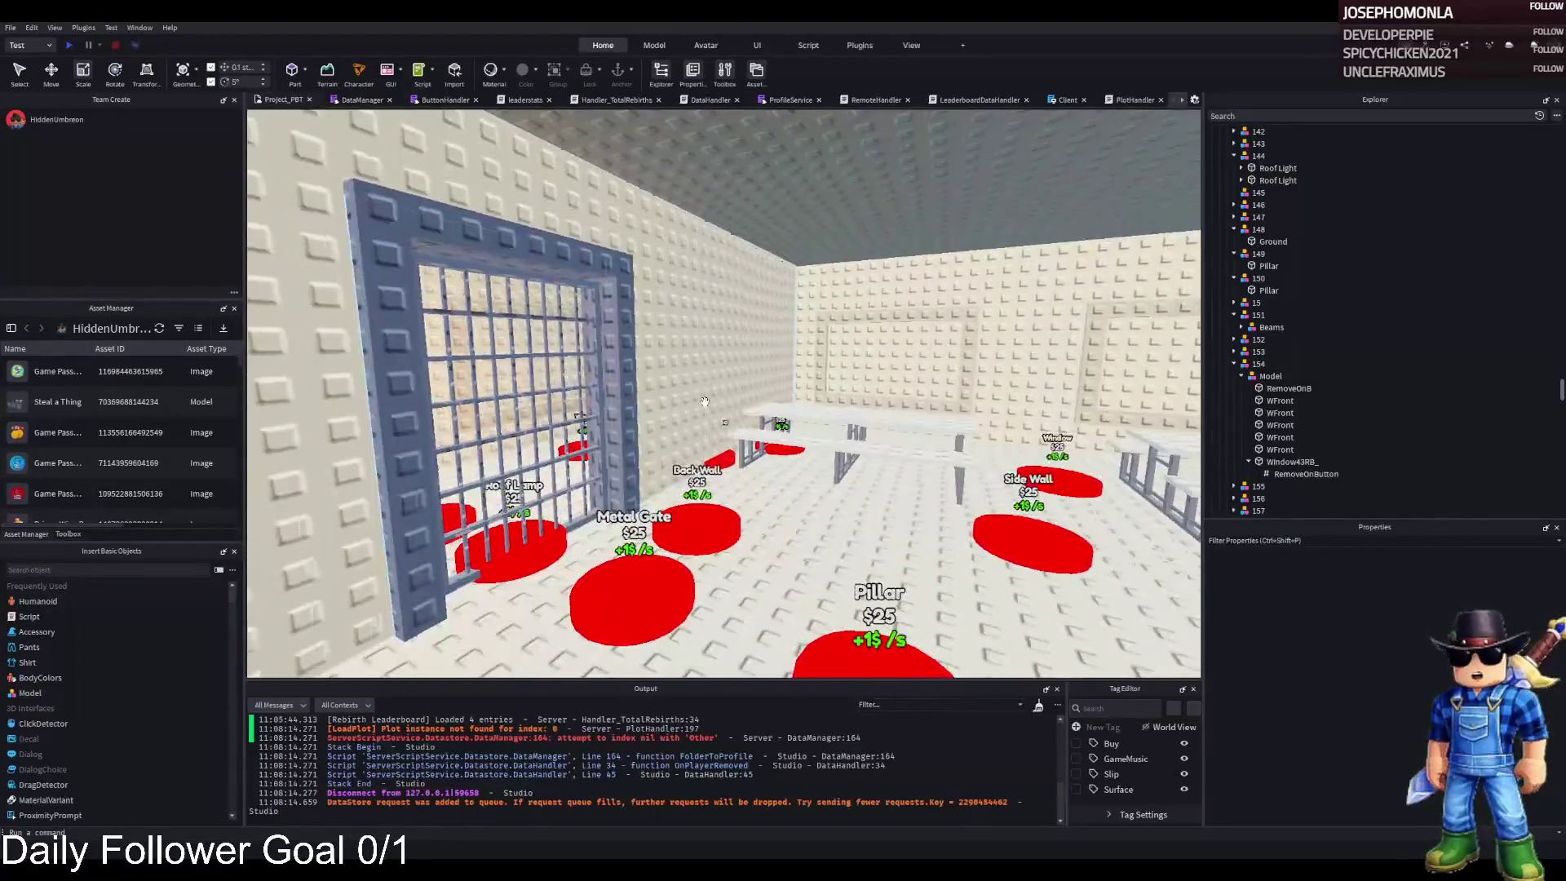
pyautogui.press('s')
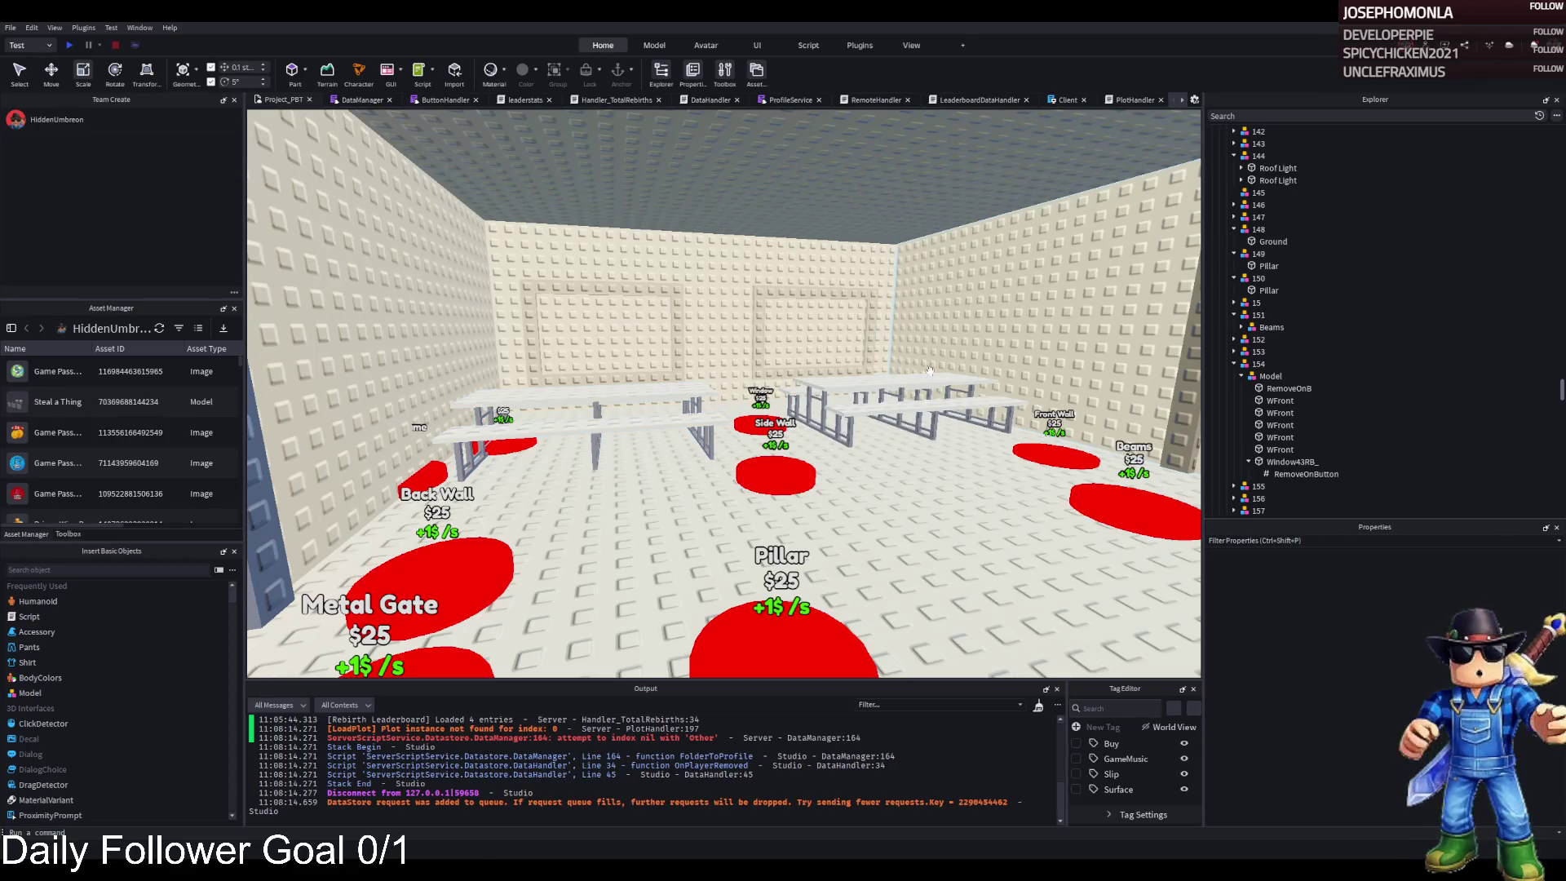
pyautogui.scroll(5, 919, 375)
pyautogui.scroll(-5, 919, 375)
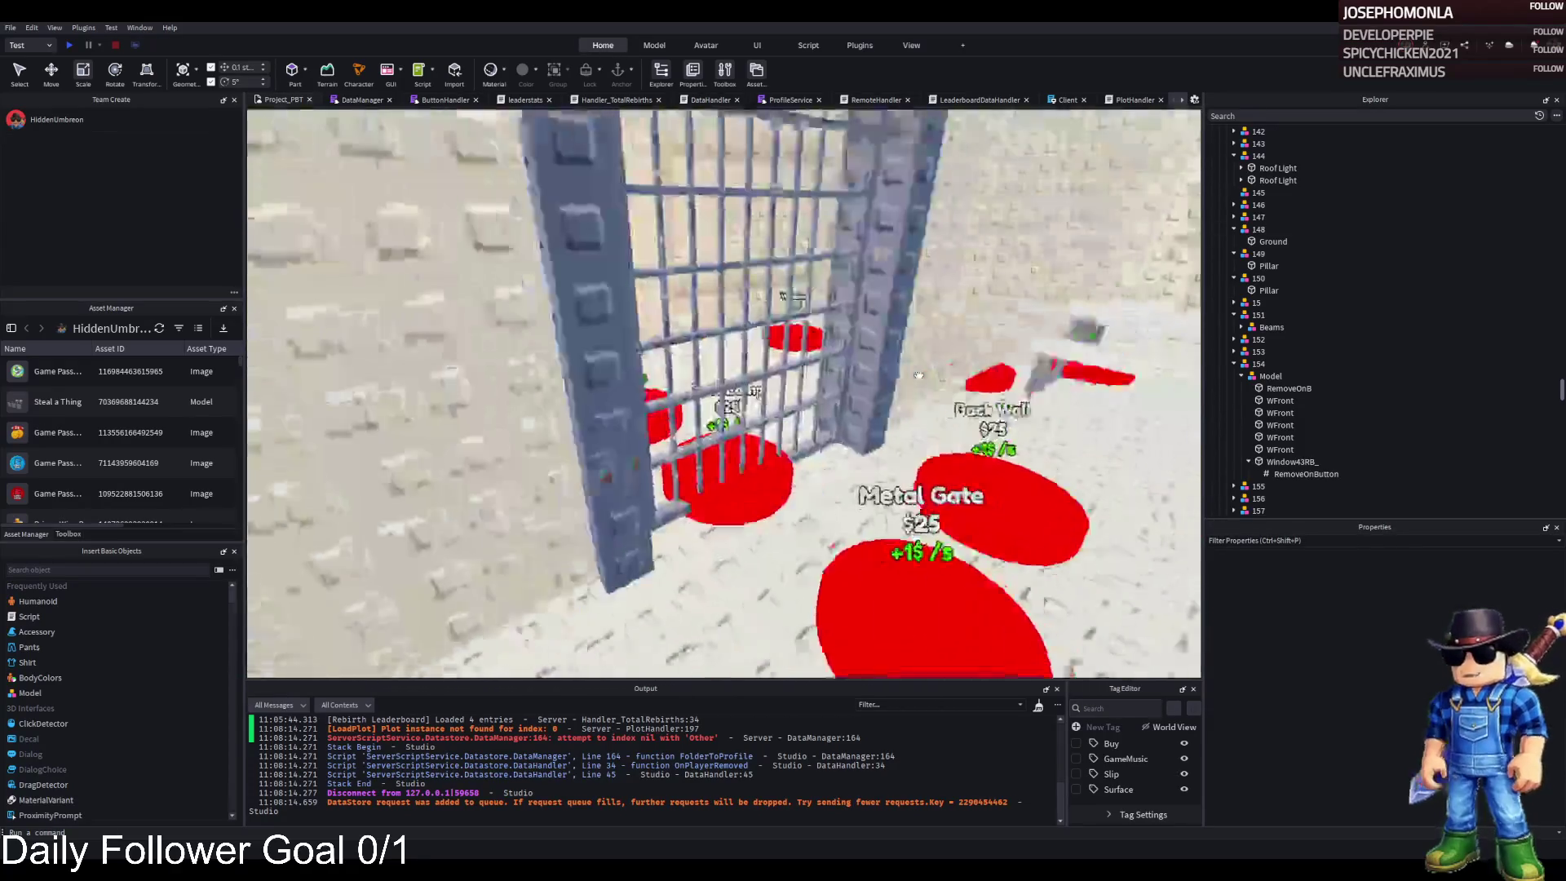
pyautogui.scroll(10, 919, 375)
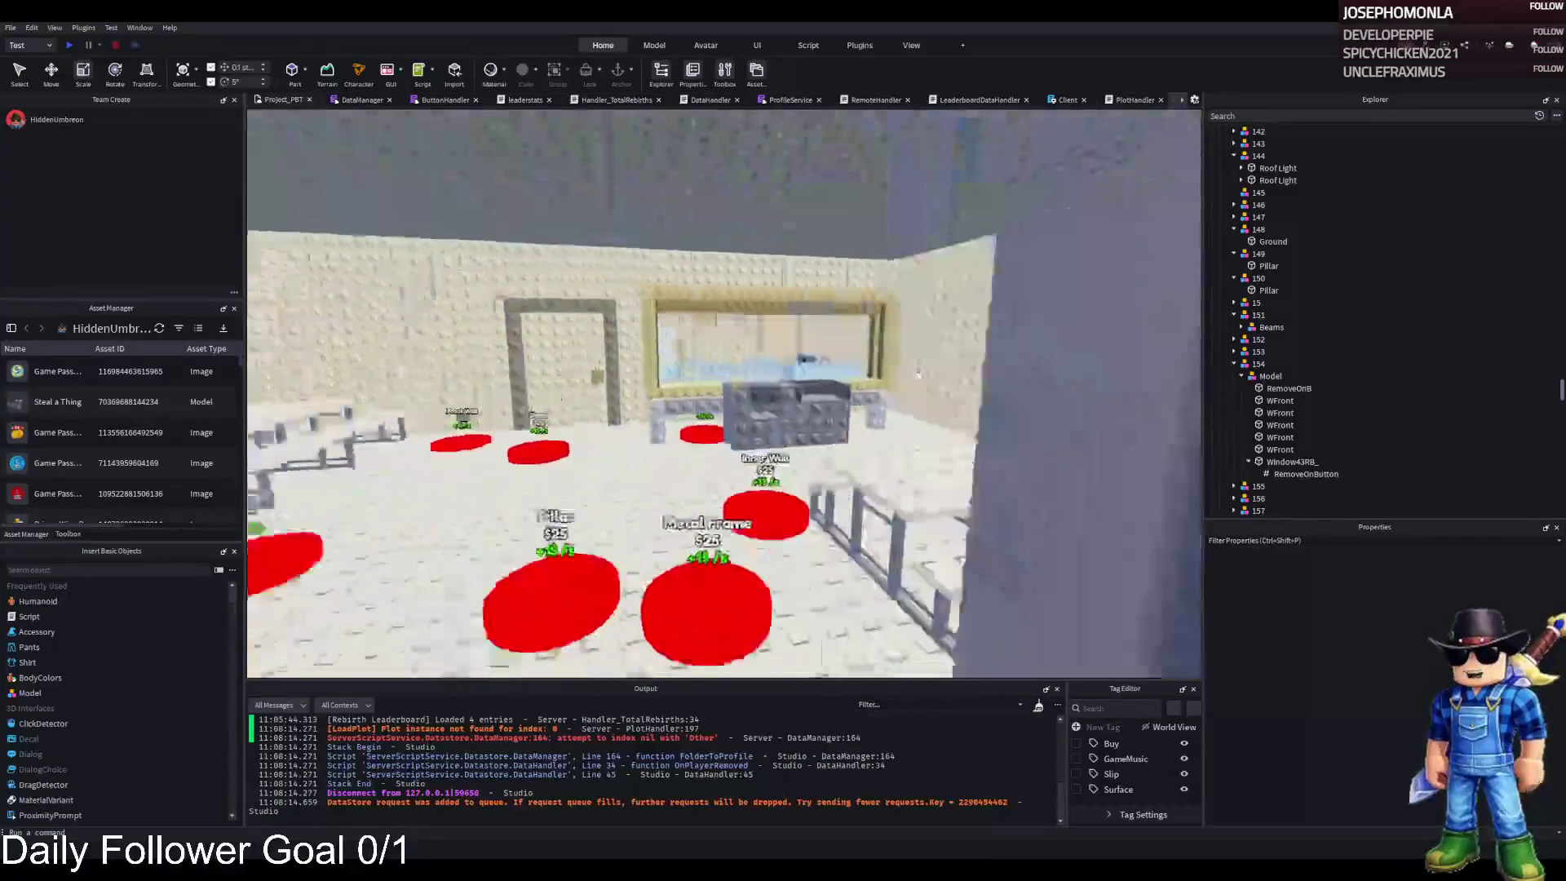
pyautogui.scroll(-5, 919, 375)
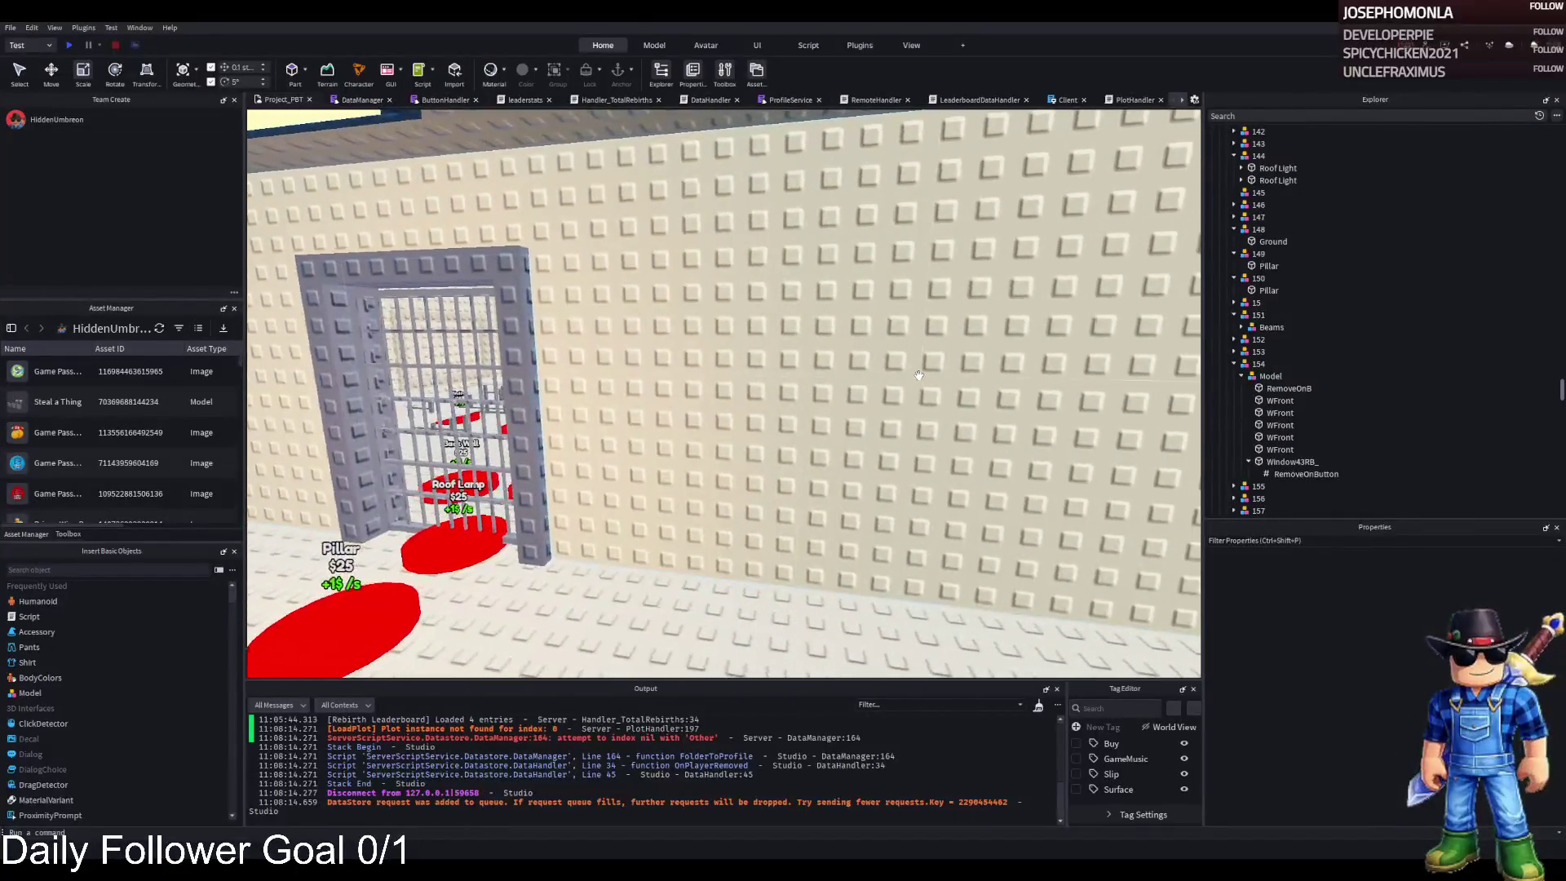
# - Select inner wall w4, then move over to the red pads and select the Pillar pad (Part 166)
pyautogui.click(919, 375)
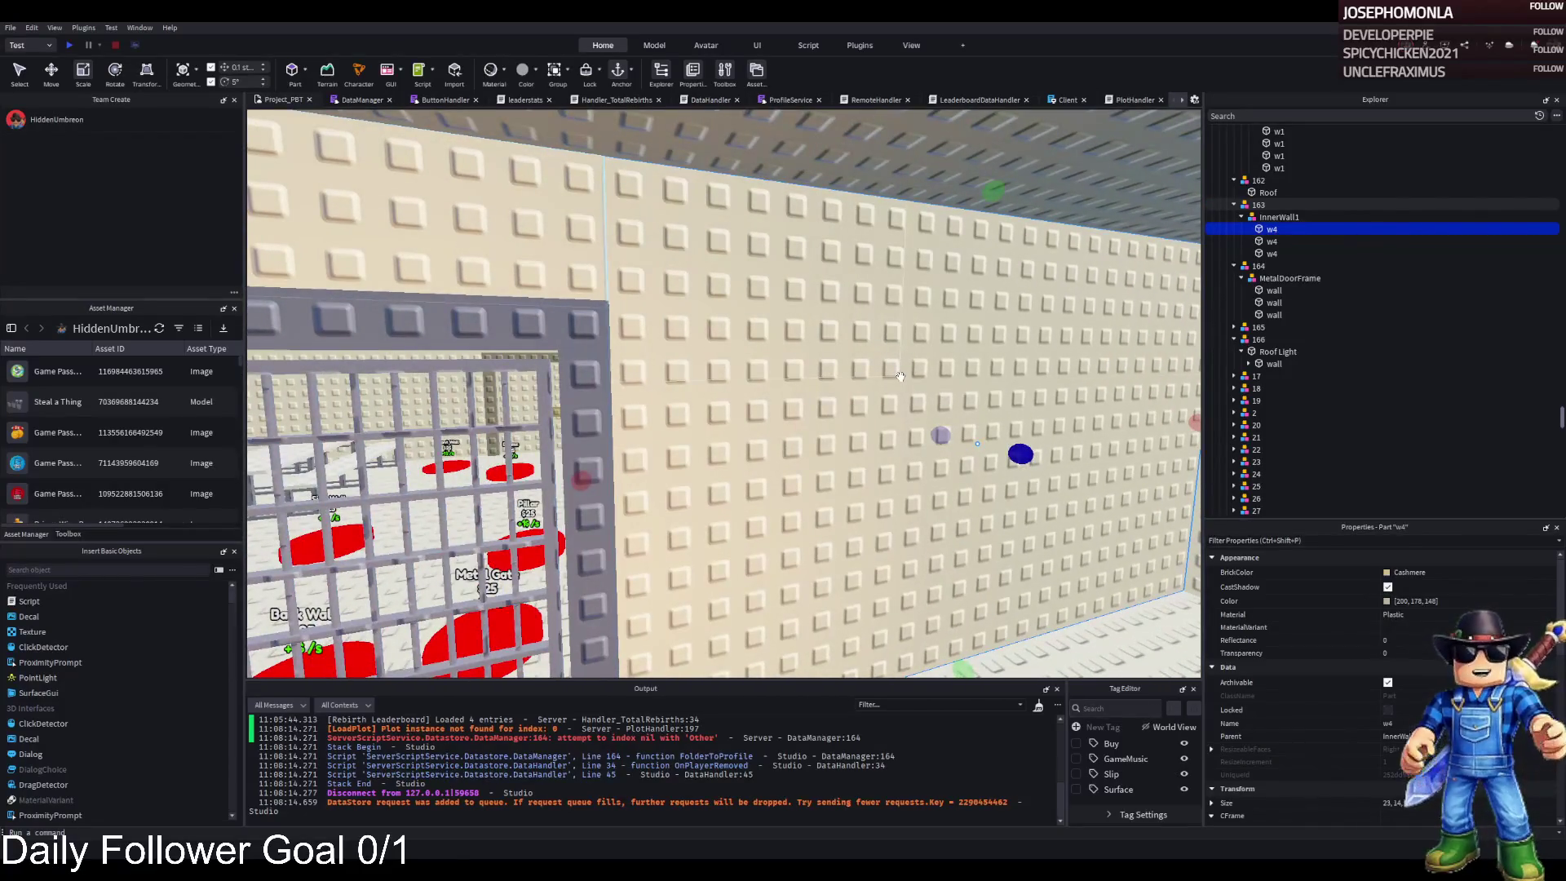
pyautogui.press('a')
pyautogui.scroll(-5, 899, 375)
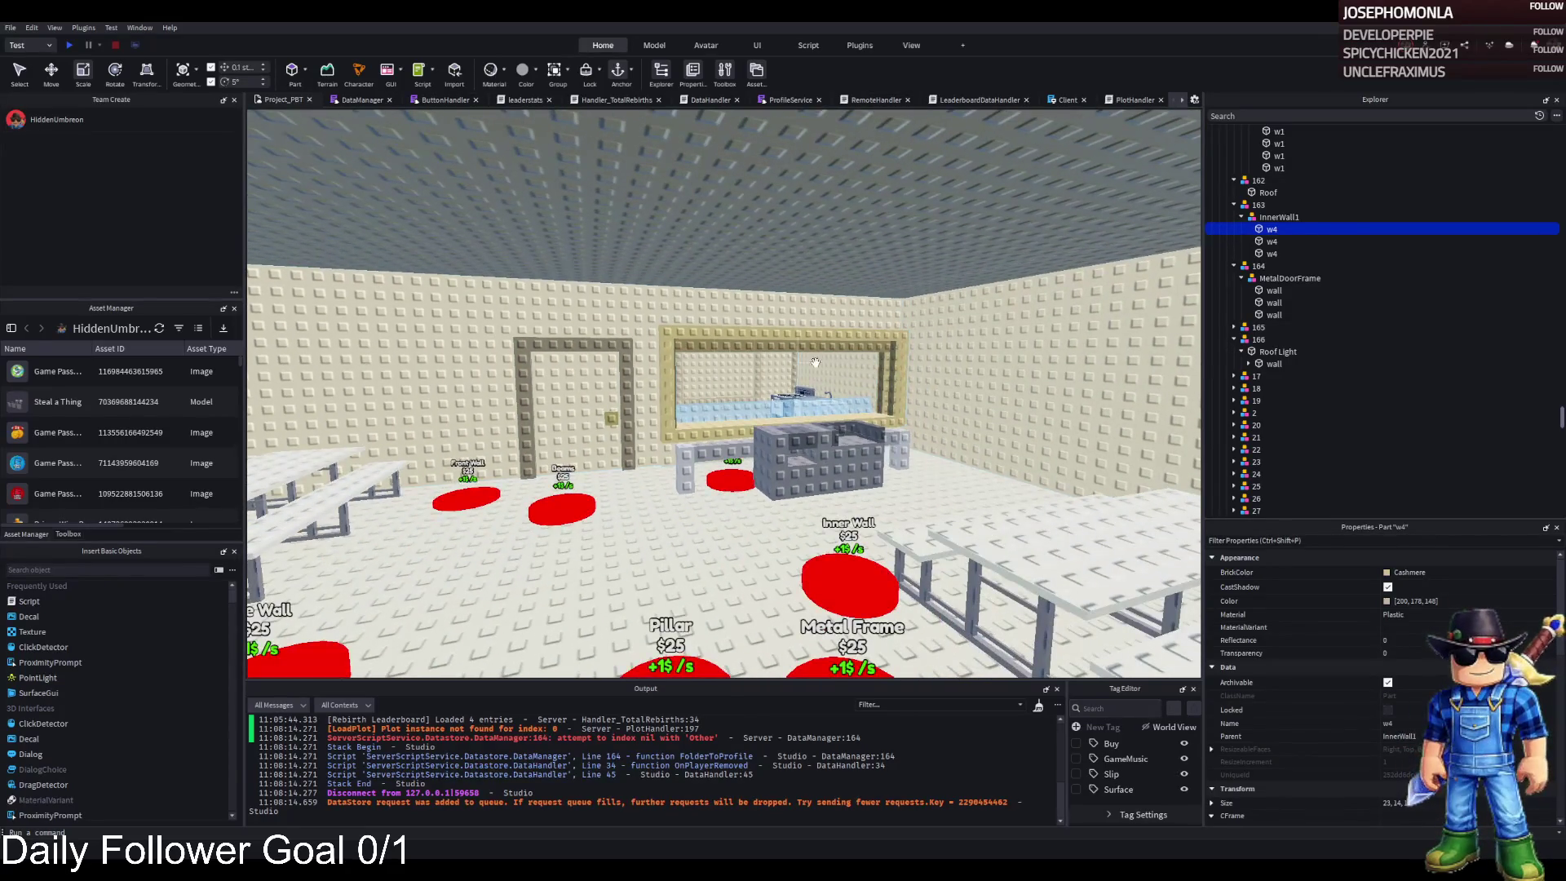
pyautogui.press('w')
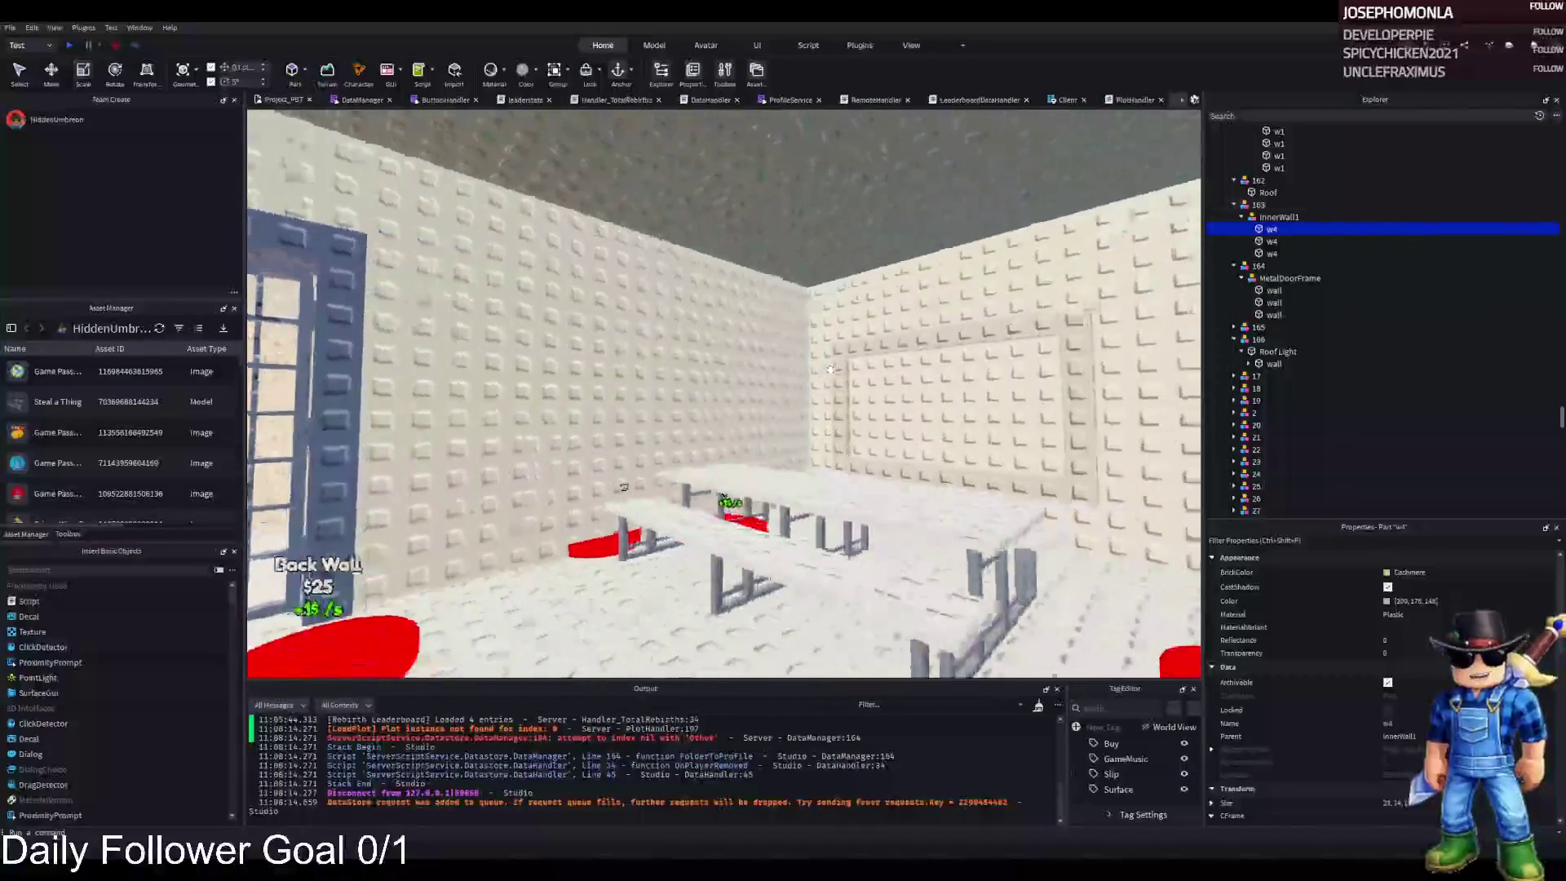
pyautogui.press('w')
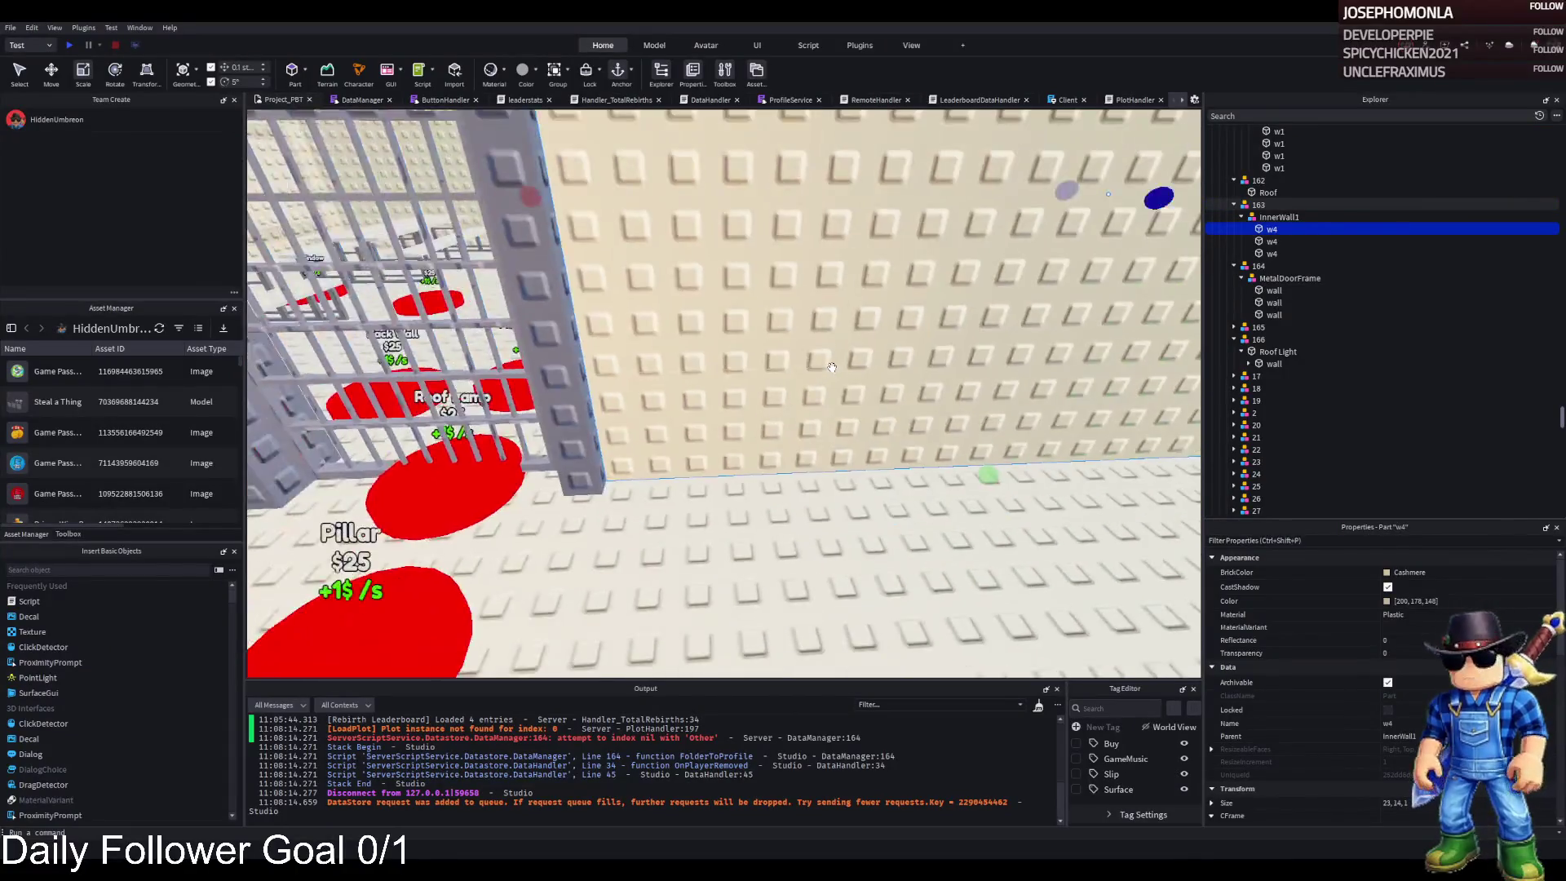
pyautogui.press('a')
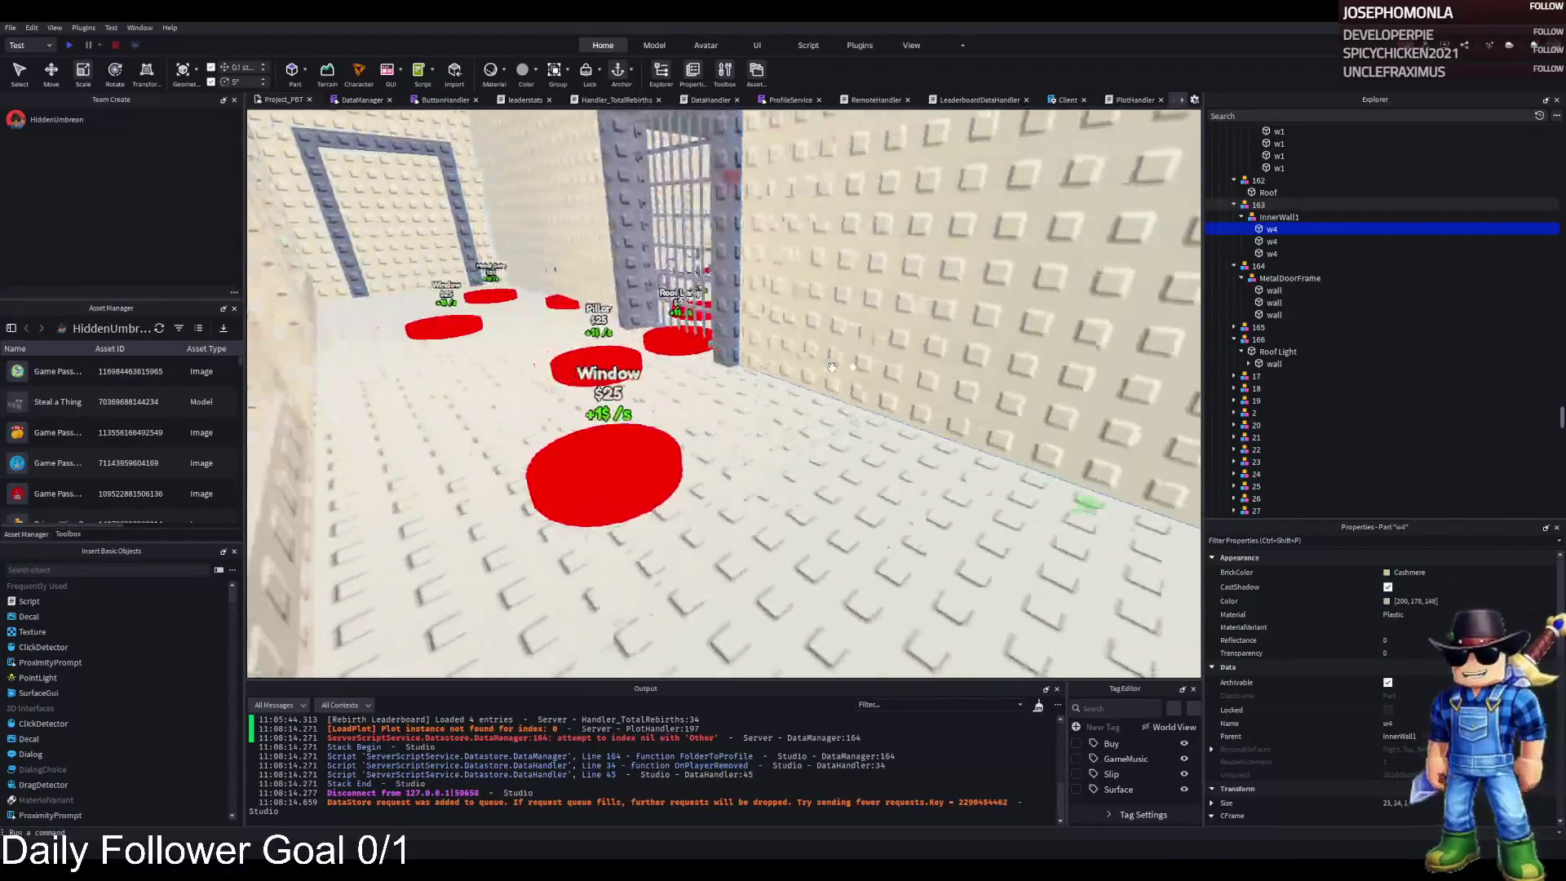
pyautogui.press('s')
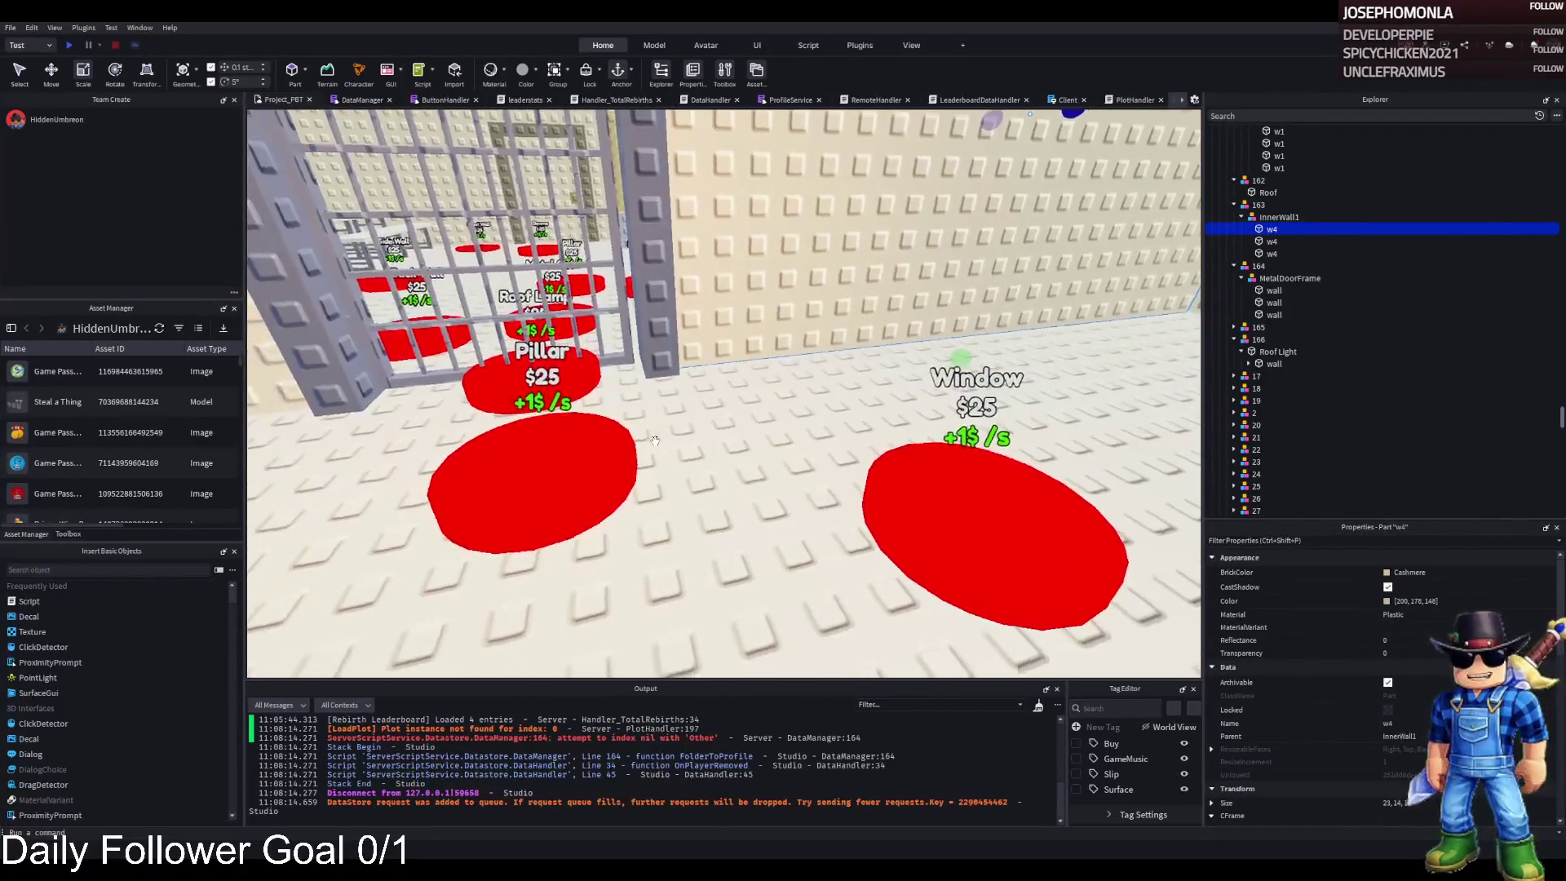
pyautogui.click(571, 385)
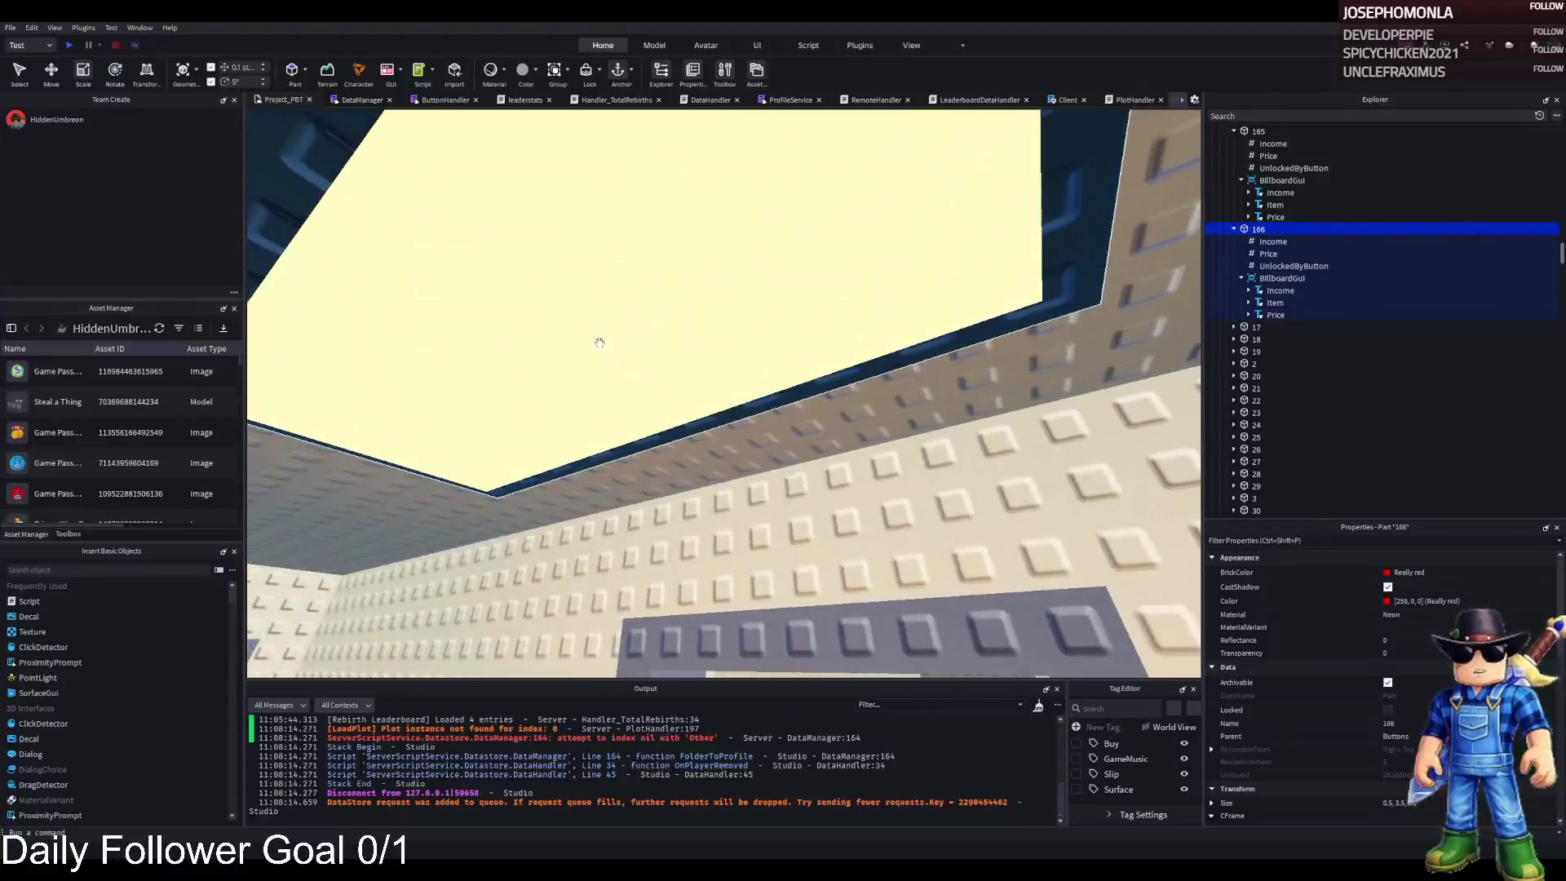
# - Duplicate the Roof Light fixture and slide the copies to a new spot along the ceiling
pyautogui.click(599, 342)
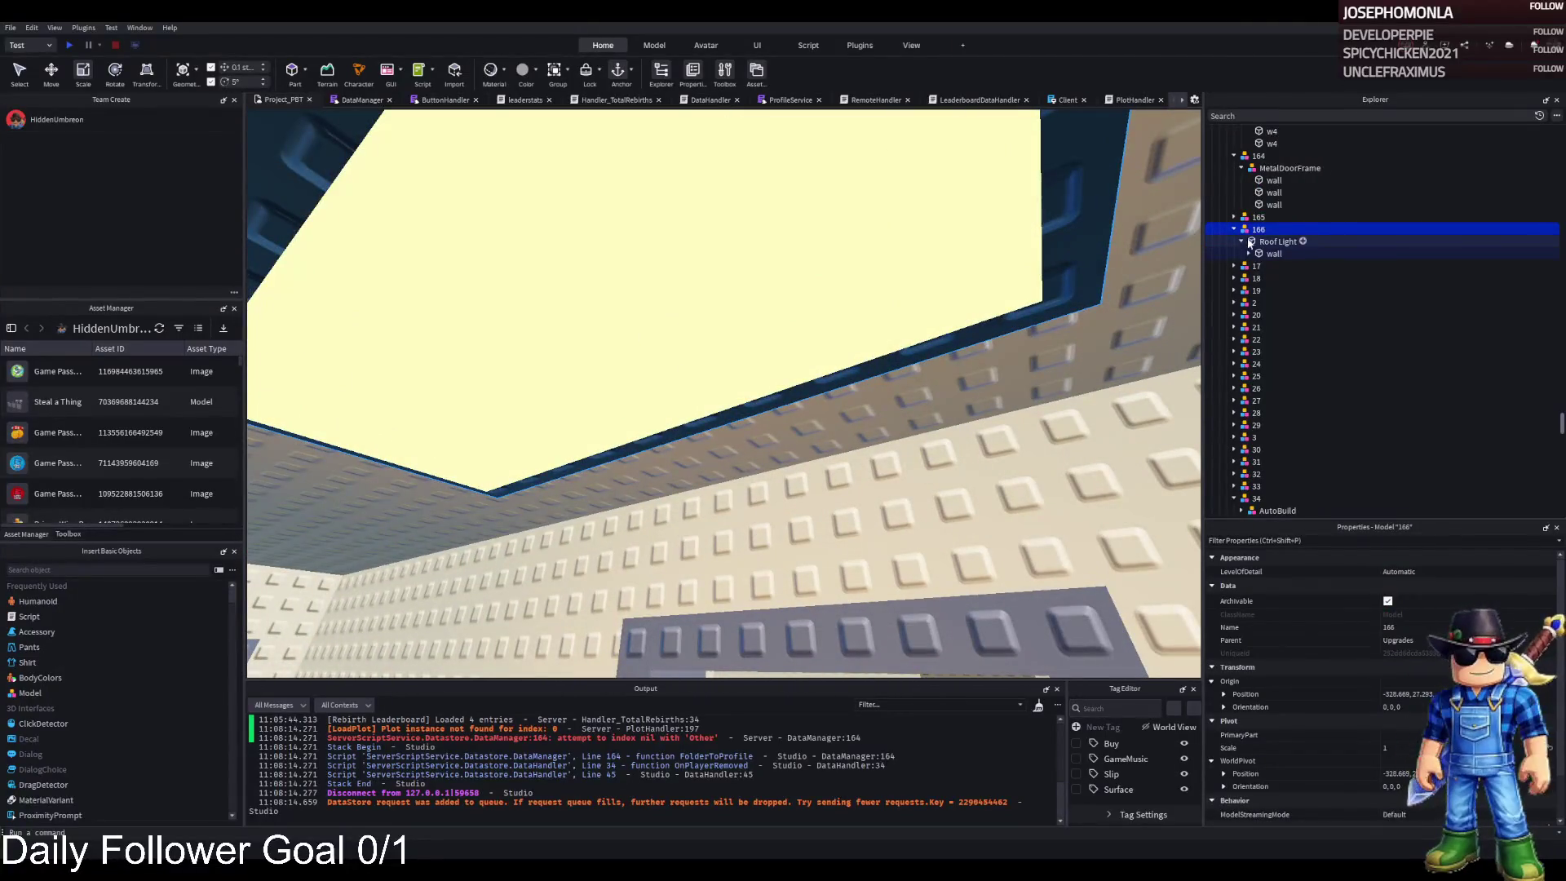
pyautogui.hotkey('ctrl', 'd')
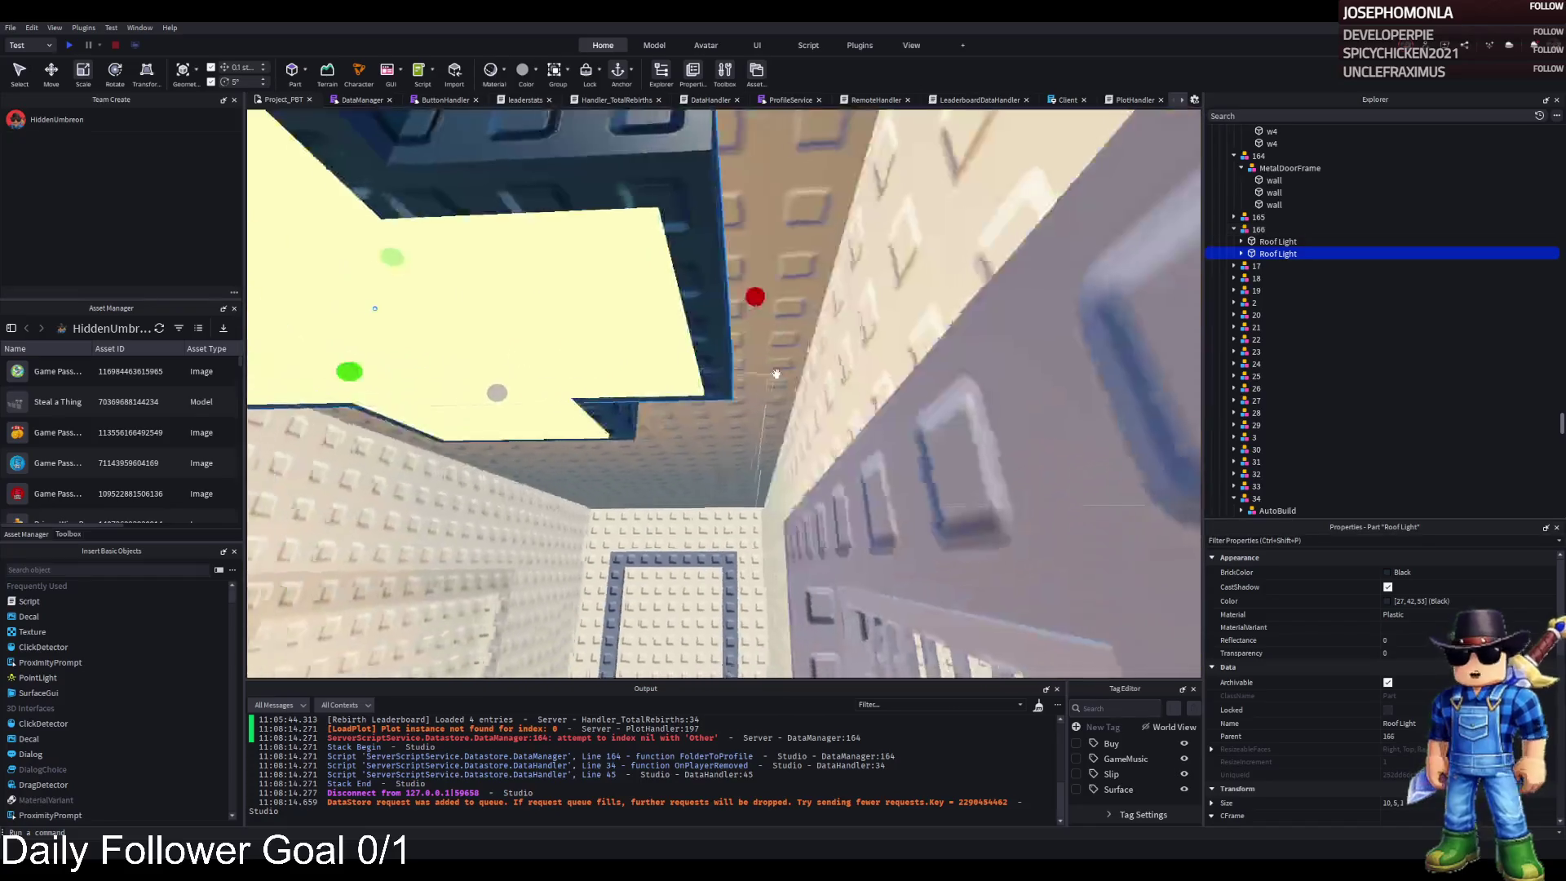
pyautogui.hotkey('ctrl', '2')
pyautogui.moveTo(481, 304)
pyautogui.mouseDown()
pyautogui.moveTo(559, 269)
pyautogui.moveTo(629, 276)
pyautogui.moveTo(727, 322)
pyautogui.moveTo(975, 327)
pyautogui.moveTo(926, 359)
pyautogui.moveTo(326, 321)
pyautogui.moveTo(735, 359)
pyautogui.moveTo(685, 403)
pyautogui.moveTo(797, 383)
pyautogui.mouseUp()
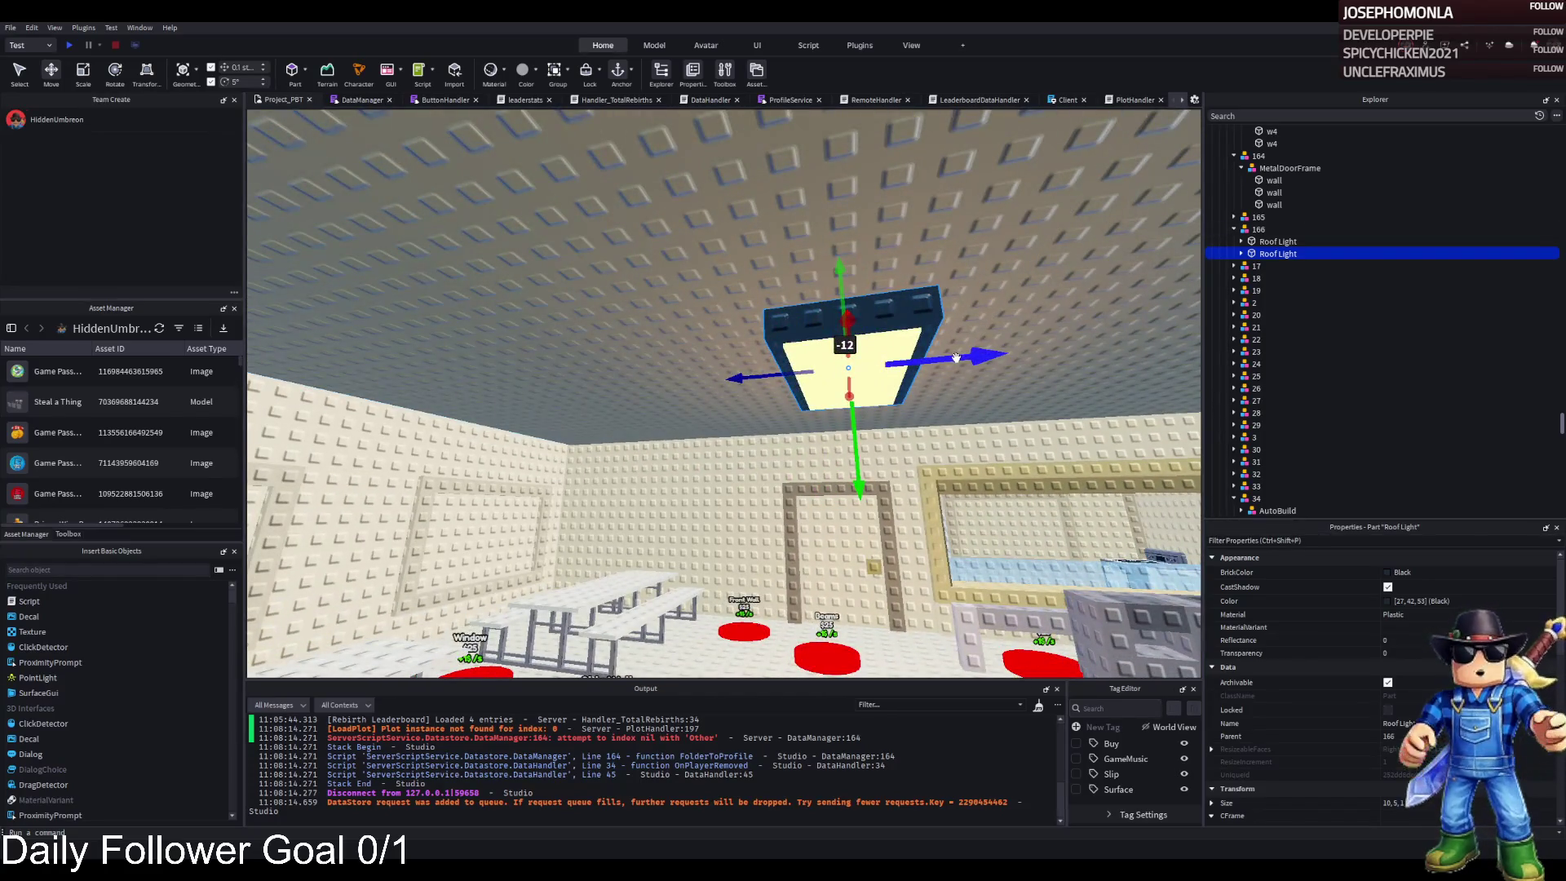
pyautogui.moveTo(967, 359)
pyautogui.mouseDown()
pyautogui.moveTo(1046, 346)
pyautogui.moveTo(840, 457)
pyautogui.moveTo(948, 369)
pyautogui.mouseUp()
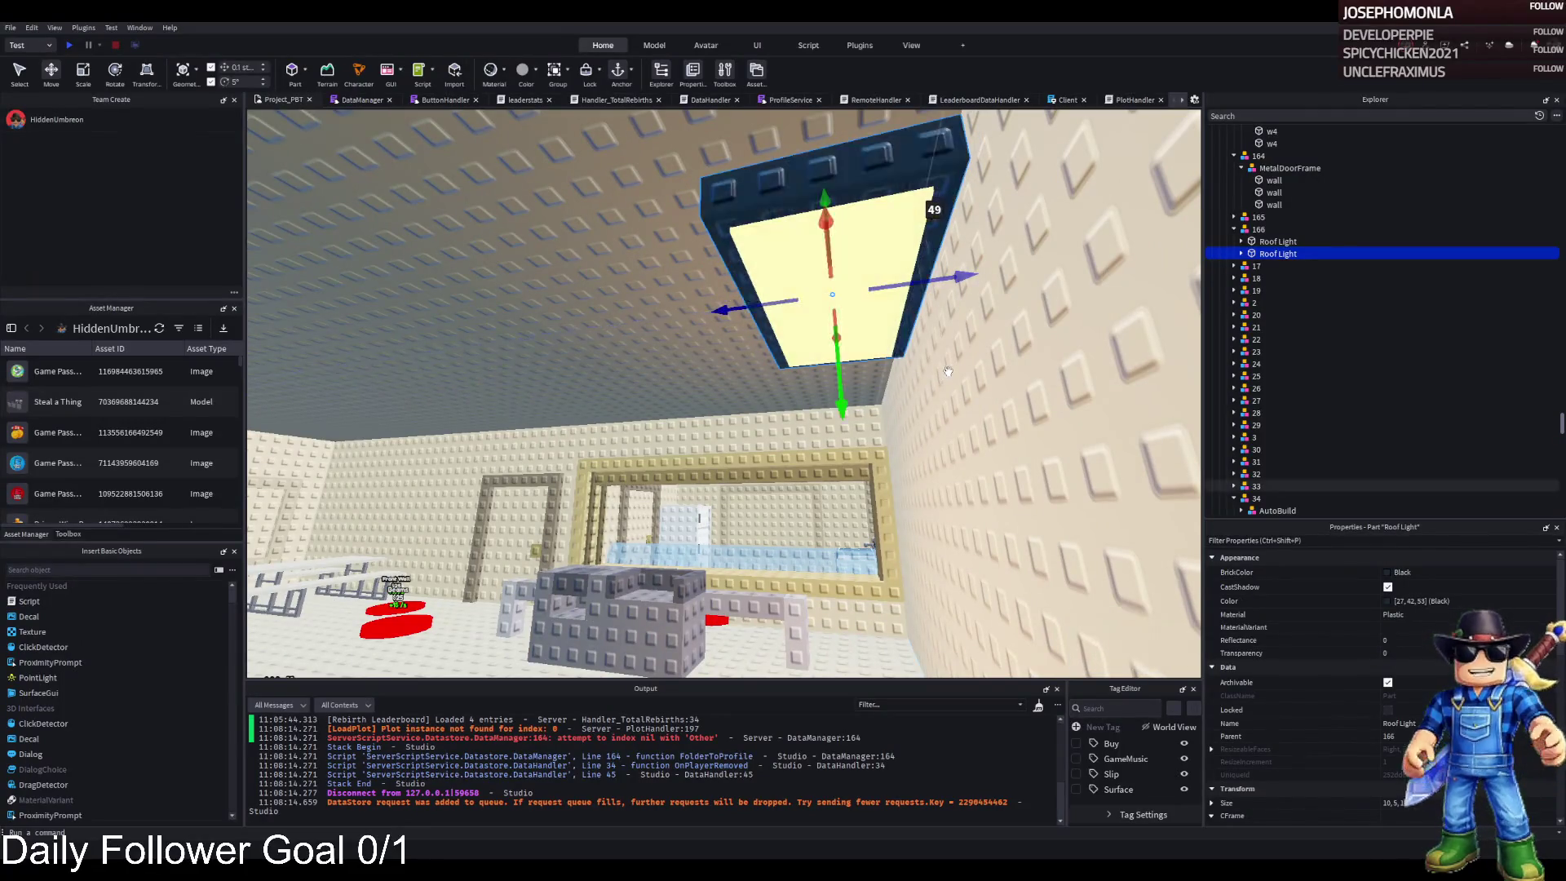
pyautogui.moveTo(955, 314)
pyautogui.mouseDown()
pyautogui.moveTo(963, 345)
pyautogui.moveTo(877, 373)
pyautogui.mouseUp()
pyautogui.hotkey('ctrl', 'd')
pyautogui.moveTo(868, 286)
pyautogui.mouseDown()
pyautogui.moveTo(858, 383)
pyautogui.moveTo(873, 272)
pyautogui.moveTo(815, 290)
pyautogui.moveTo(844, 281)
pyautogui.moveTo(856, 302)
pyautogui.moveTo(809, 326)
pyautogui.mouseUp()
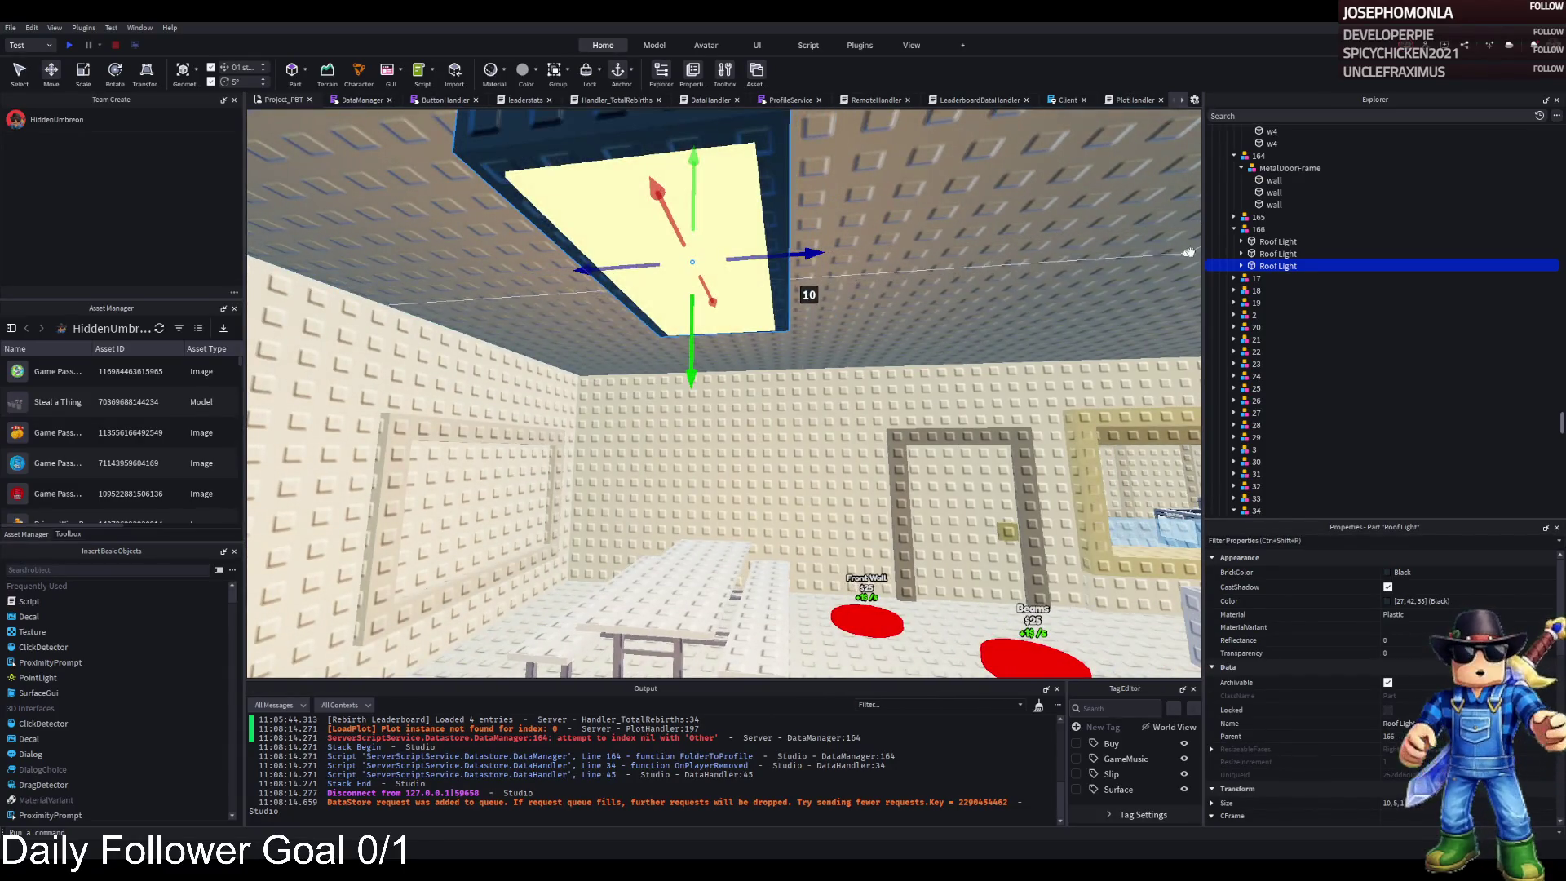
# - Create a new model beside 166 and name it 167
pyautogui.click(1257, 230)
pyautogui.hotkey('ctrl', 'd')
pyautogui.press('F2')
pyautogui.write('167')
pyautogui.press('Return')
# - Delete the surplus Roof Light copies and focus the view on the light under 167
pyautogui.click(1275, 267)
pyautogui.press('Delete')
pyautogui.click(1274, 254)
pyautogui.press('Delete')
pyautogui.click(1275, 266)
pyautogui.press('Delete')
pyautogui.click(1273, 269)
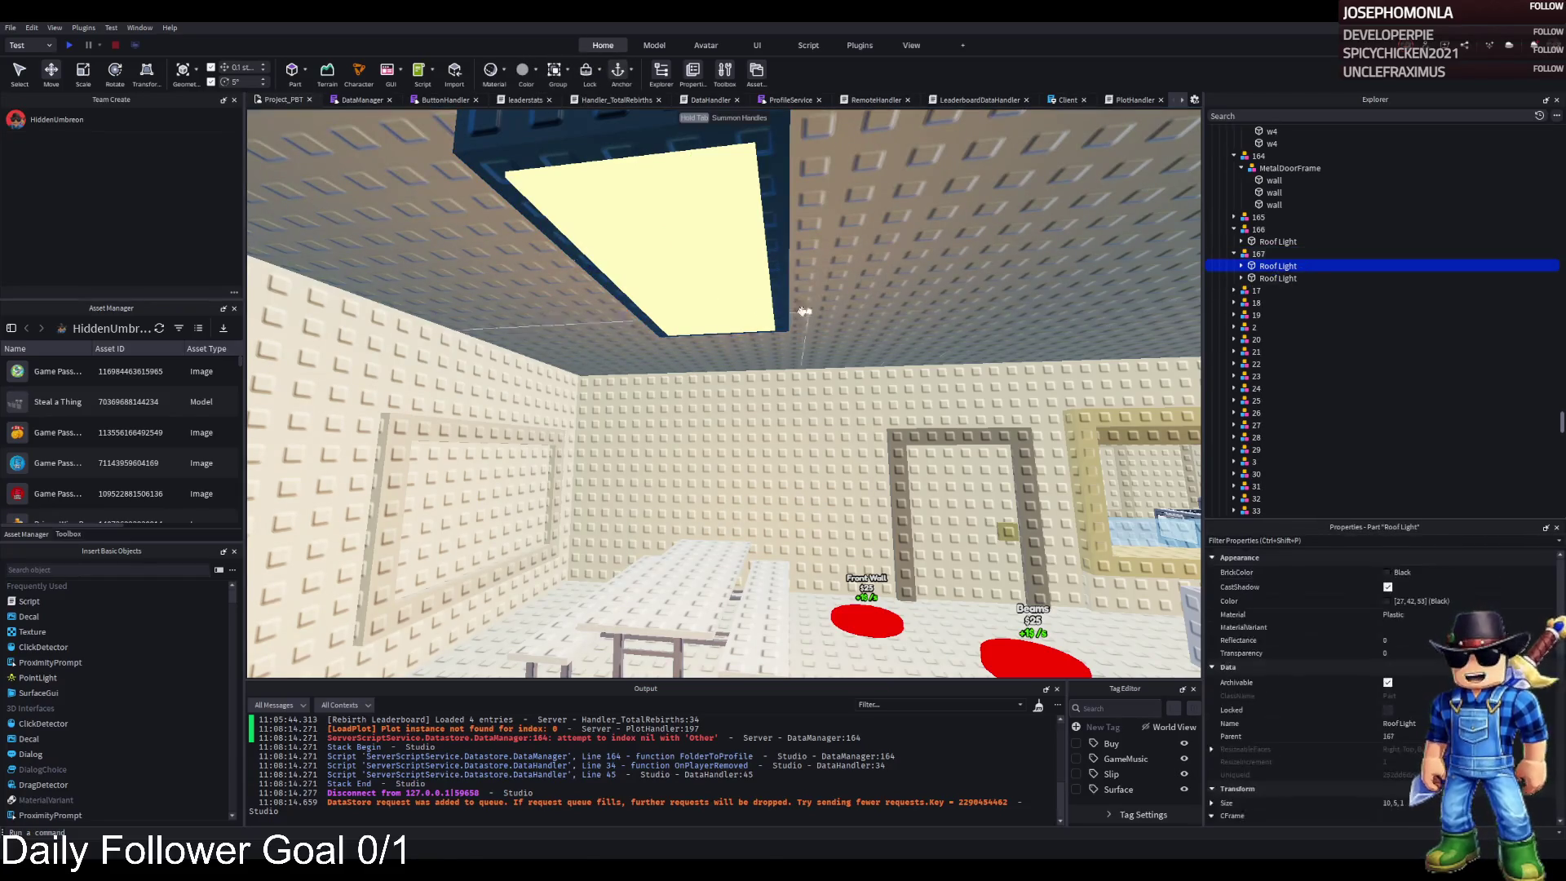
pyautogui.press('f')
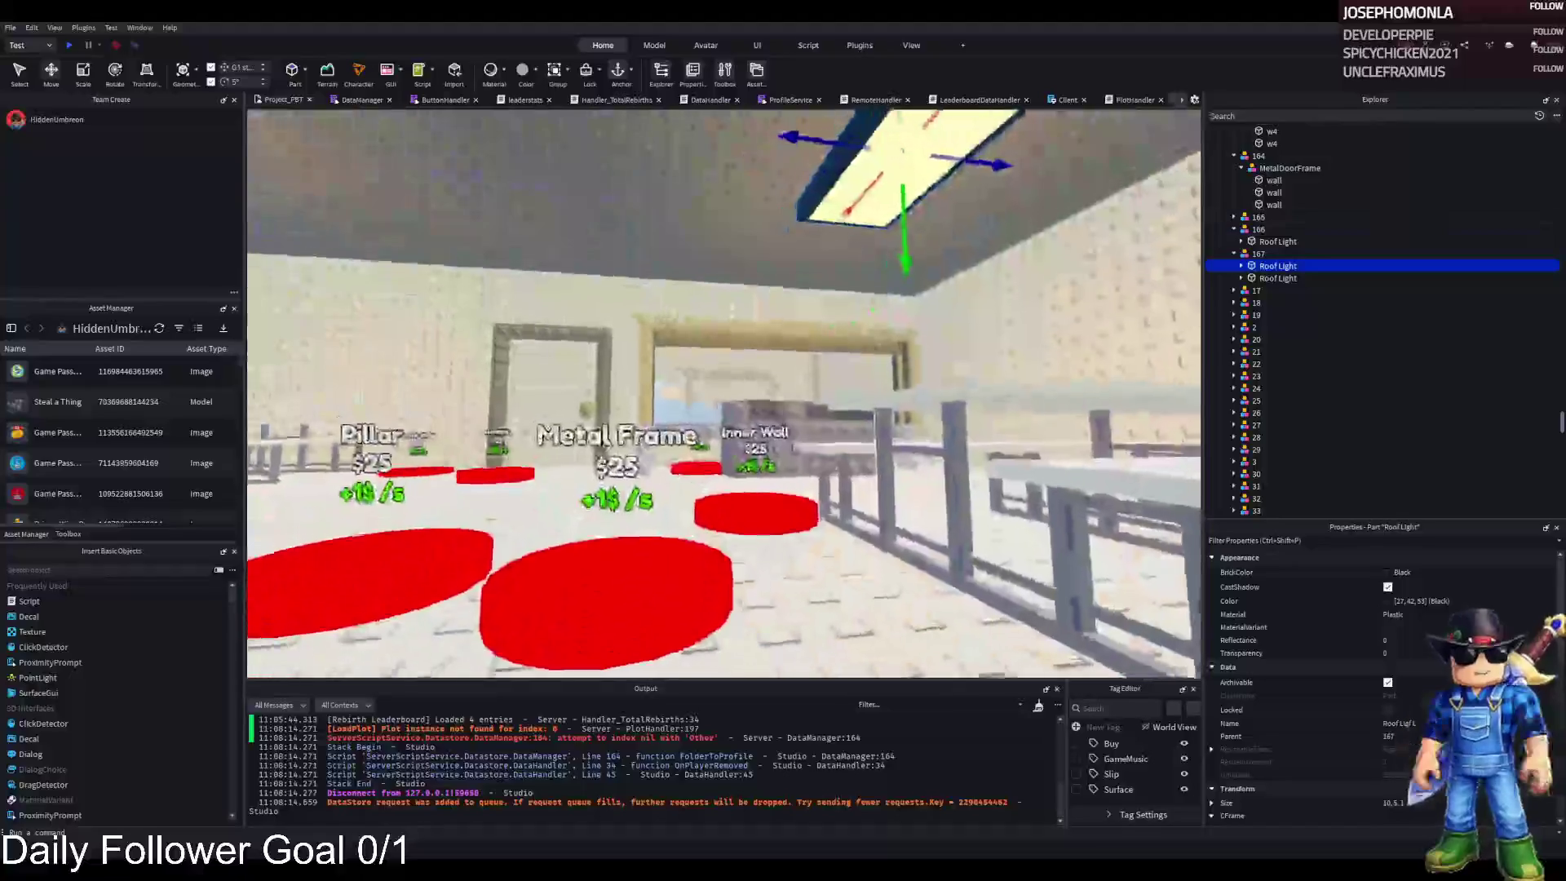
pyautogui.hotkey('ctrl', '3')
# - Group the first Roof Light under 167 into a RoofLight model, then group the second Roof Light too
pyautogui.click(1241, 266)
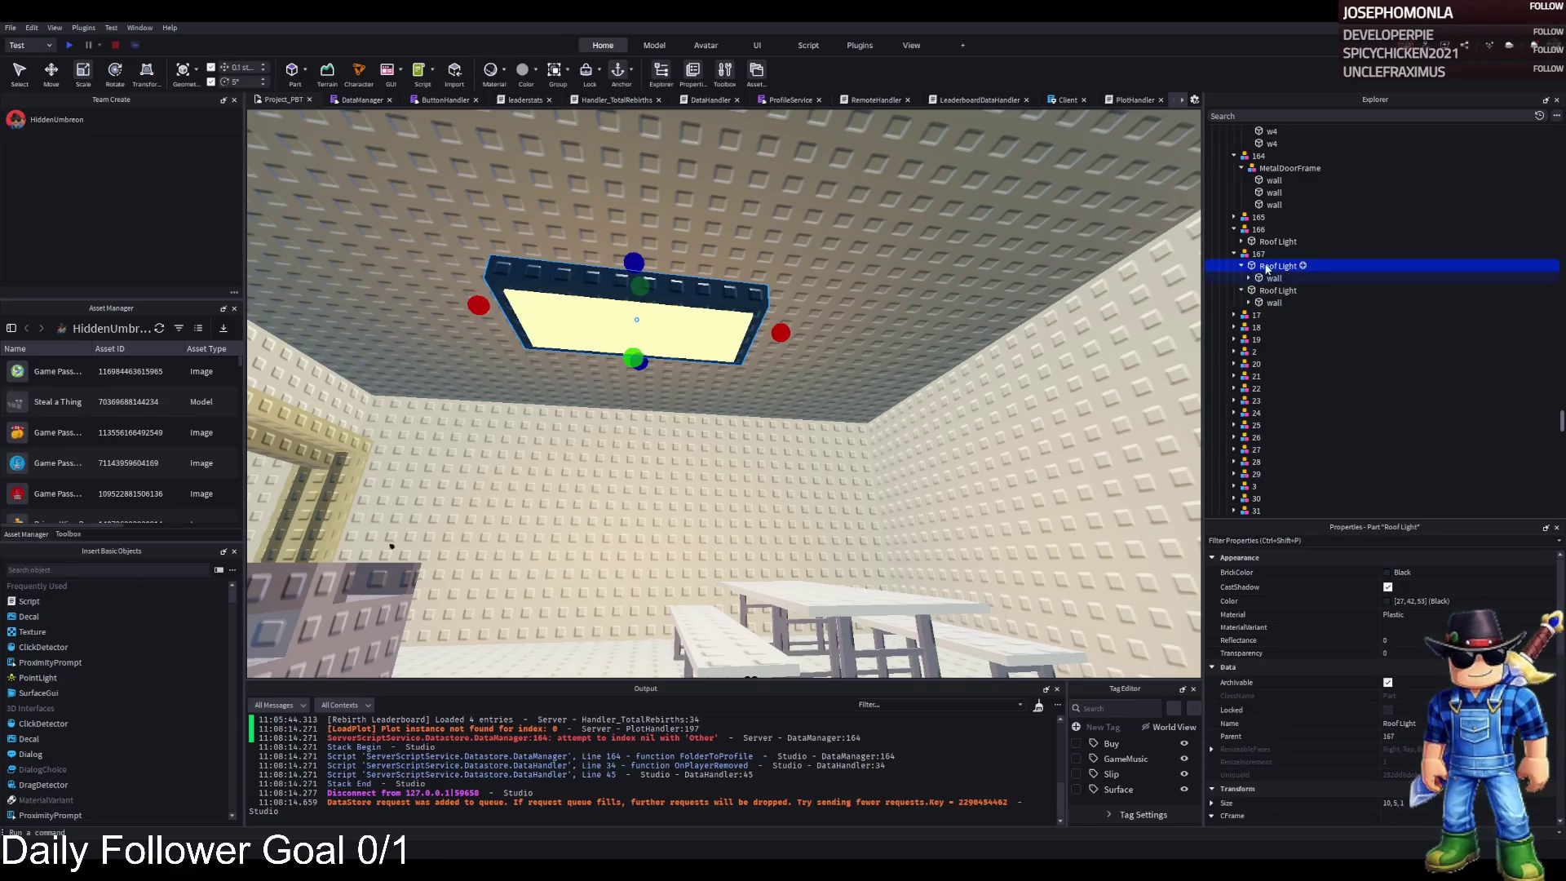
pyautogui.hotkey('ctrl', 'g')
pyautogui.write('RoofLight')
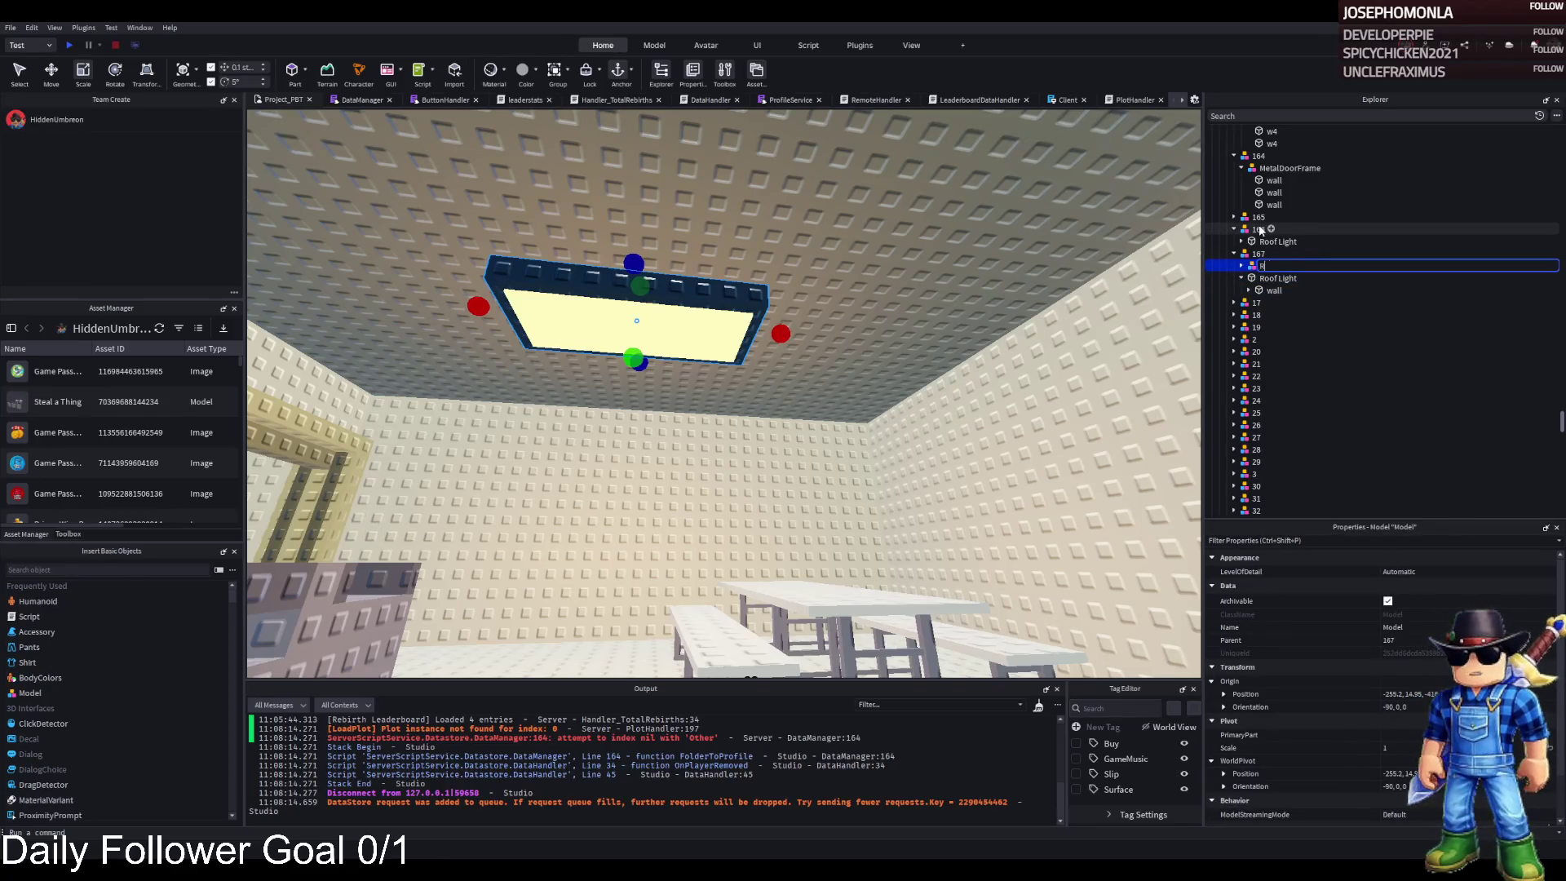
pyautogui.press('Return')
pyautogui.click(1241, 266)
pyautogui.click(1274, 290)
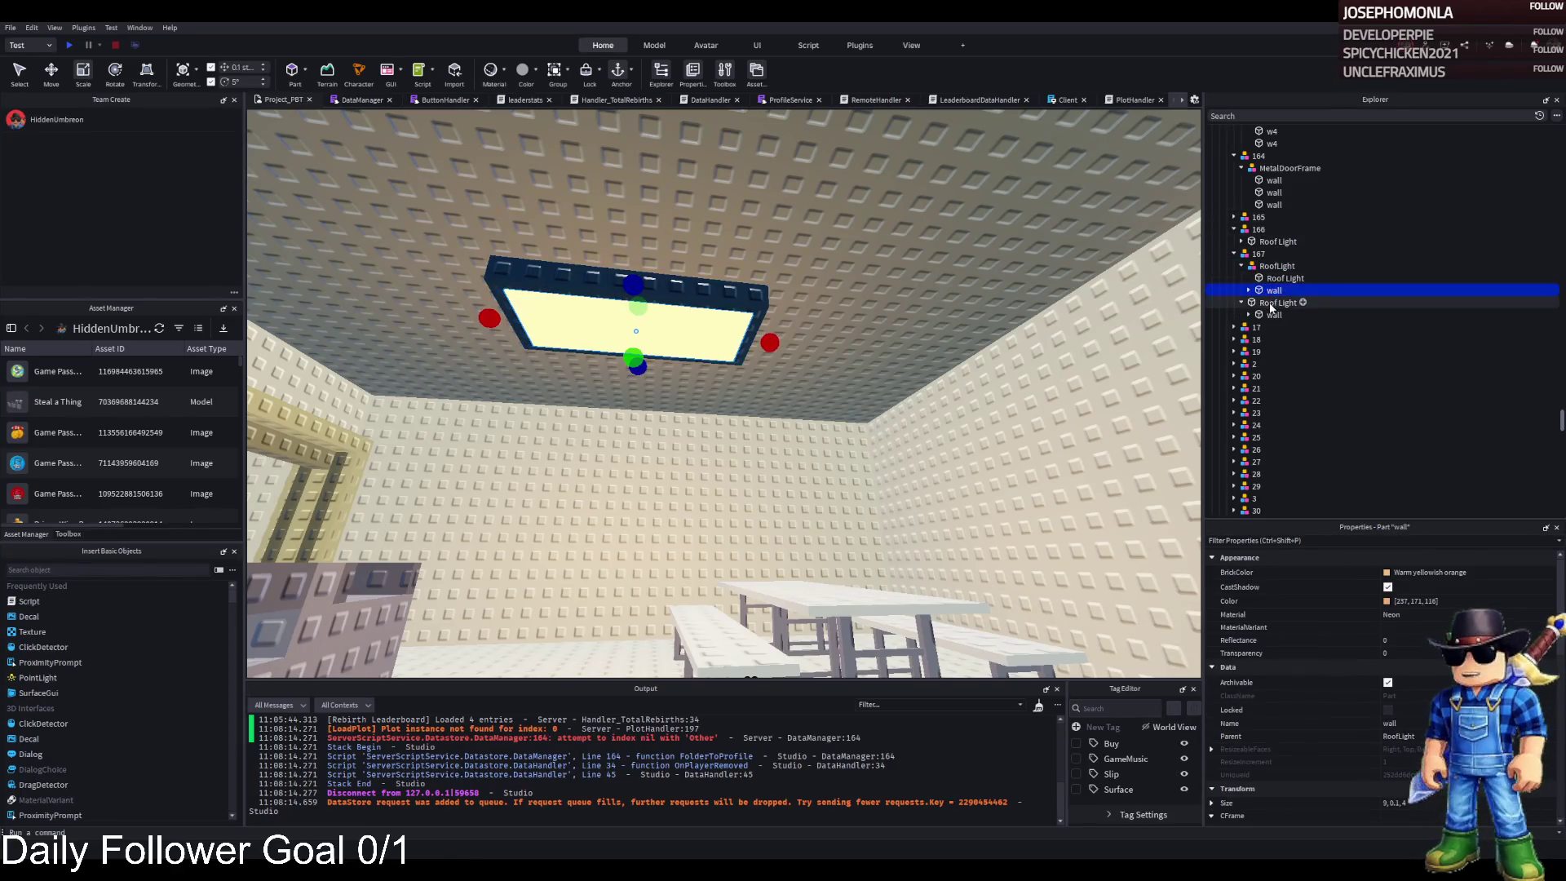
pyautogui.click(1321, 303)
pyautogui.hotkey('ctrl', 'g')
# - Name the second model RoofLight and select its Roof Light frame part
pyautogui.write('R')
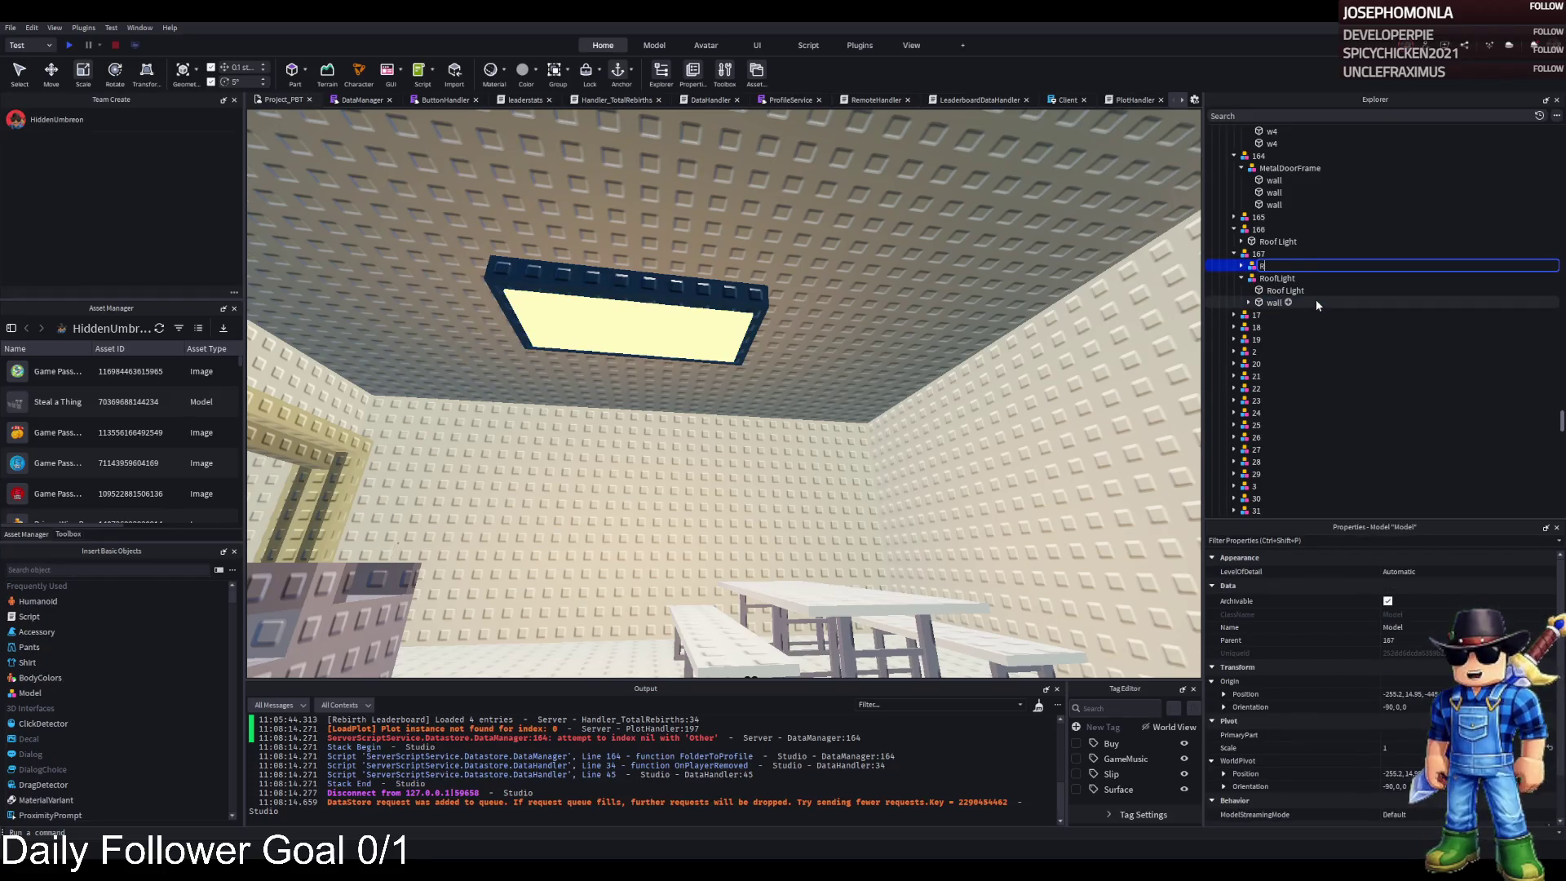
pyautogui.write('oofLight')
pyautogui.press('Return')
pyautogui.click(1241, 266)
pyautogui.click(1264, 280)
pyautogui.click(1277, 288)
pyautogui.click(1278, 278)
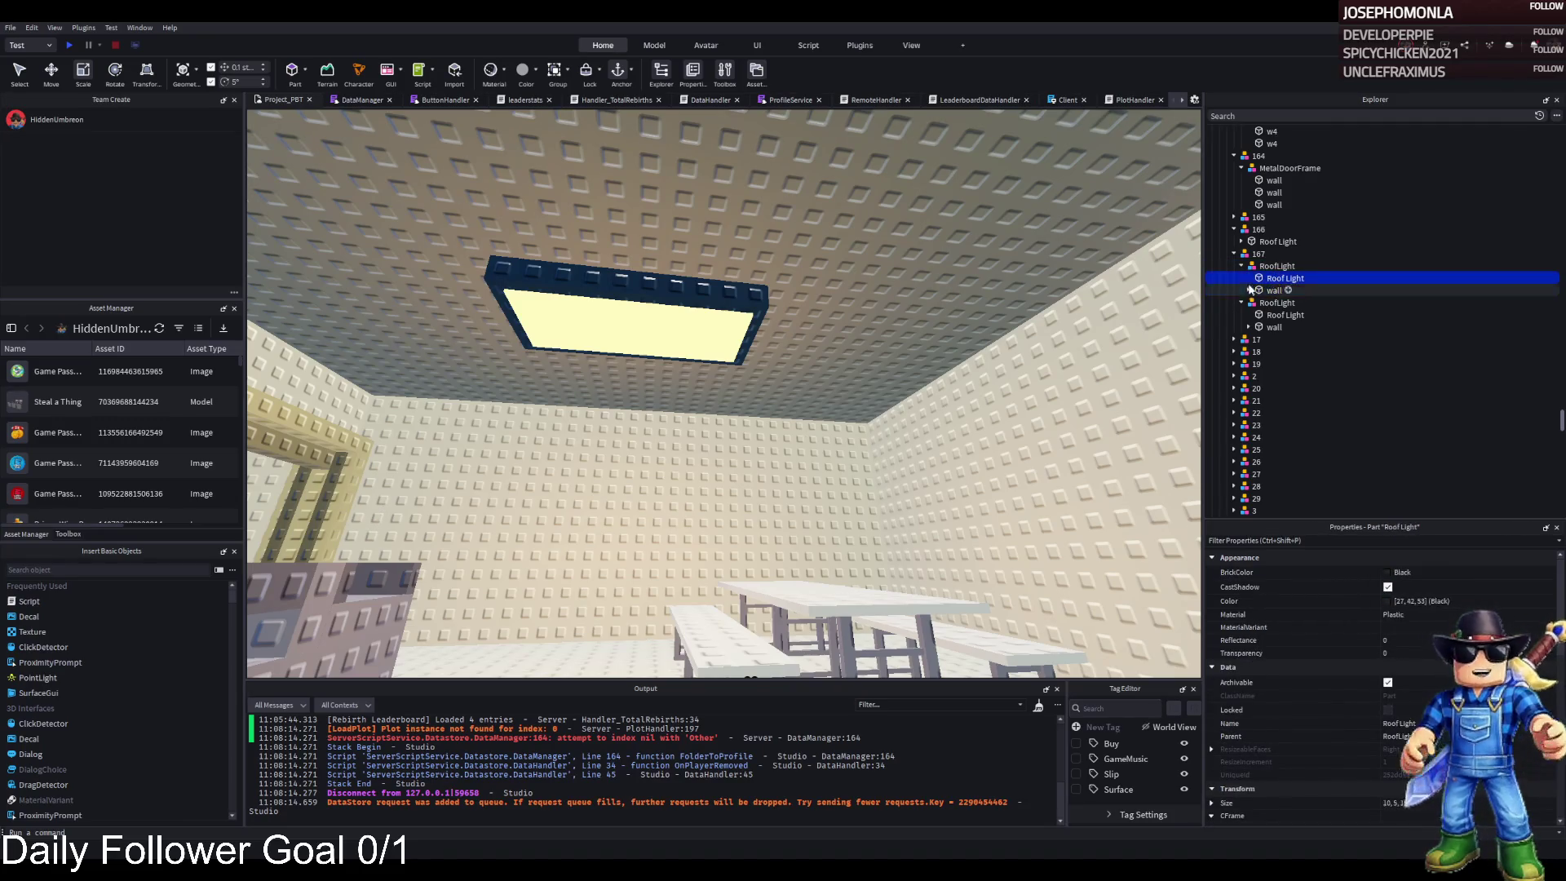
# - Lengthen the Roof Light frame to about 14.6 and the glowing panel to 12.6
pyautogui.click(776, 301)
pyautogui.moveTo(775, 332)
pyautogui.mouseDown()
pyautogui.moveTo(832, 334)
pyautogui.moveTo(767, 343)
pyautogui.moveTo(825, 346)
pyautogui.mouseUp()
pyautogui.click(738, 338)
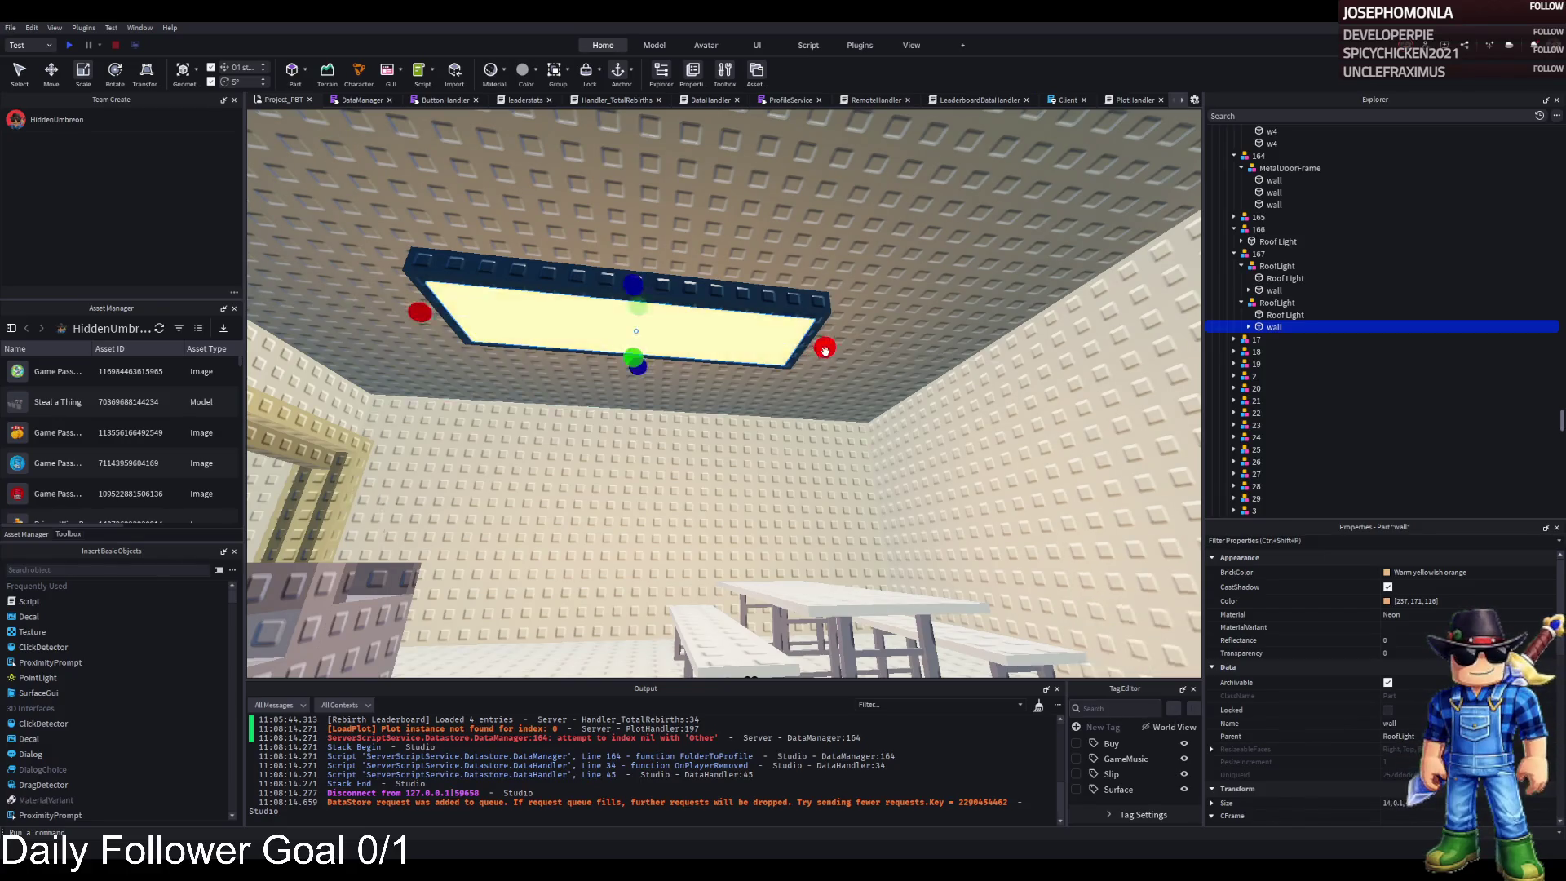
pyautogui.click(852, 346)
pyautogui.moveTo(718, 393); pyautogui.dragTo(691, 402)
pyautogui.moveTo(687, 402); pyautogui.dragTo(693, 399)
pyautogui.click(1062, 337)
pyautogui.moveTo(1061, 336); pyautogui.dragTo(1152, 313)
pyautogui.scroll(-5, 1100, 334)
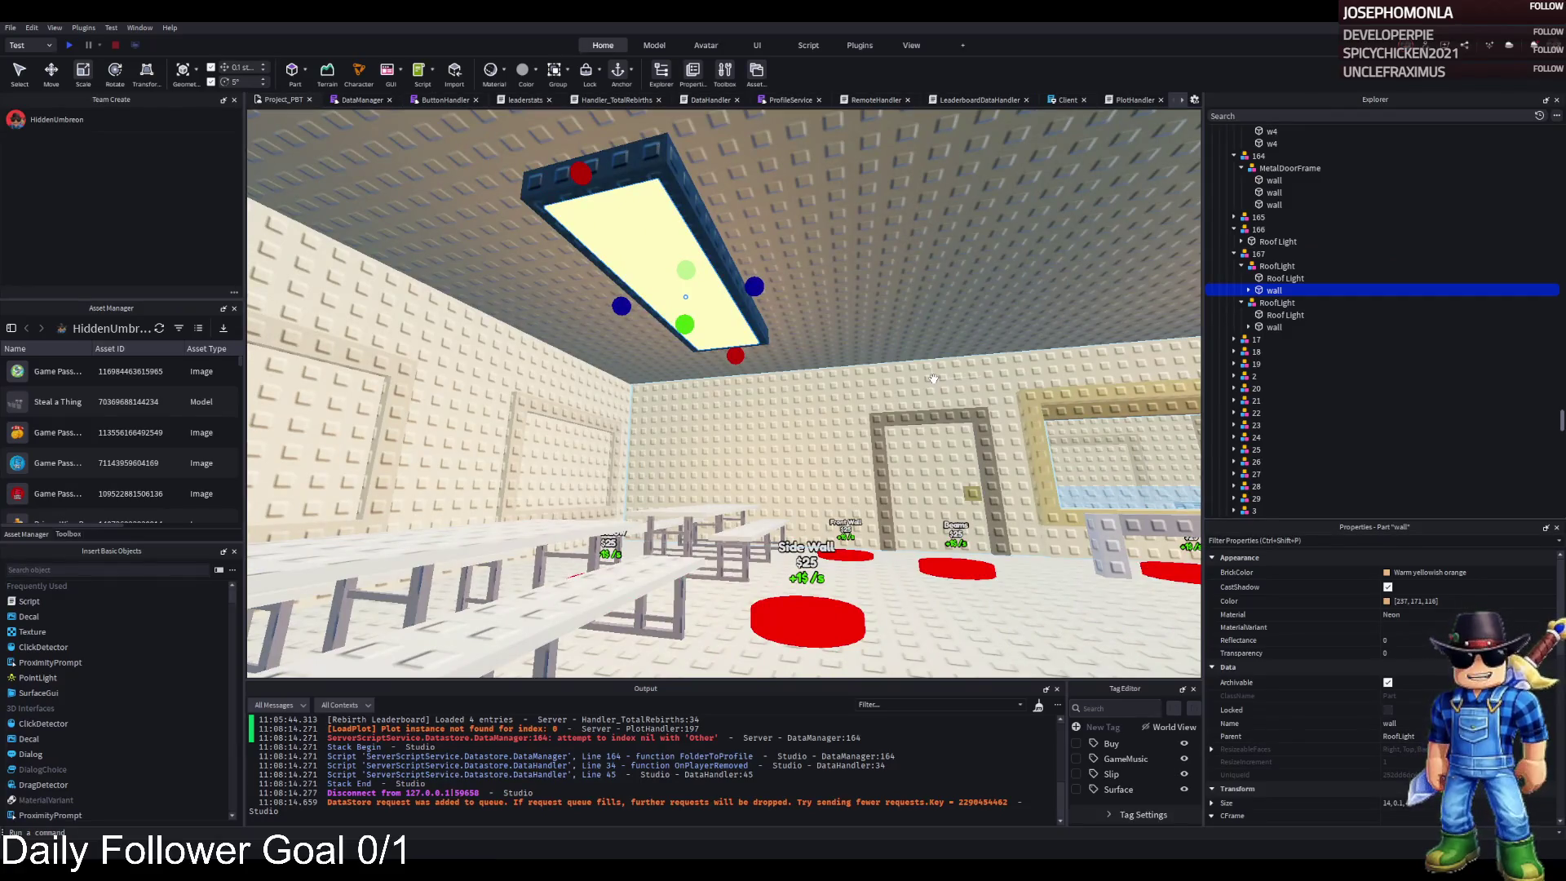
pyautogui.scroll(5, 933, 379)
pyautogui.scroll(-5, 933, 379)
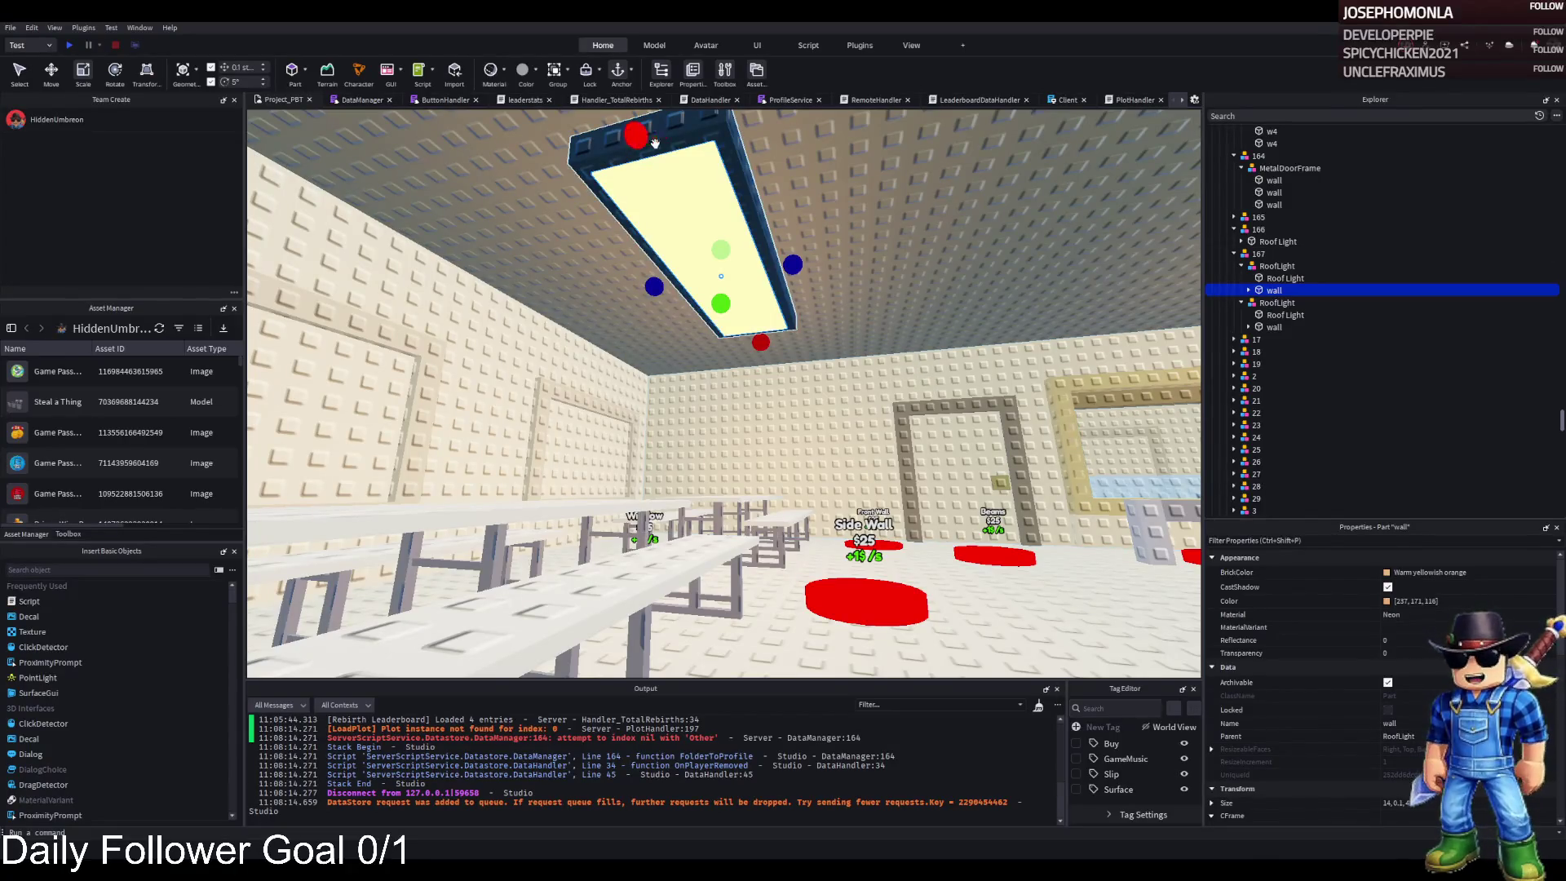
# - Widen the Roof Light frame from 5 to 6.2 and fit the glowing panel's width
pyautogui.click(728, 143)
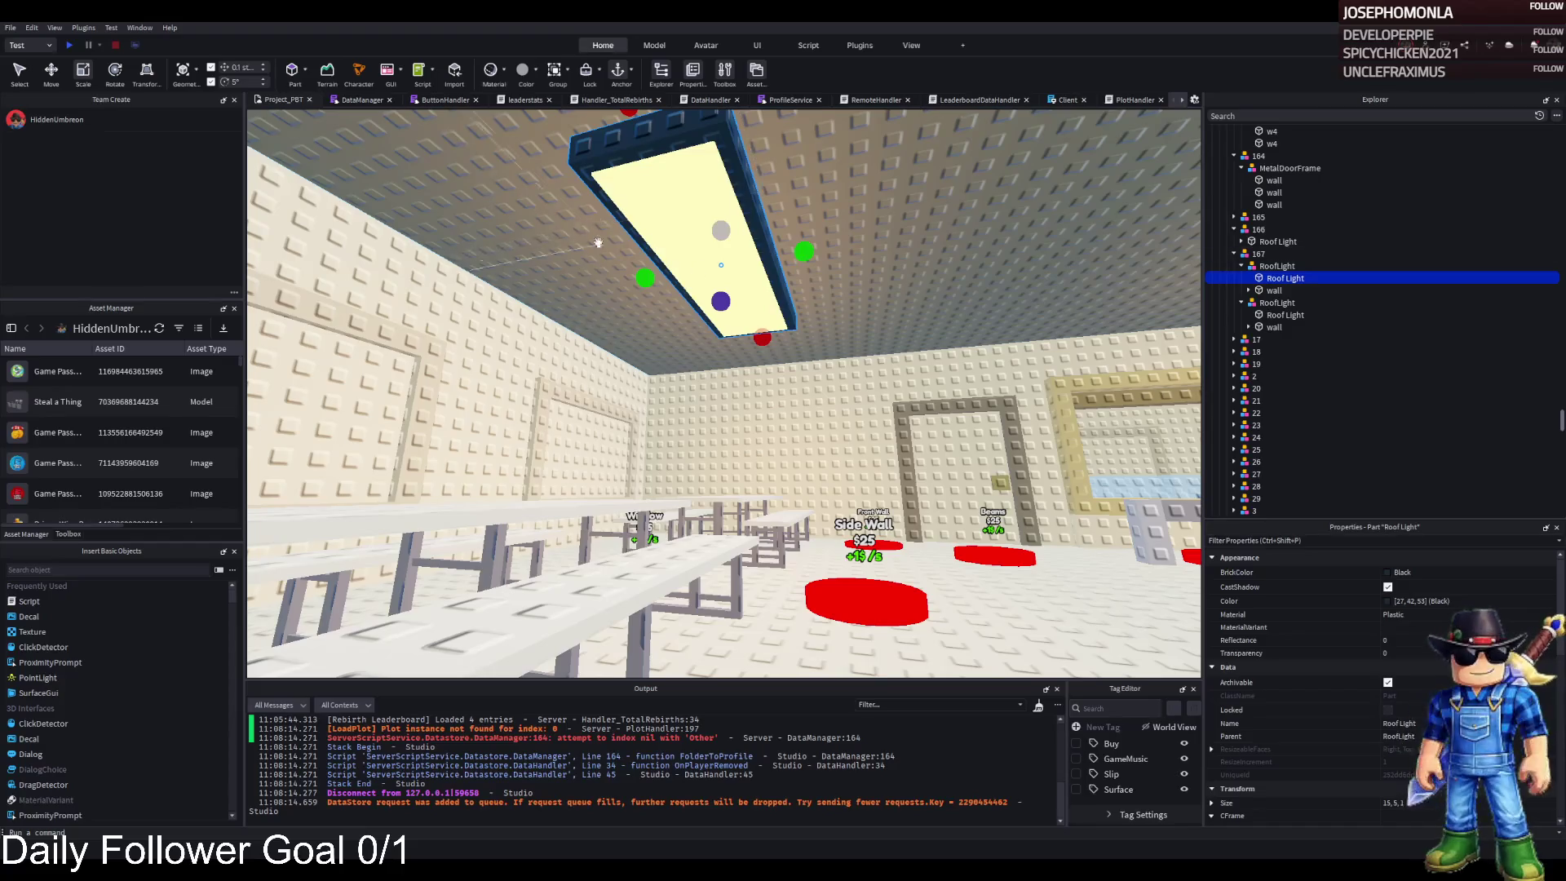
pyautogui.moveTo(806, 250)
pyautogui.mouseDown()
pyautogui.moveTo(818, 247)
pyautogui.moveTo(726, 274)
pyautogui.moveTo(738, 289)
pyautogui.mouseUp()
pyautogui.click(771, 260)
pyautogui.click(721, 335)
pyautogui.click(738, 287)
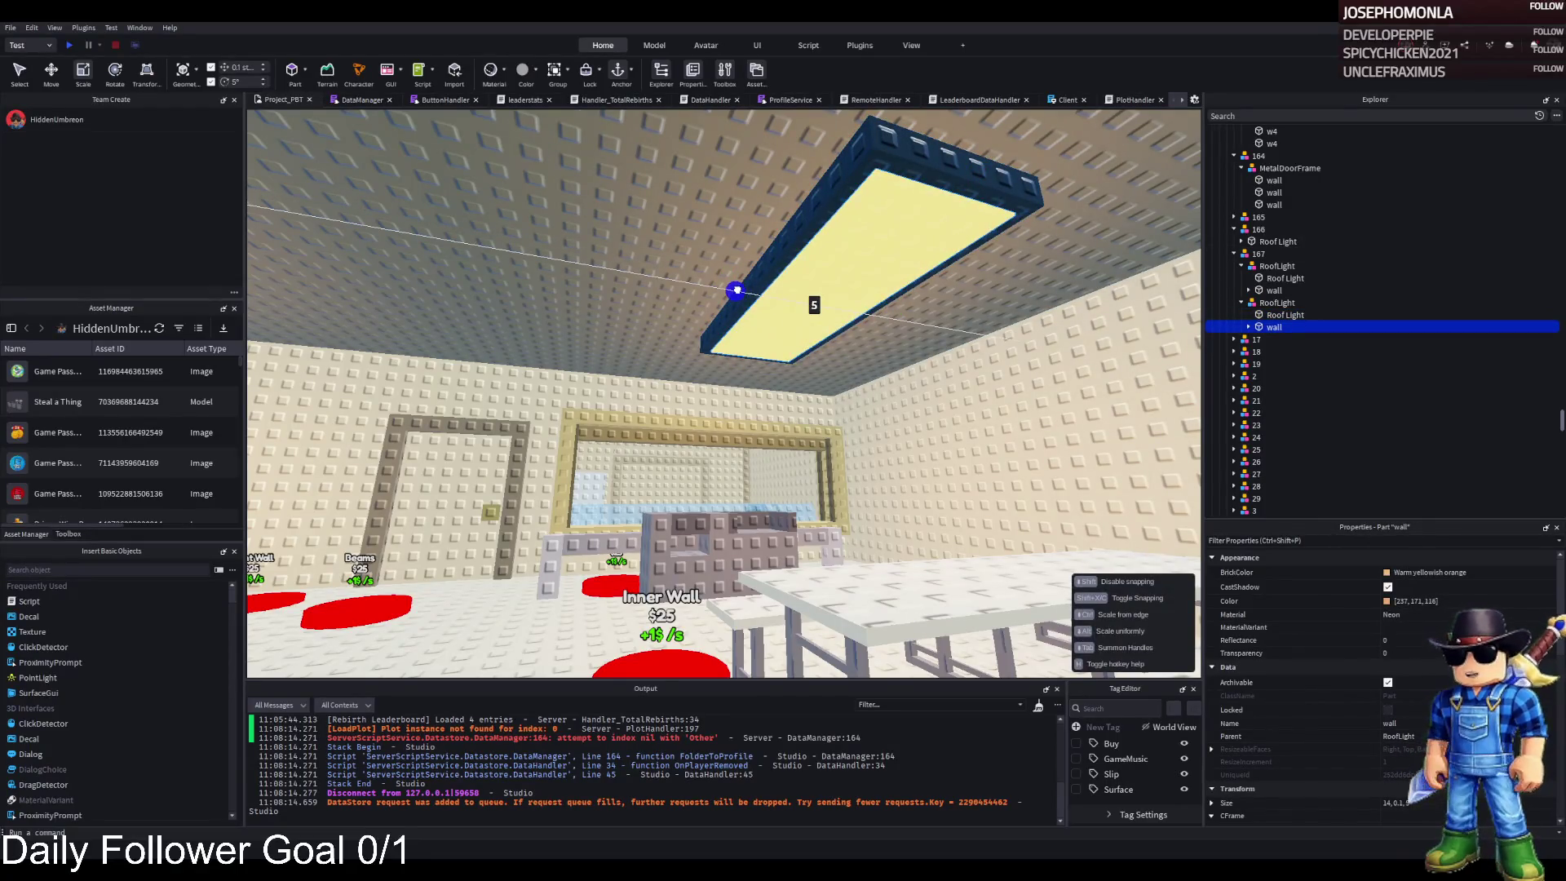
pyautogui.press('a')
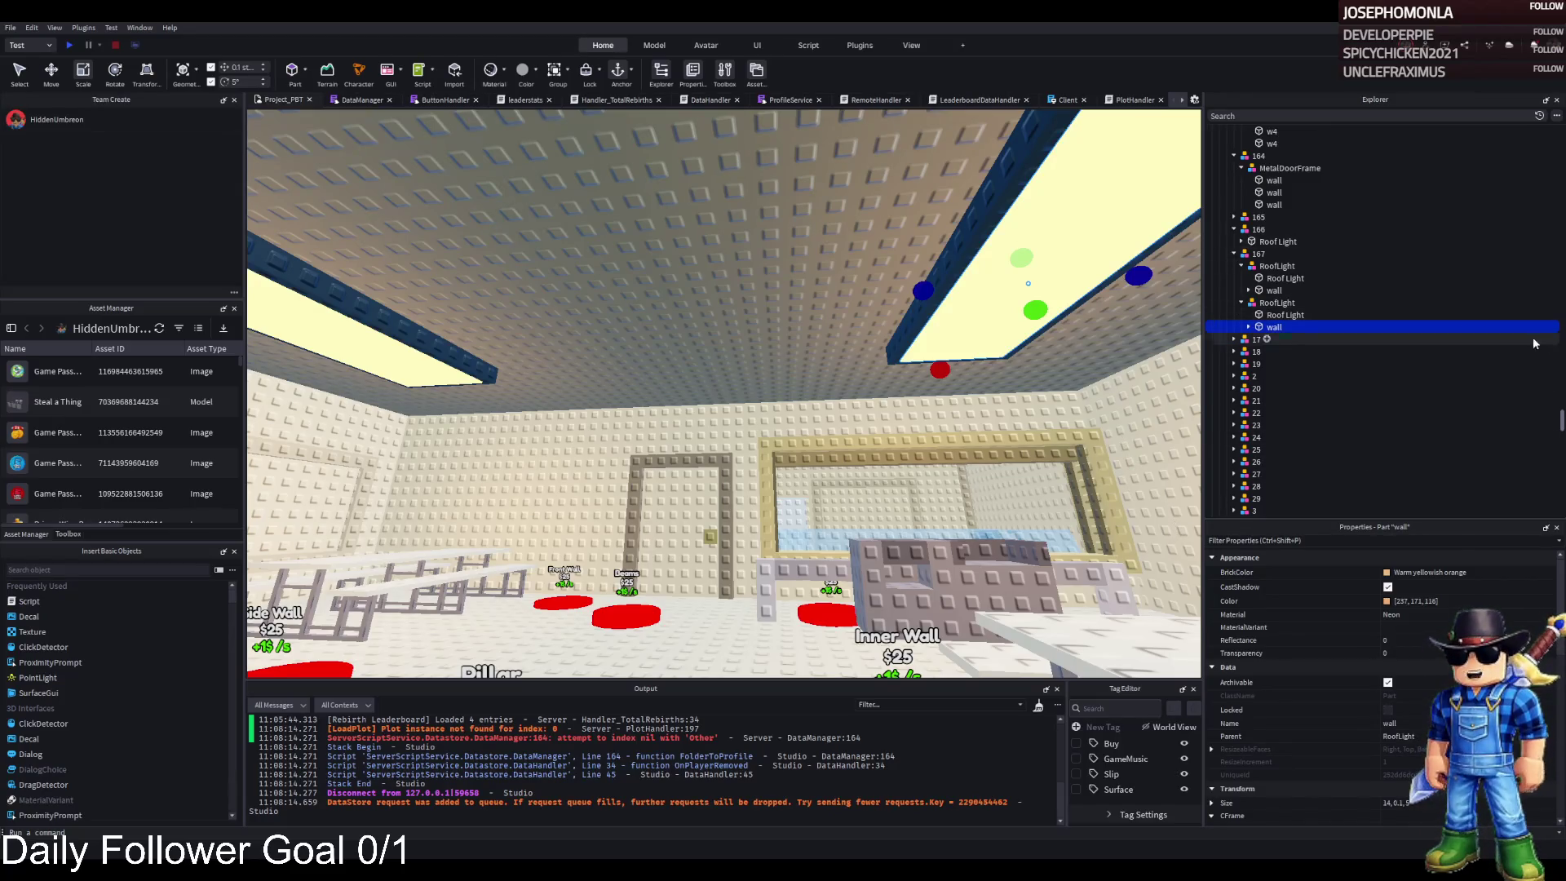
# - Duplicate the Roof Lamp red button and place the copy beside the Roof Lamp pad
pyautogui.press('q')
pyautogui.press('s')
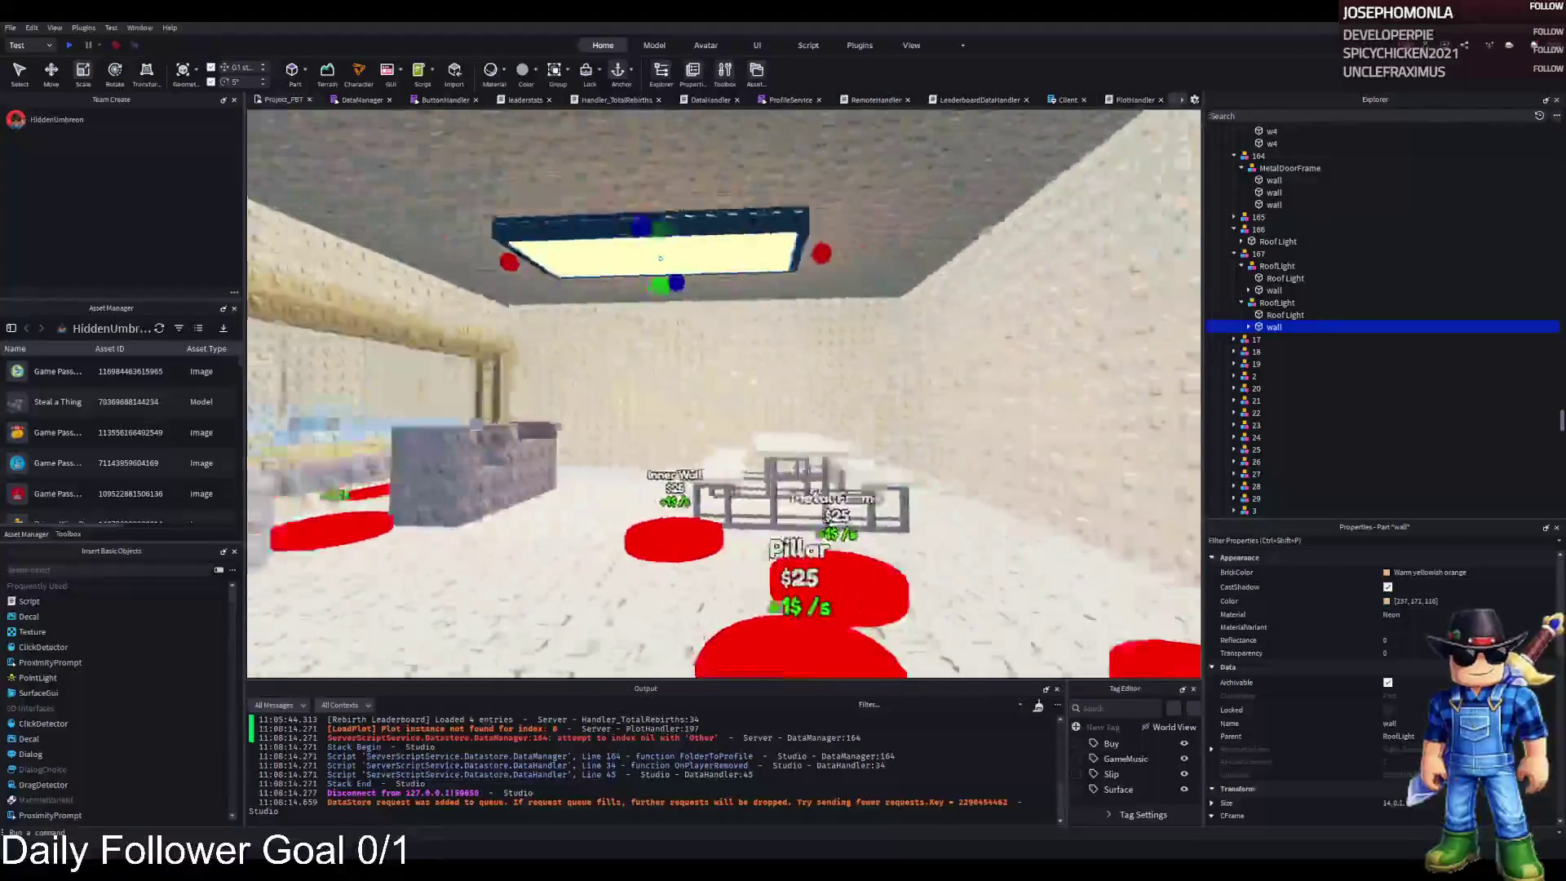
pyautogui.press('q')
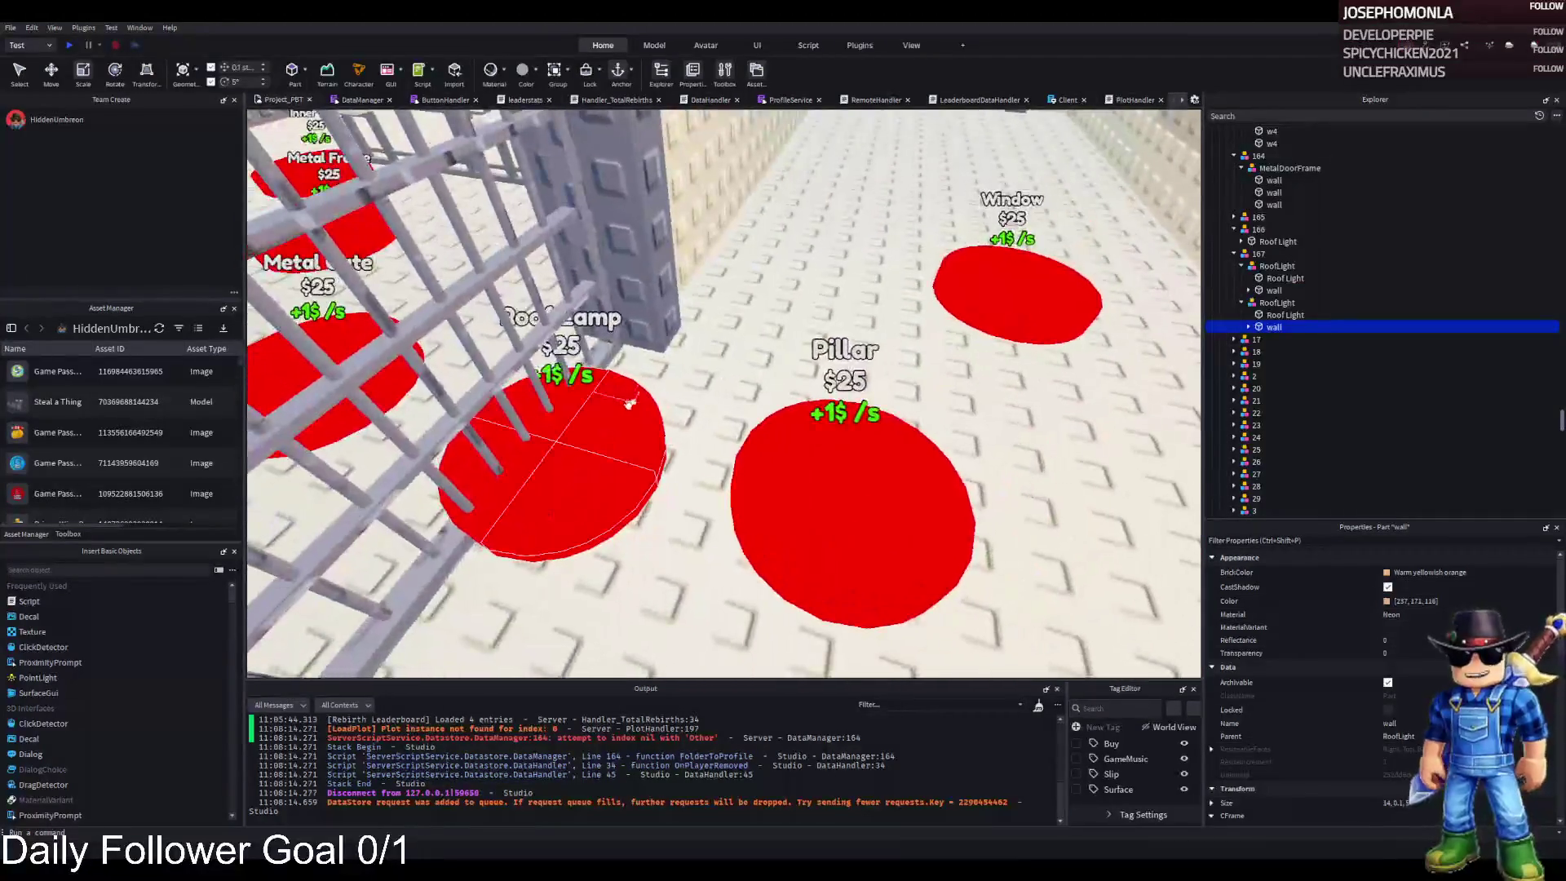
pyautogui.click(624, 408)
pyautogui.hotkey('ctrl', 'd')
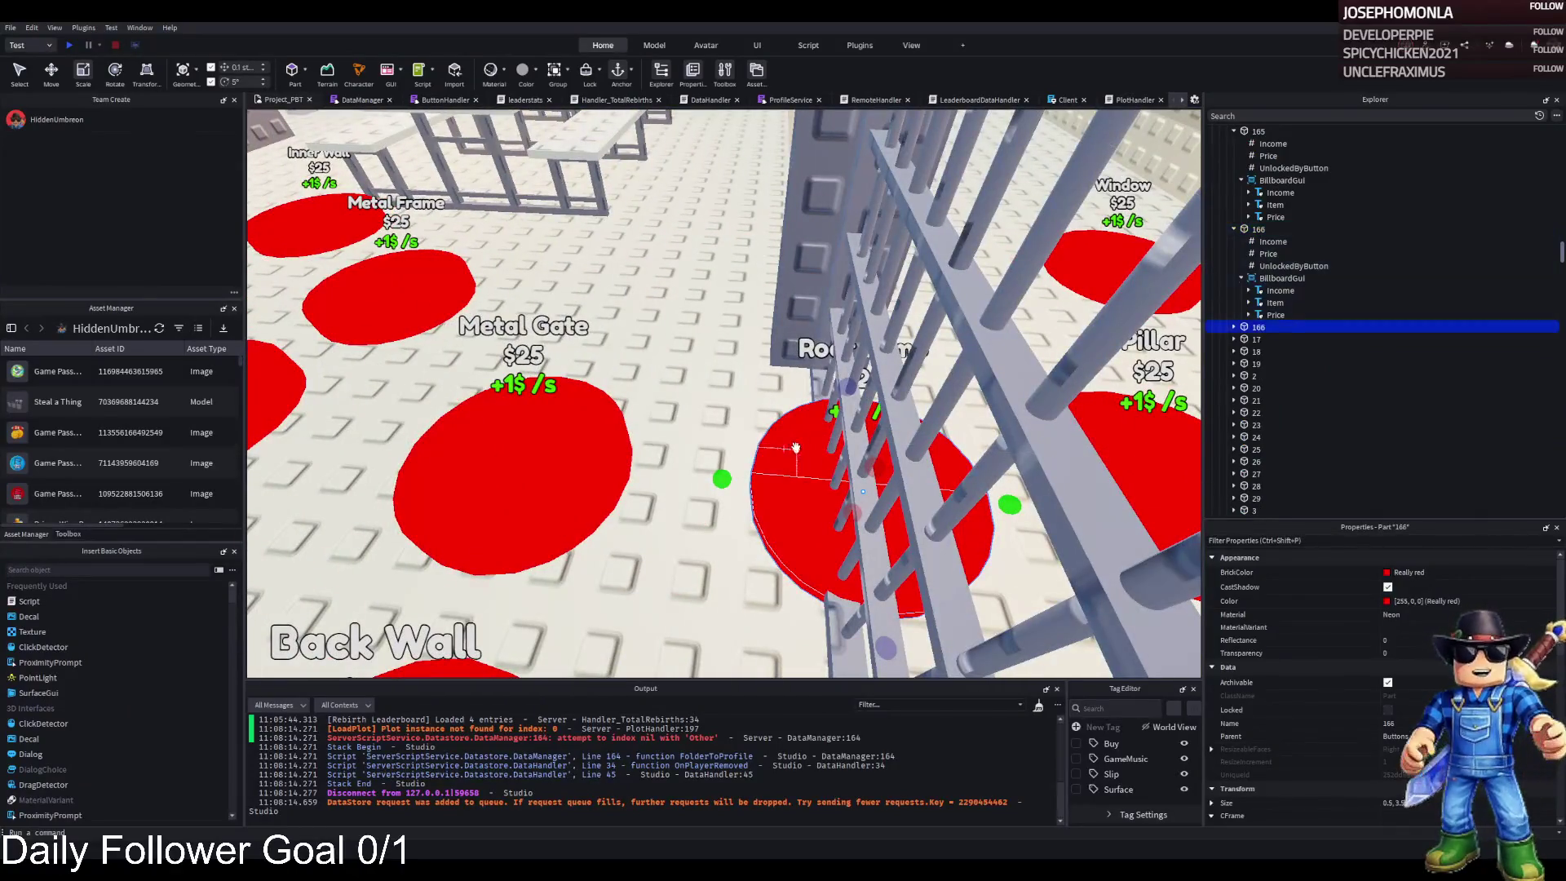
pyautogui.moveTo(865, 505)
pyautogui.mouseDown()
pyautogui.moveTo(829, 471)
pyautogui.moveTo(501, 418)
pyautogui.mouseUp()
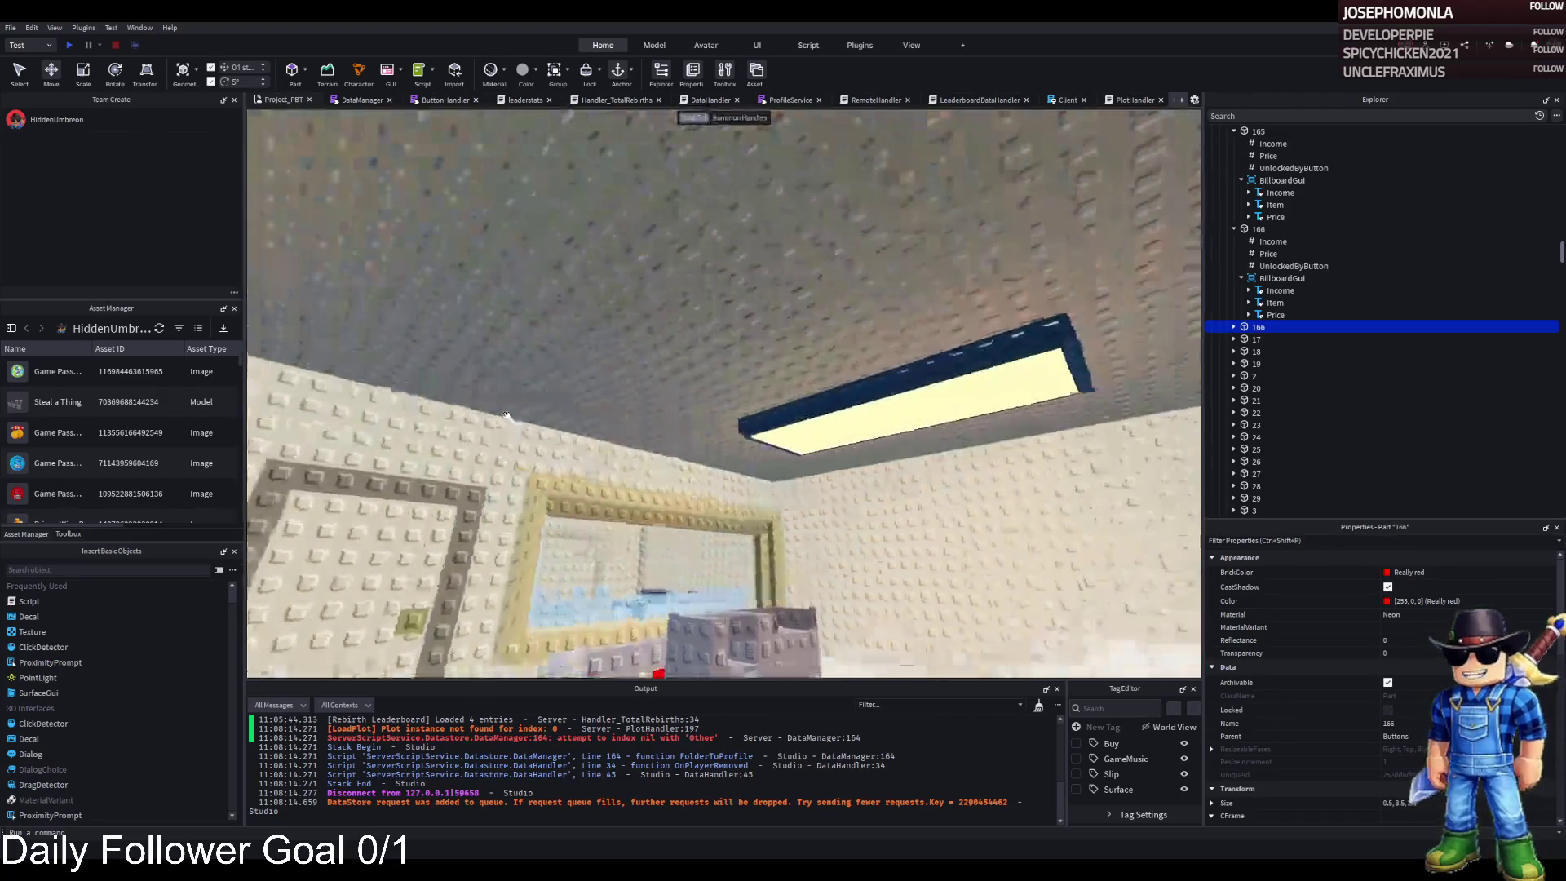
pyautogui.scroll(-5, 617, 442)
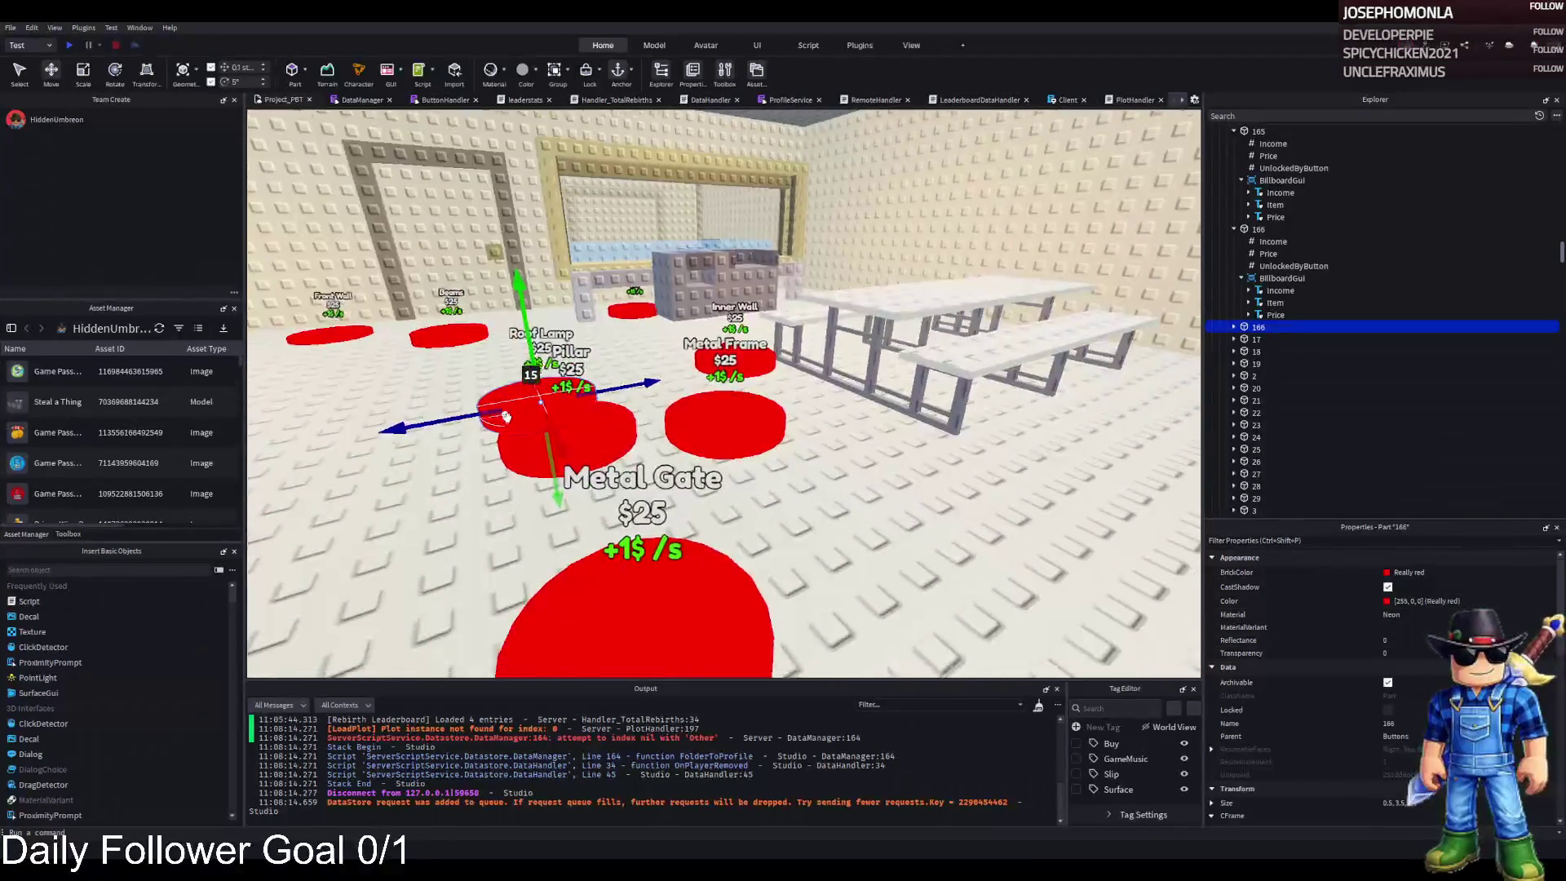
pyautogui.moveTo(617, 442); pyautogui.dragTo(714, 404)
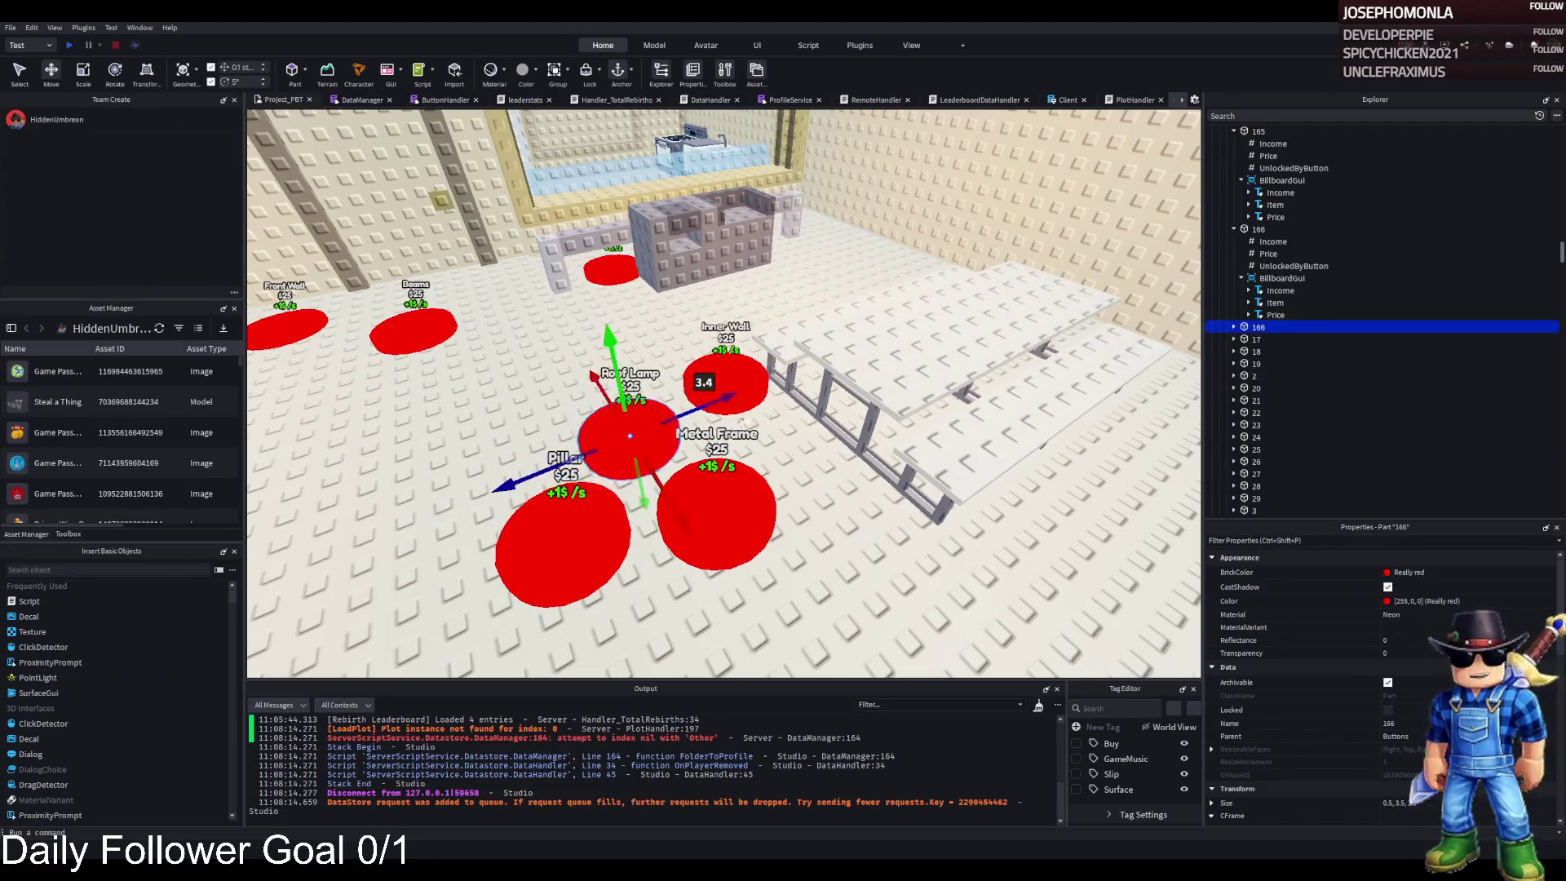
# - Rename the copied button 167 and set its UnlockedByButton value to 166
pyautogui.press('F2')
pyautogui.write('167')
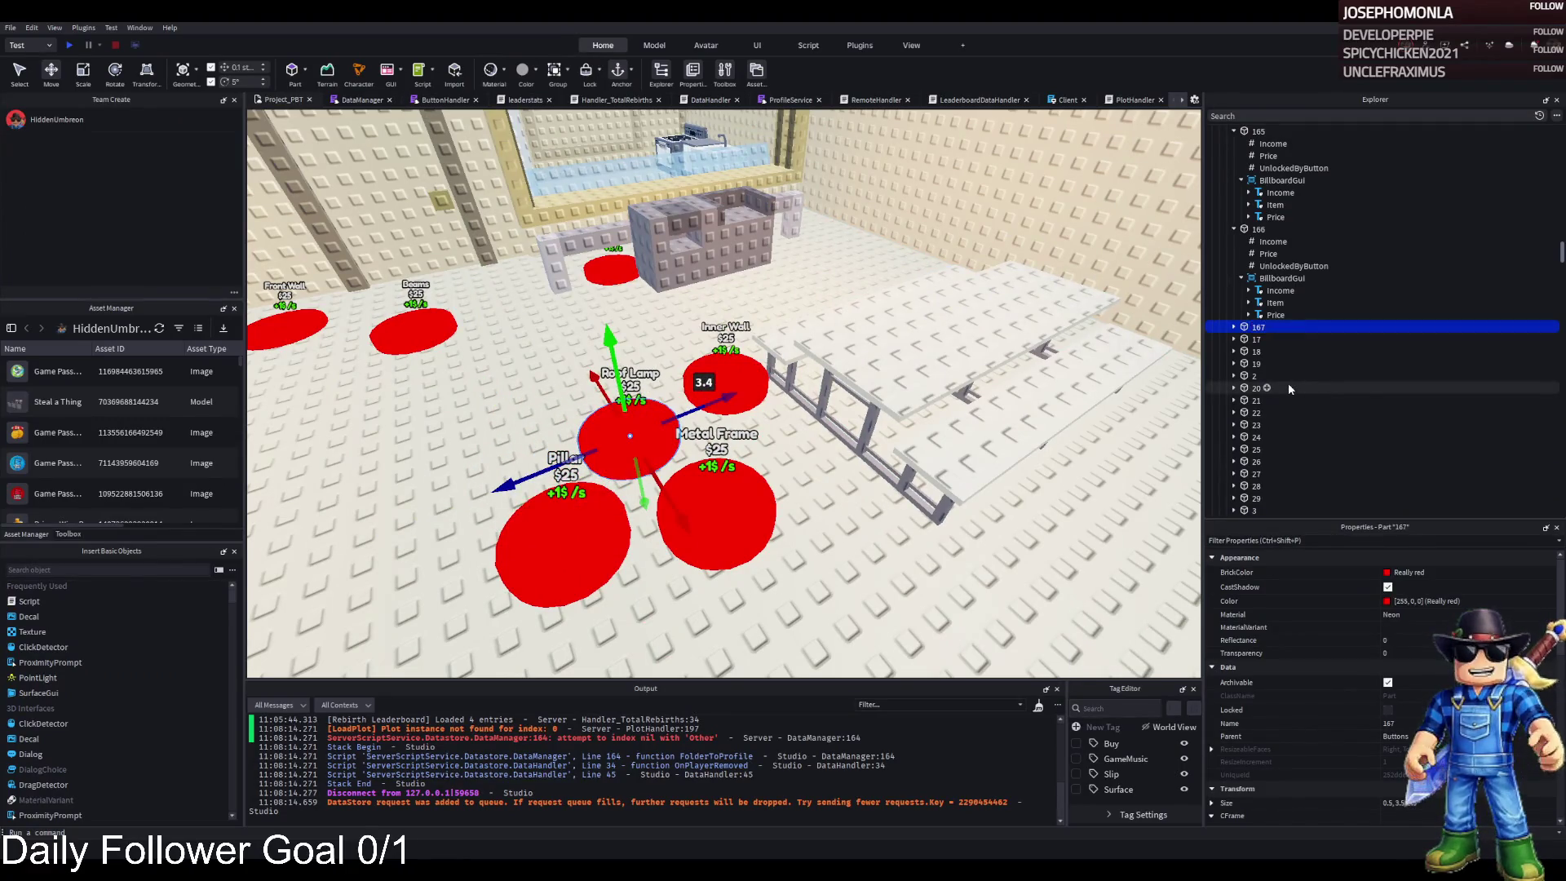
pyautogui.press('Return')
pyautogui.doubleClick(1298, 327)
pyautogui.click(1276, 364)
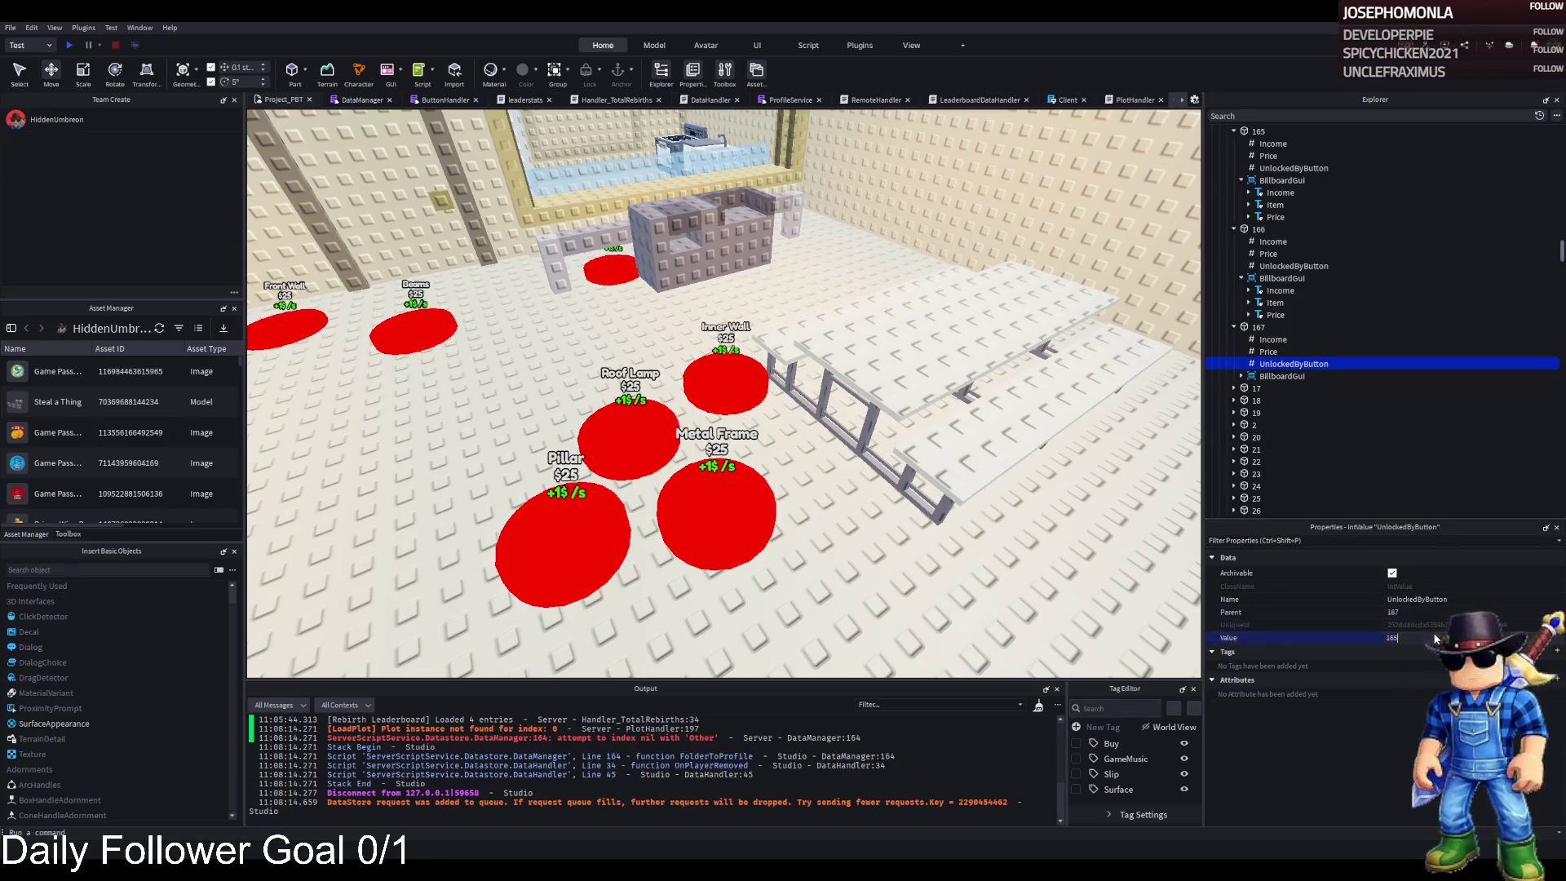
pyautogui.click(1421, 636)
pyautogui.write('166')
pyautogui.press('Return')
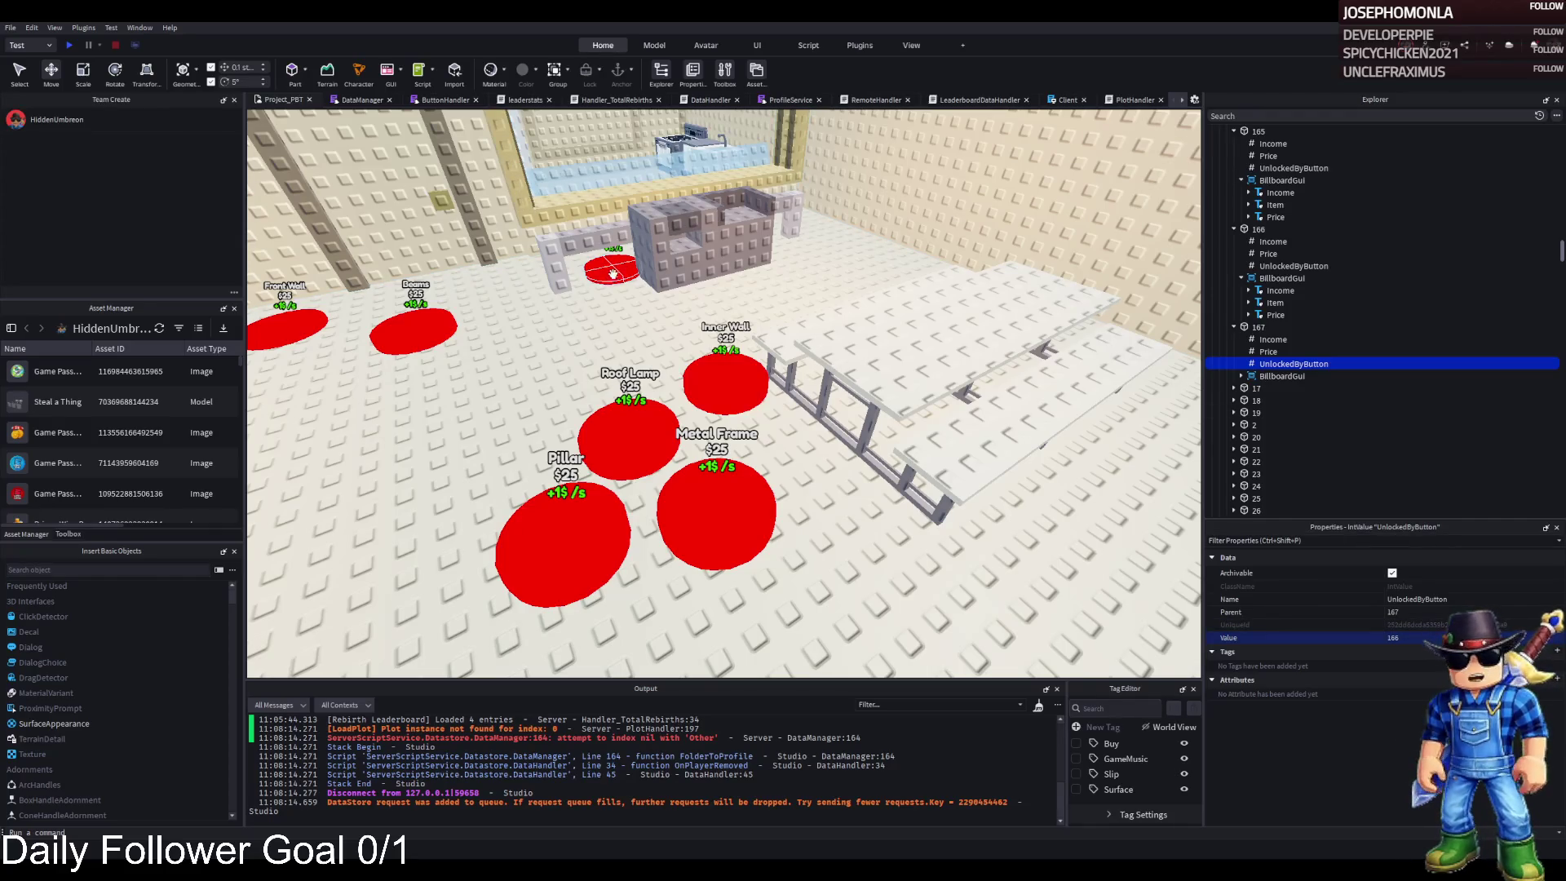
pyautogui.scroll(-5, 612, 274)
# - Select both roof lamps' SurfaceLights and set their Range to 18
pyautogui.press('a')
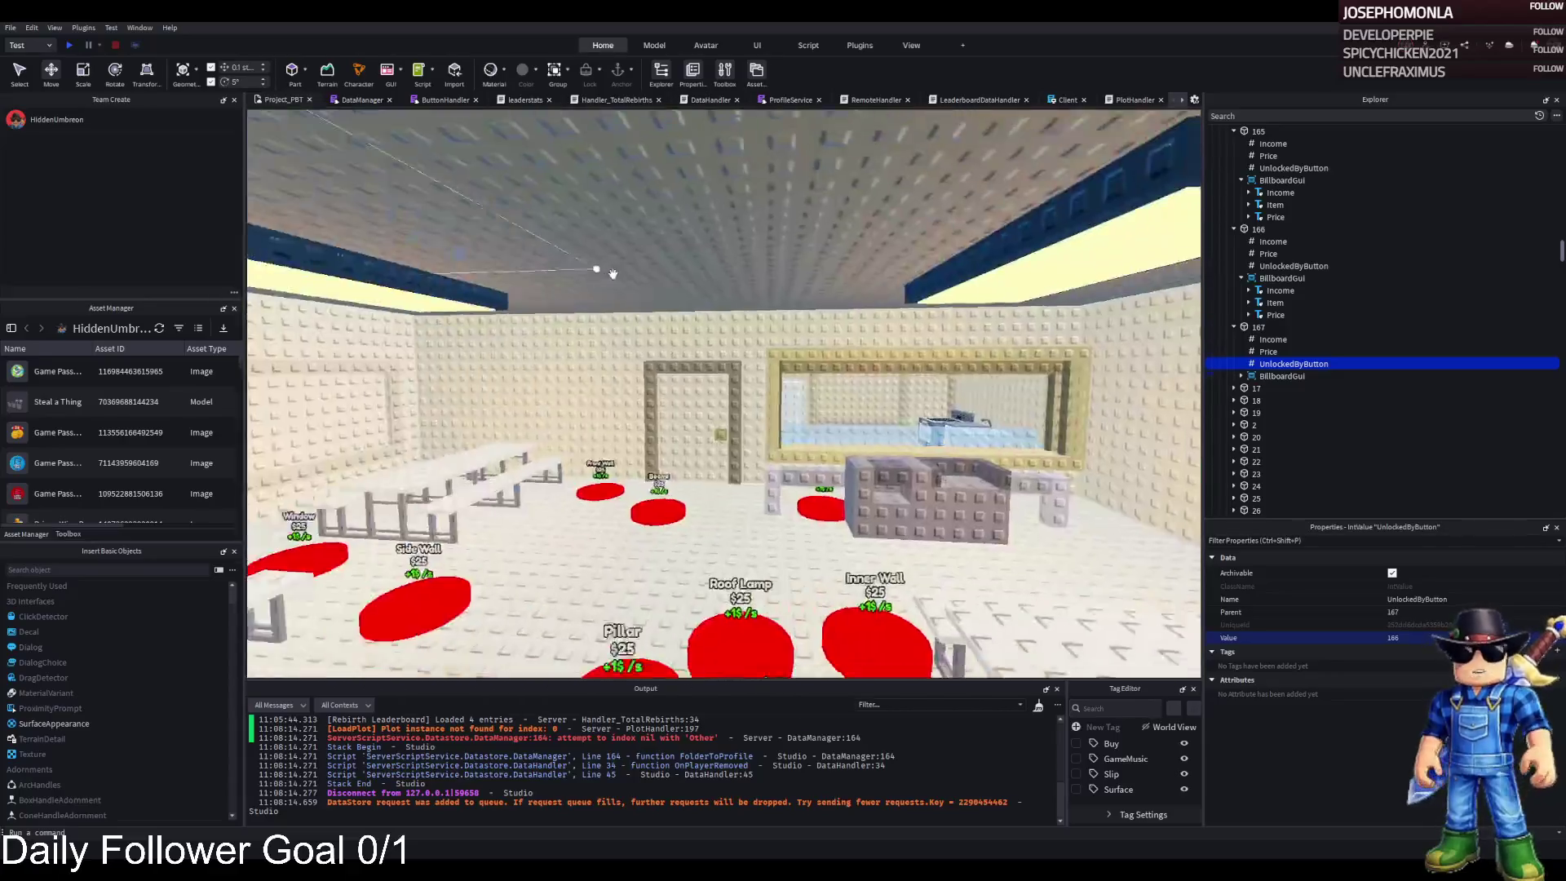
pyautogui.scroll(5, 613, 274)
pyautogui.click(644, 294)
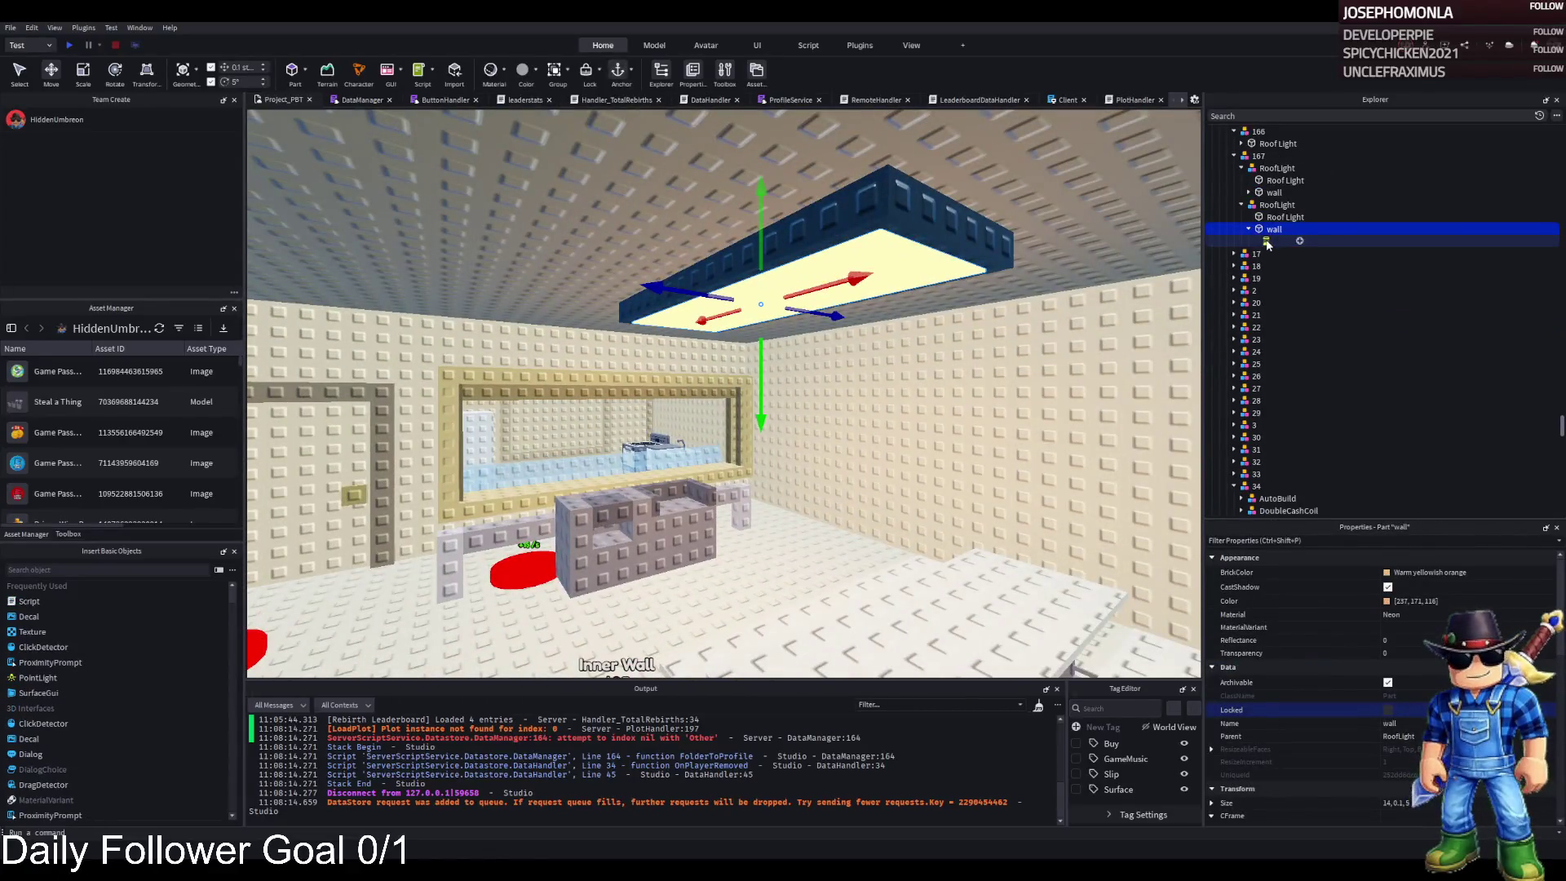
pyautogui.click(1267, 242)
pyautogui.scroll(-5, 936, 300)
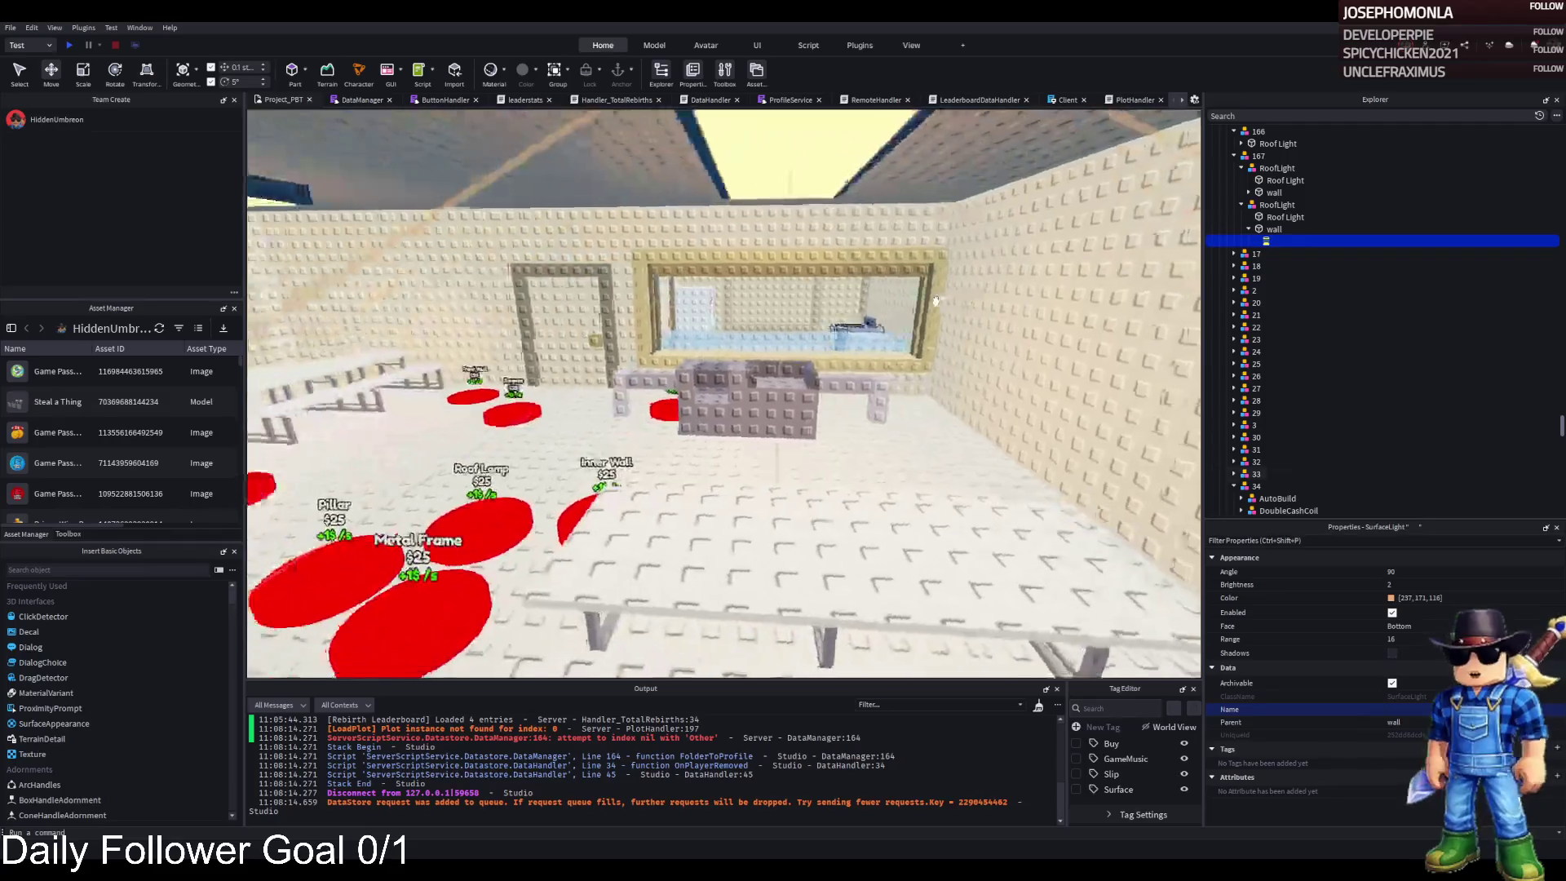
pyautogui.press('a')
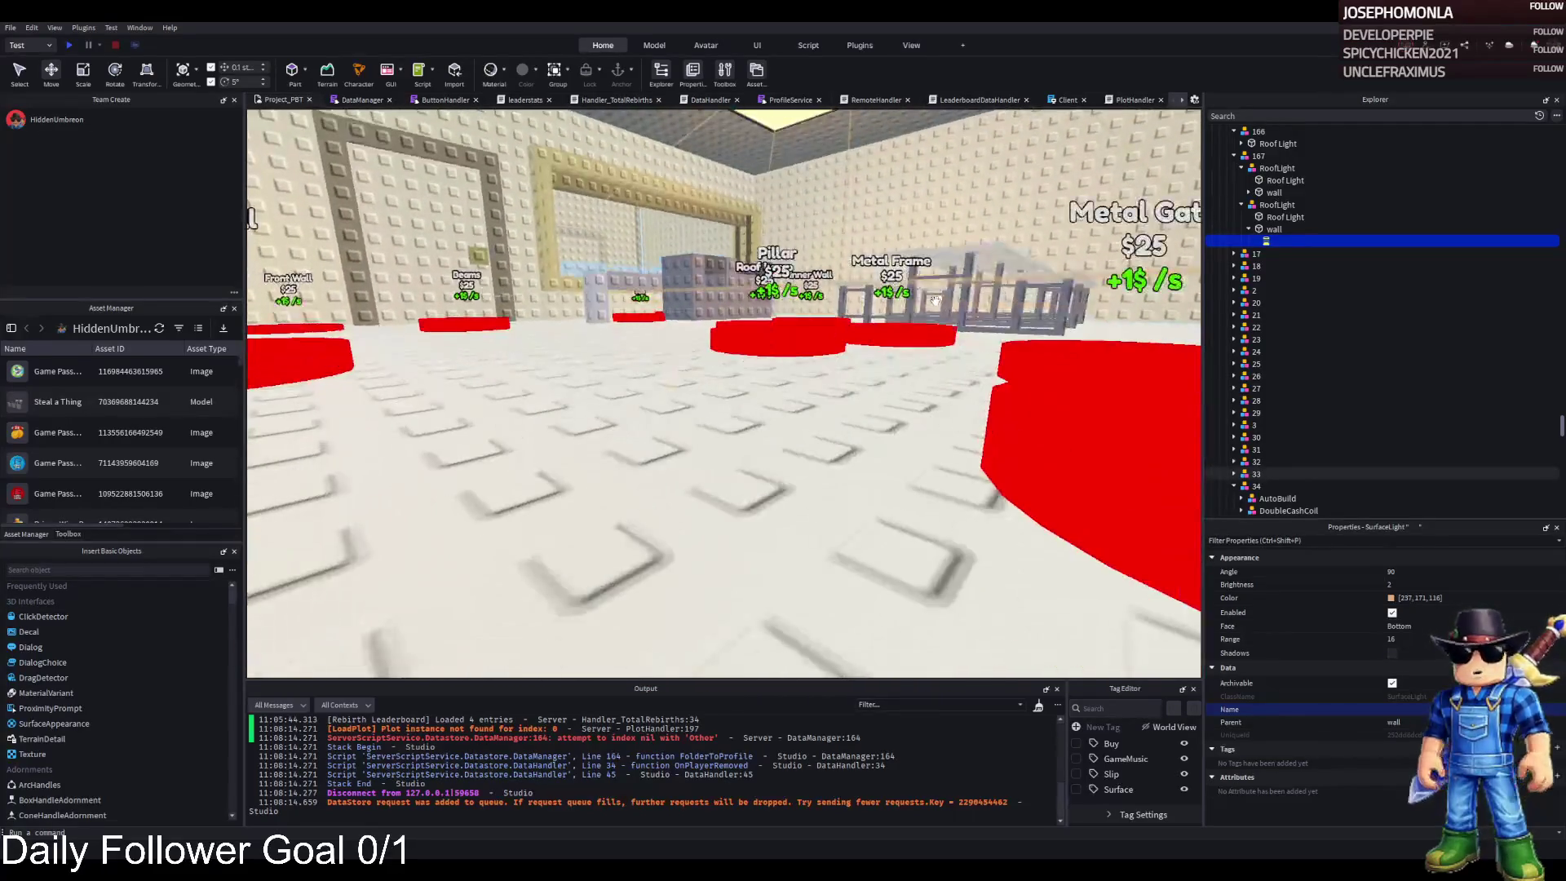
pyautogui.click(1248, 193)
pyautogui.keyDown('ctrl'); pyautogui.click(1267, 205); pyautogui.keyUp('ctrl')
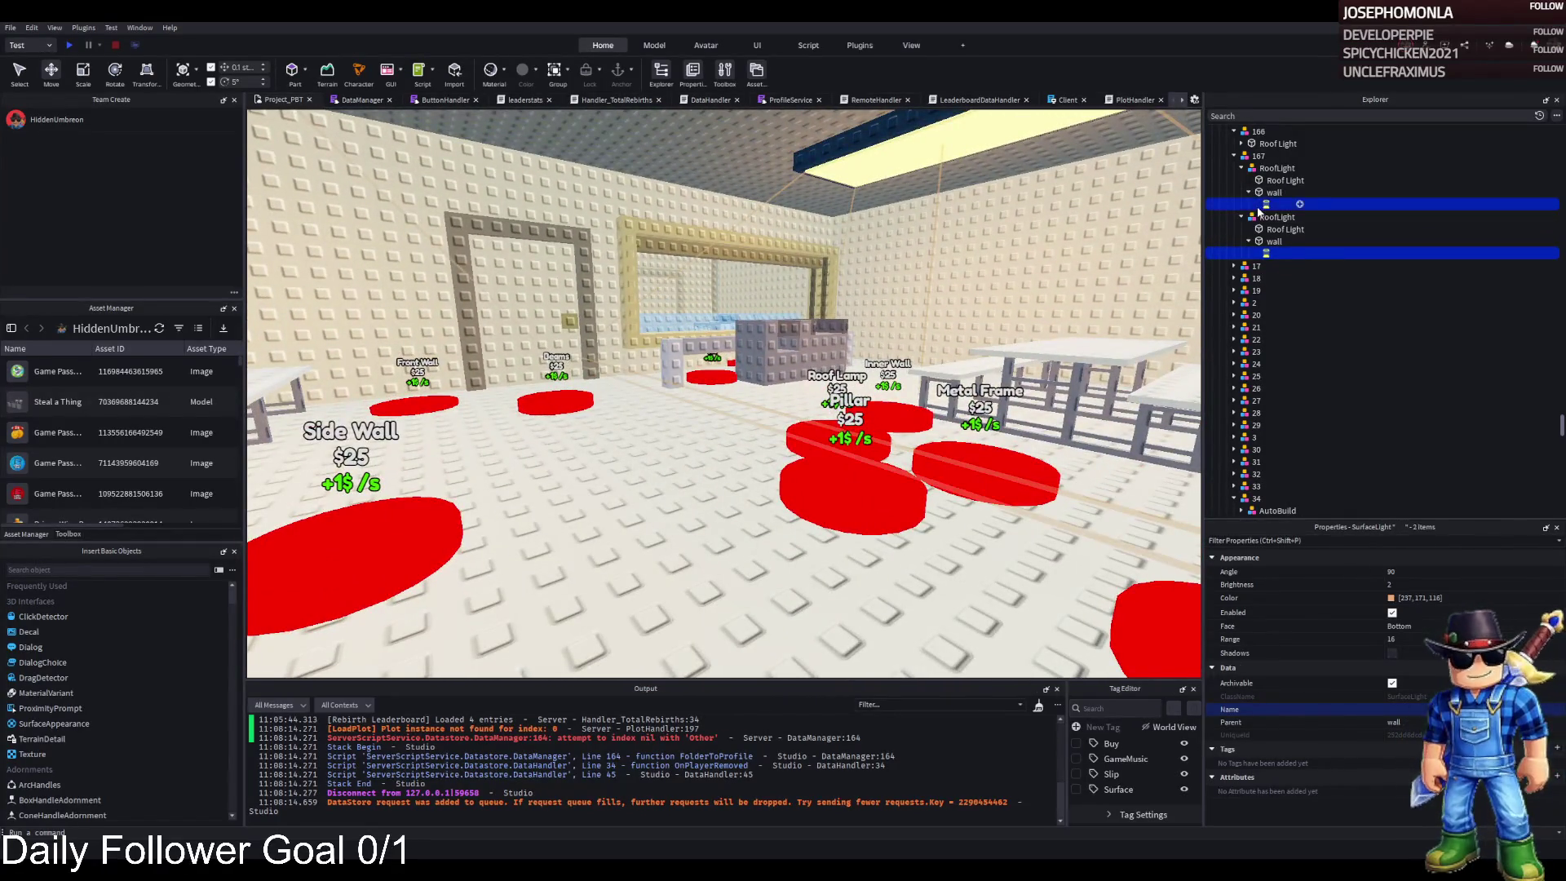
pyautogui.click(1415, 639)
pyautogui.write('18')
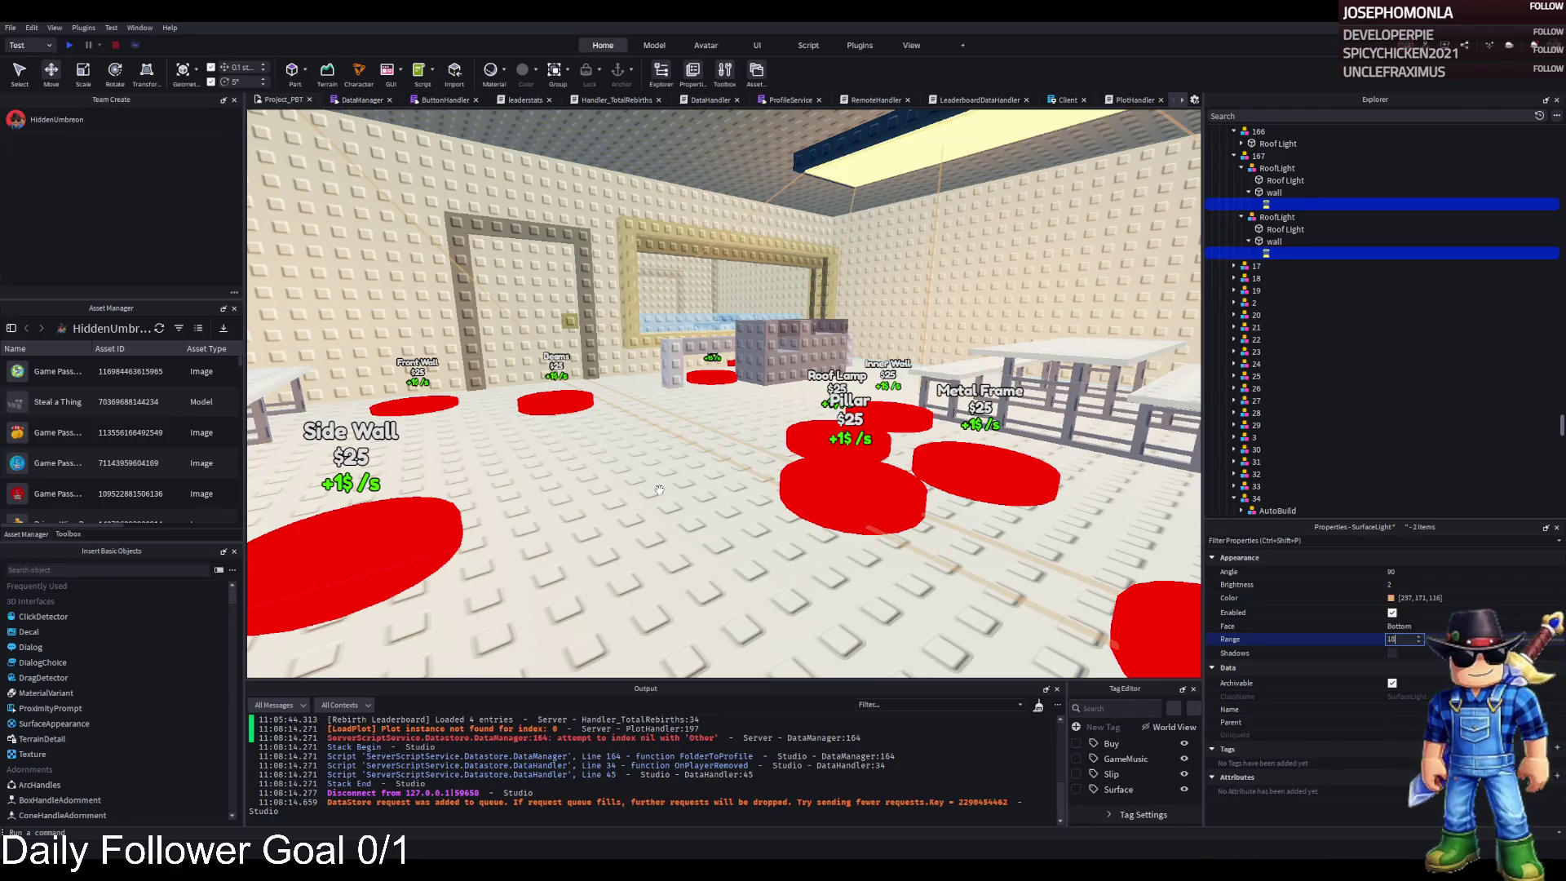
pyautogui.press('Return')
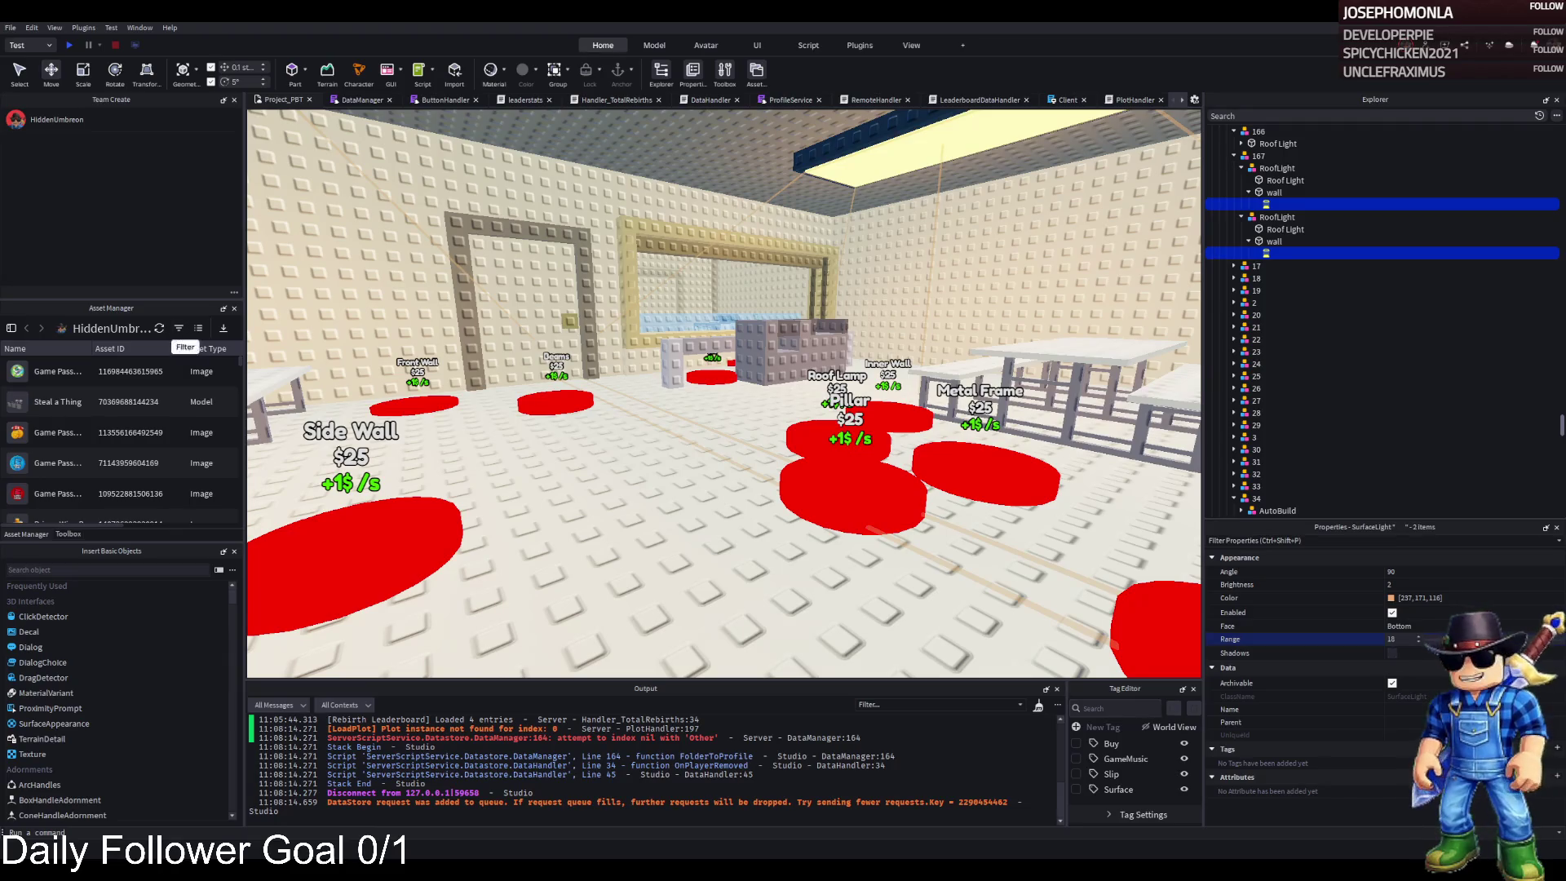
# - Group the ceiling light above the metal grate into a new model named RoofLight
pyautogui.press('s')
pyautogui.press('w')
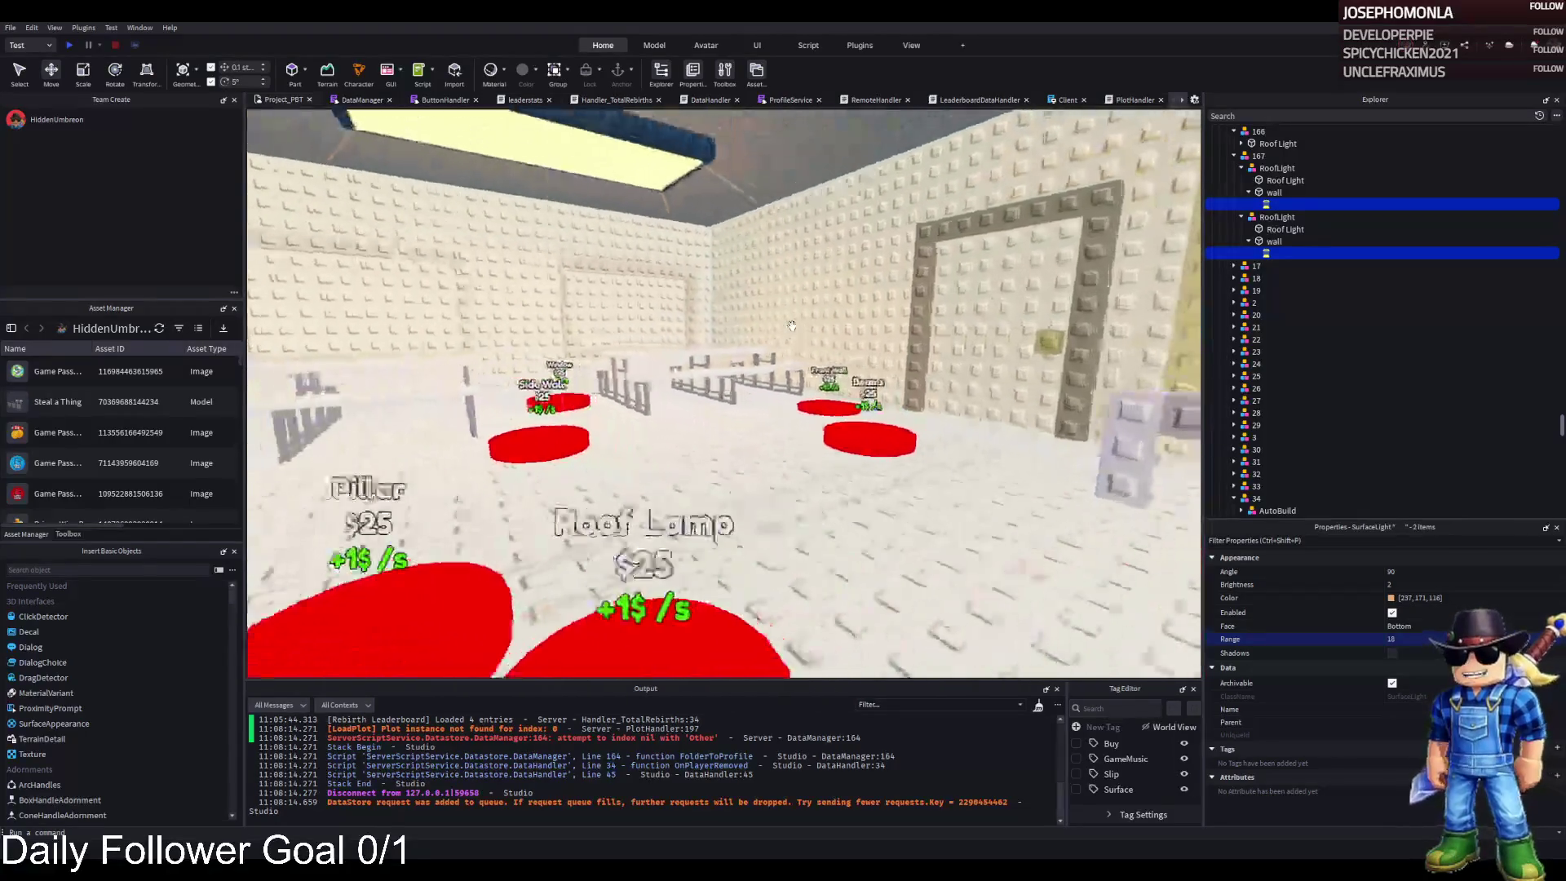
pyautogui.press('w')
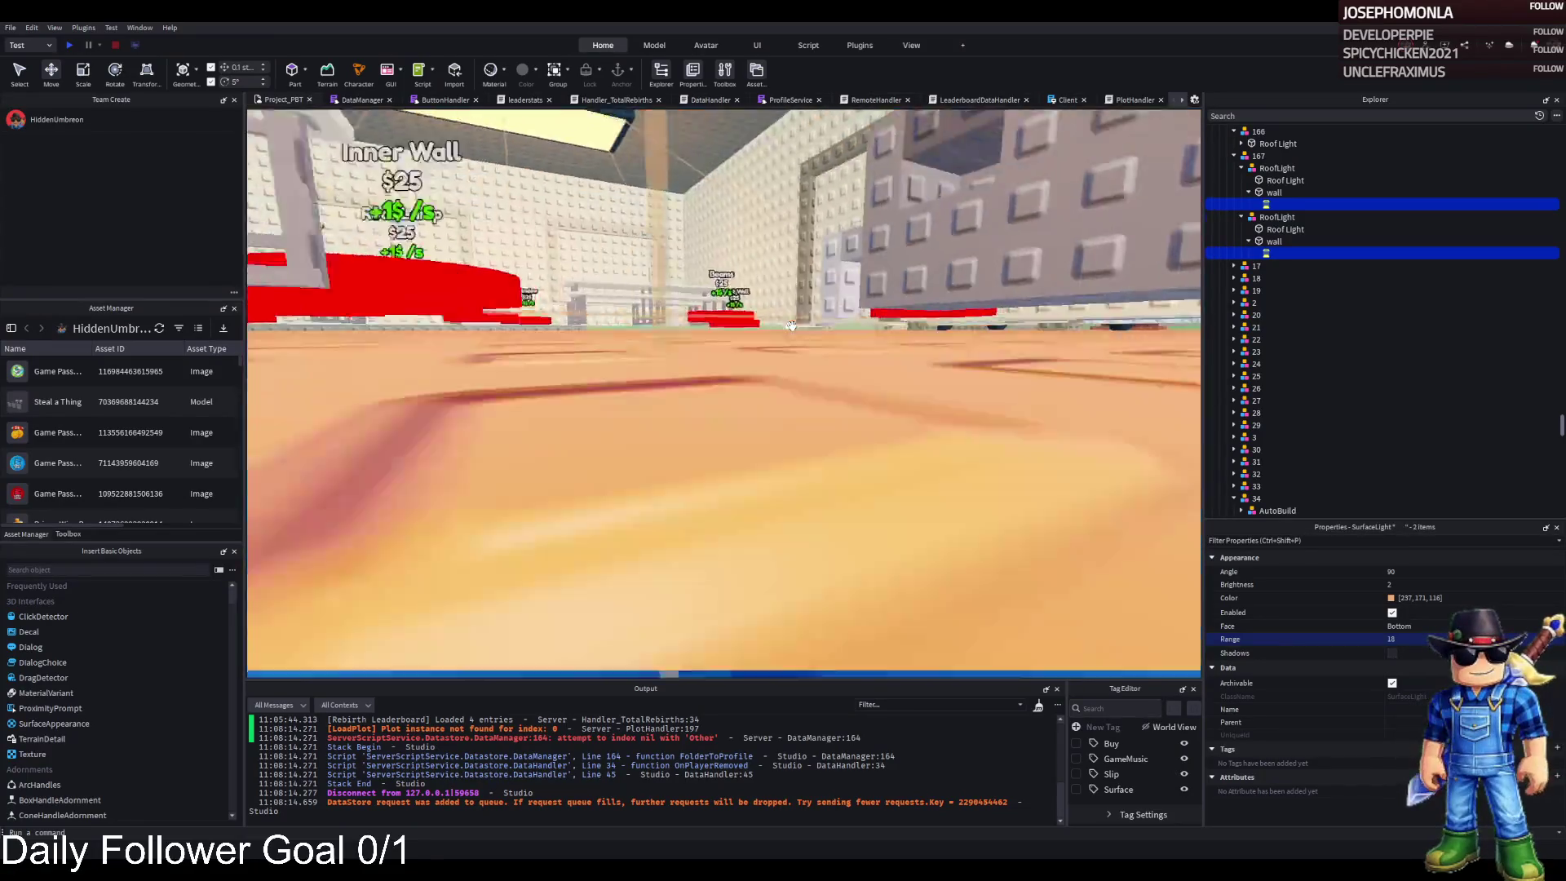
pyautogui.press('w')
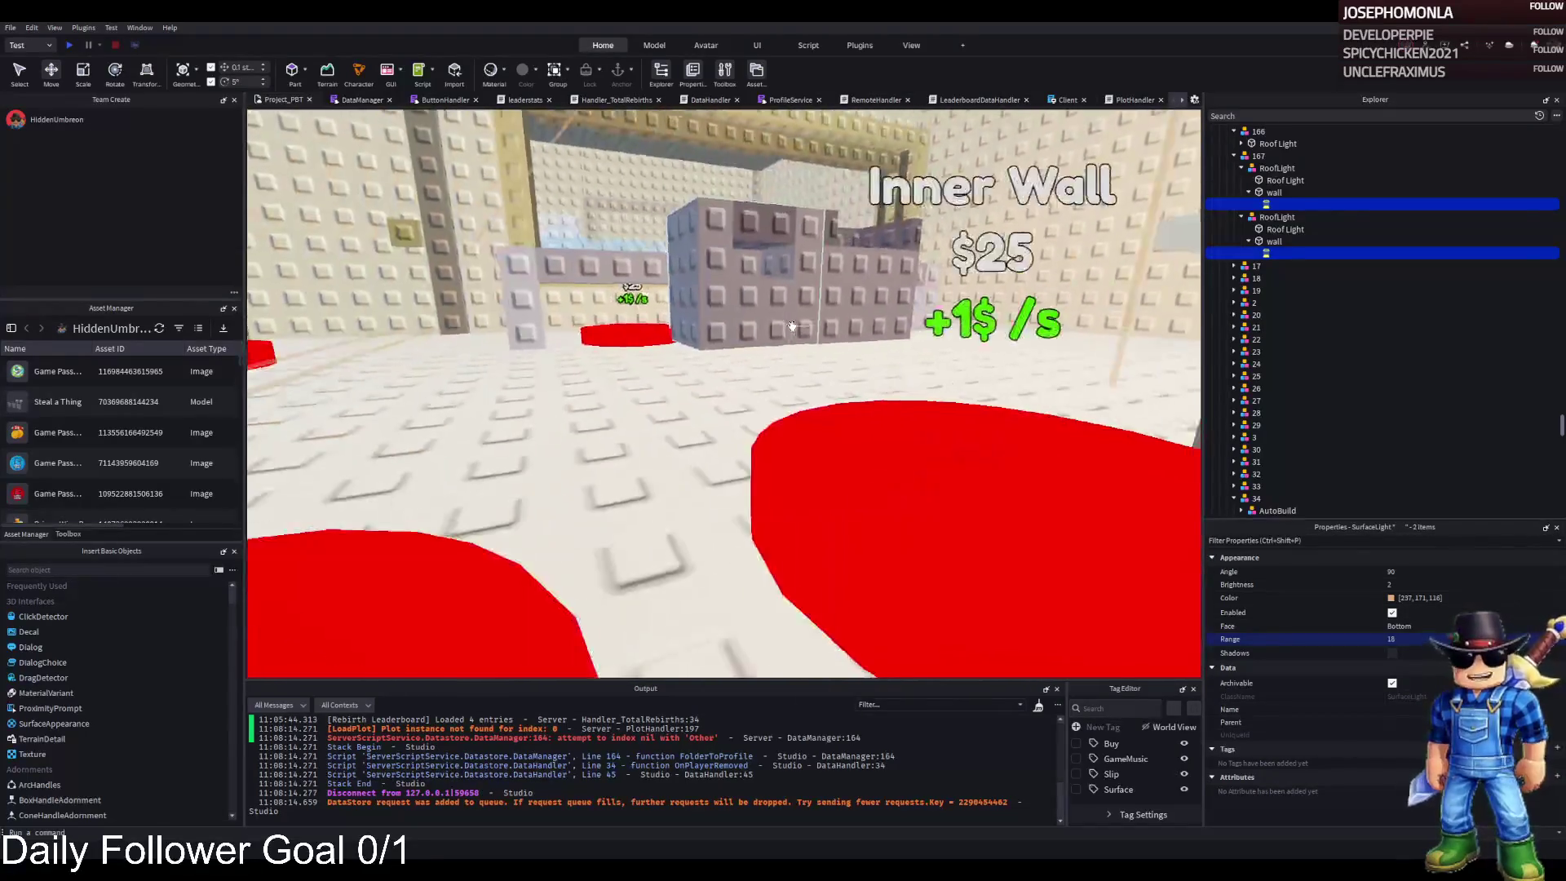
pyautogui.press('w')
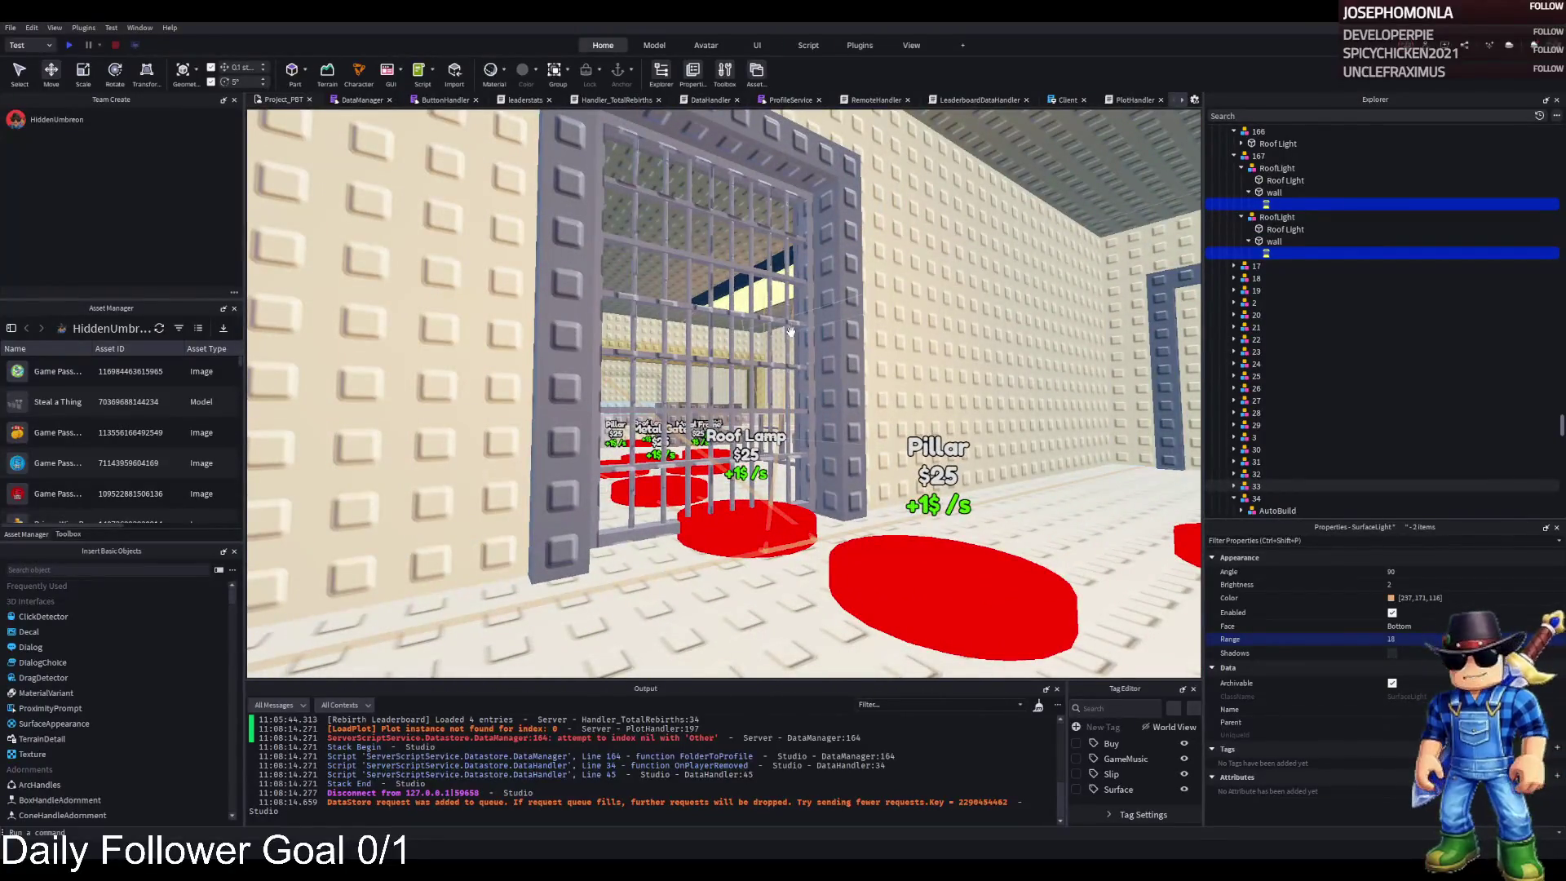
pyautogui.press('w')
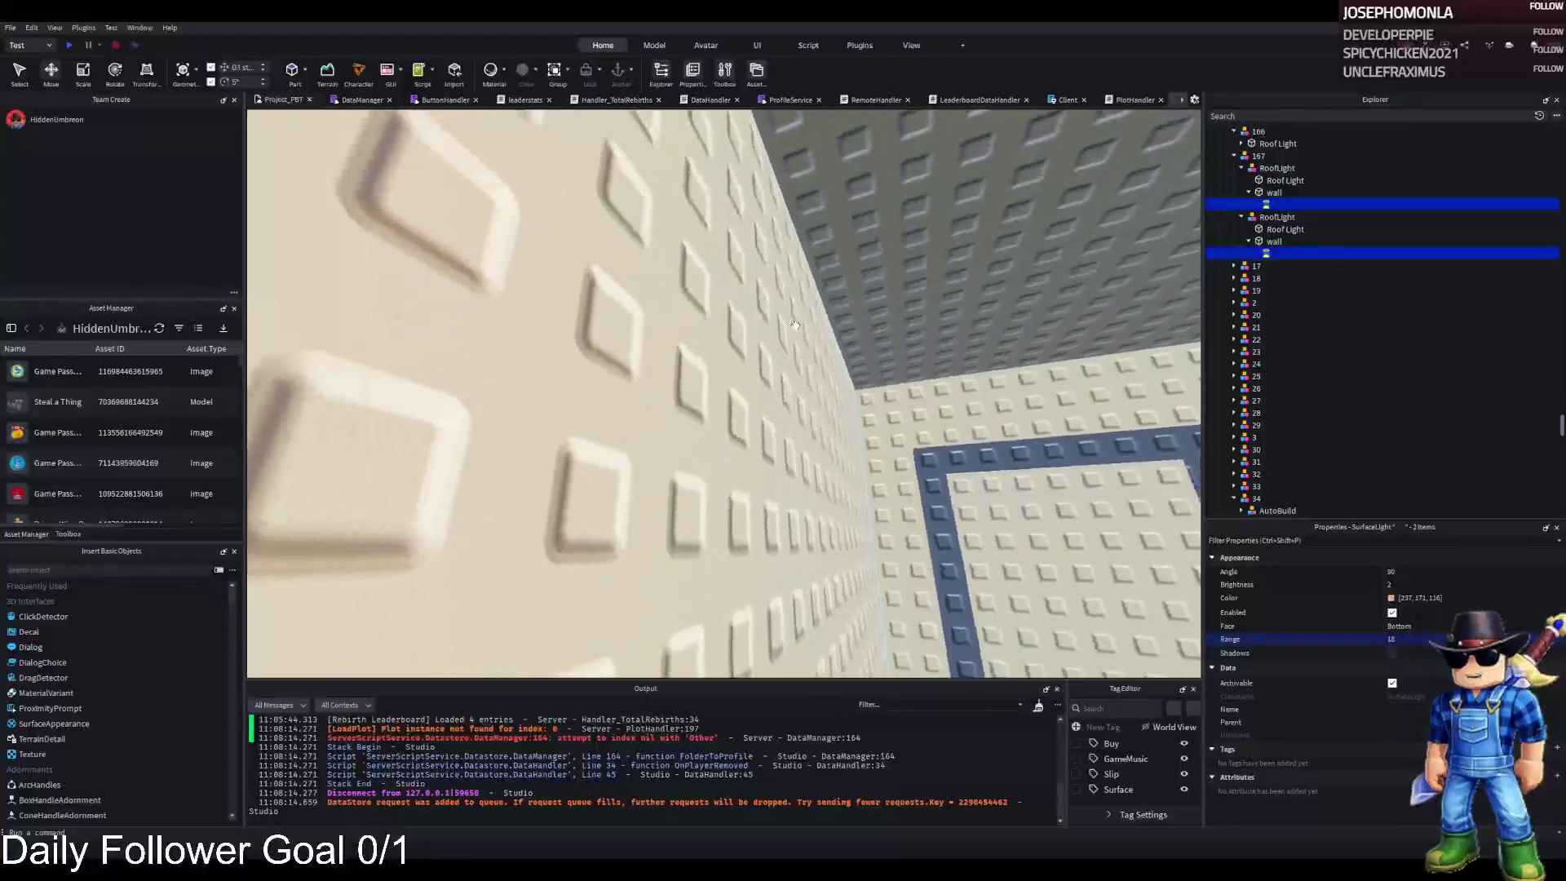
pyautogui.press('w')
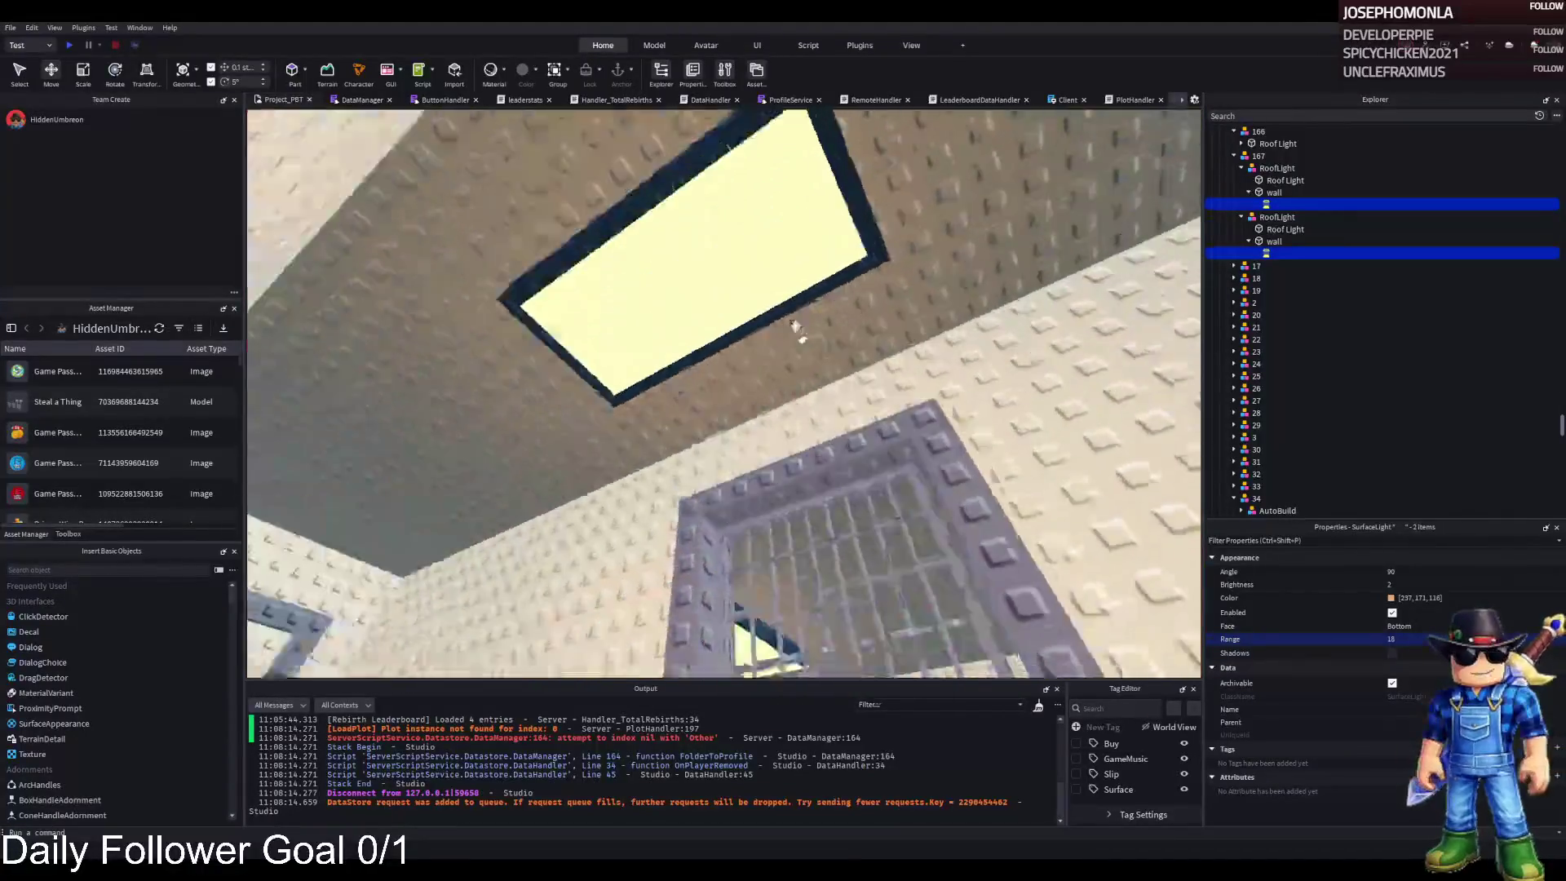
pyautogui.click(620, 367)
pyautogui.hotkey('ctrl', 'g')
pyautogui.press('F2')
pyautogui.write('RoofLight')
pyautogui.press('Return')
# - Move the lamp's wall part out of Roof Light directly into the RoofLight model
pyautogui.press('Right')
pyautogui.click(1272, 155)
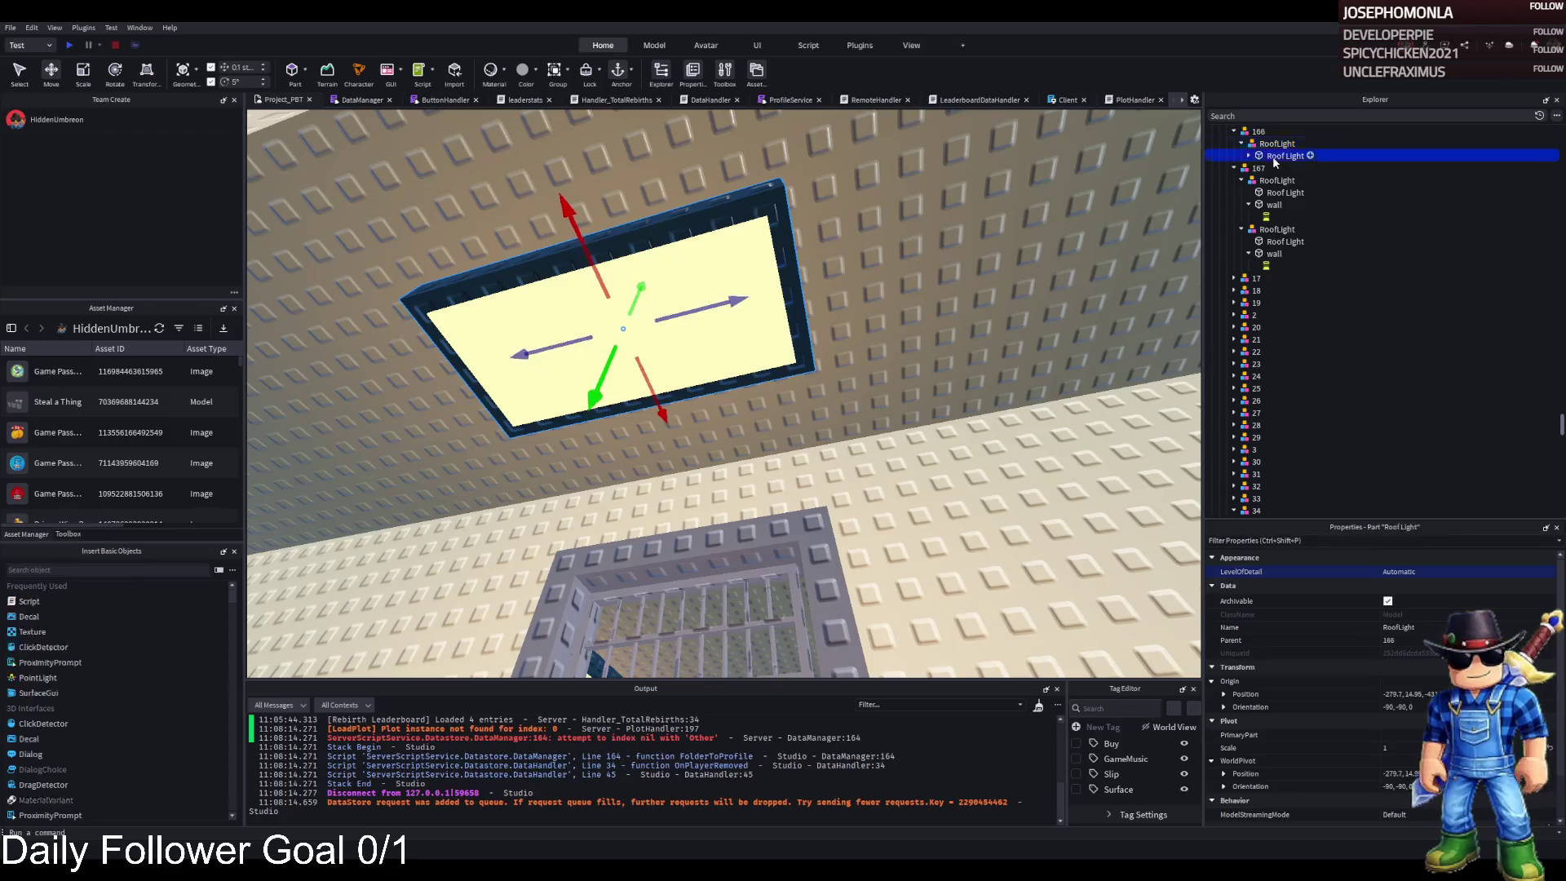
pyautogui.press('Right')
pyautogui.click(1272, 167)
pyautogui.moveTo(1270, 147); pyautogui.dragTo(1270, 147)
pyautogui.click(1280, 155)
# - Stretch the Roof Light panel from 11 to 17.4 and the yellow wall panel to about 14.6
pyautogui.hotkey('ctrl', '3')
pyautogui.moveTo(841, 272)
pyautogui.mouseDown()
pyautogui.moveTo(992, 259)
pyautogui.moveTo(979, 263)
pyautogui.mouseUp()
pyautogui.click(774, 293)
pyautogui.moveTo(812, 291); pyautogui.dragTo(986, 263)
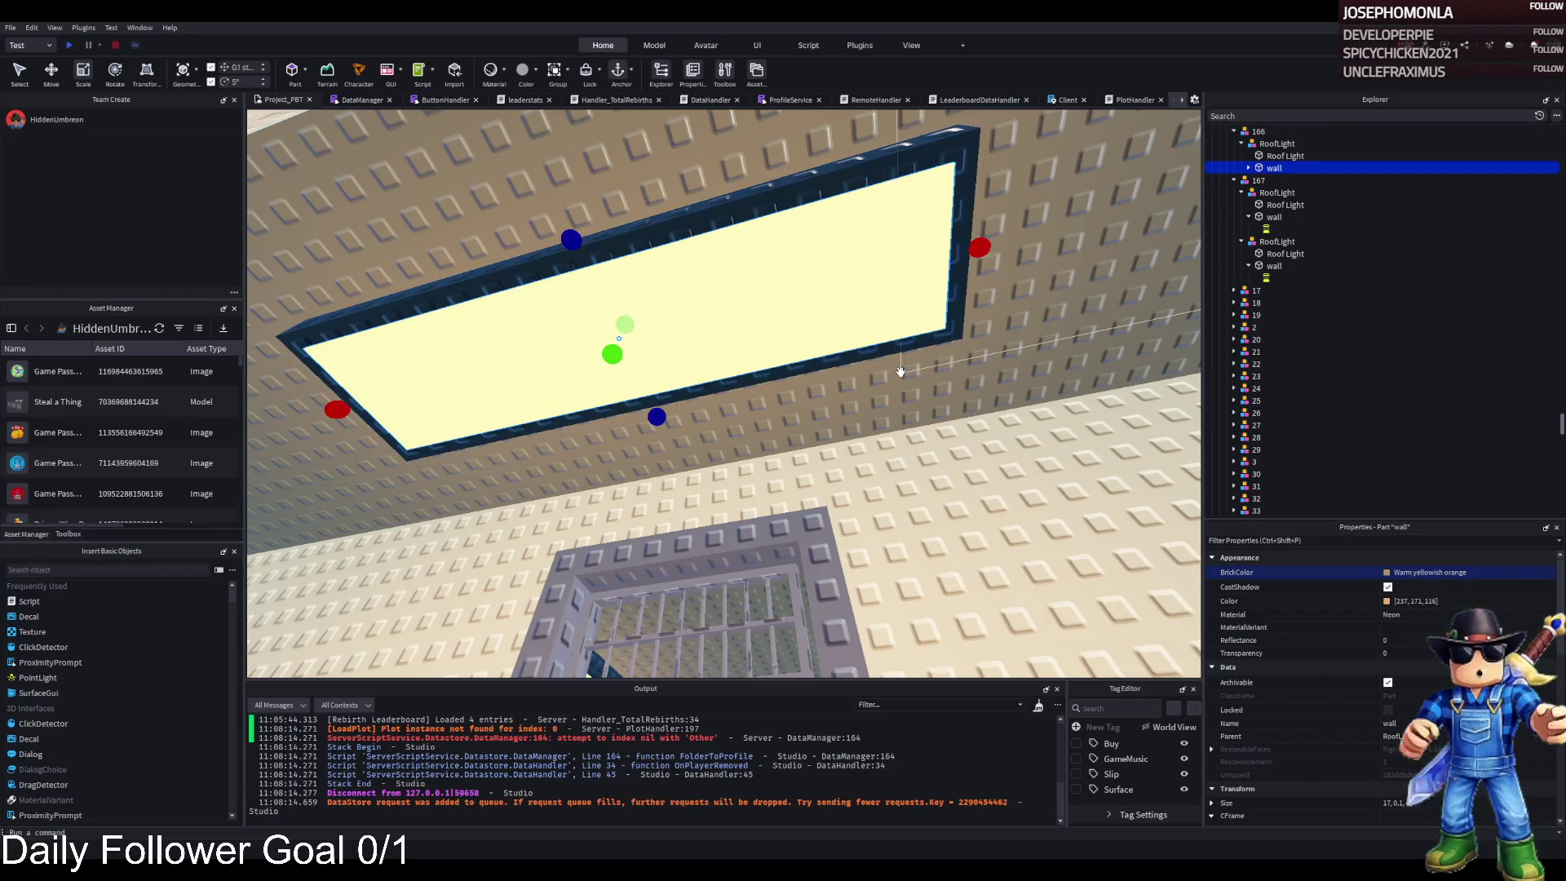